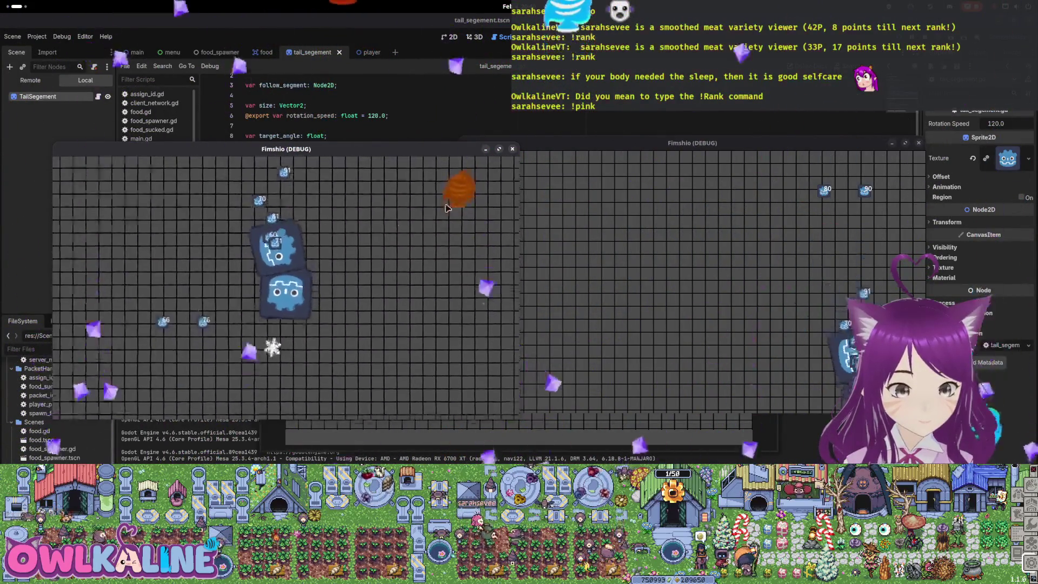
Stop the game, set the tail segment sprite's Rotation to 90, then save and run
key("F8")
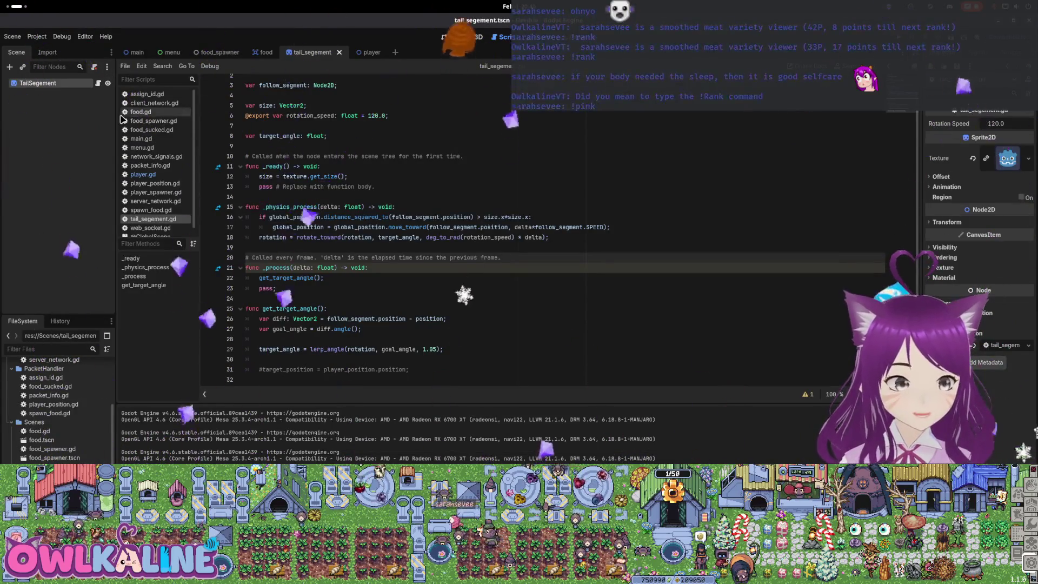
left_click(451, 38)
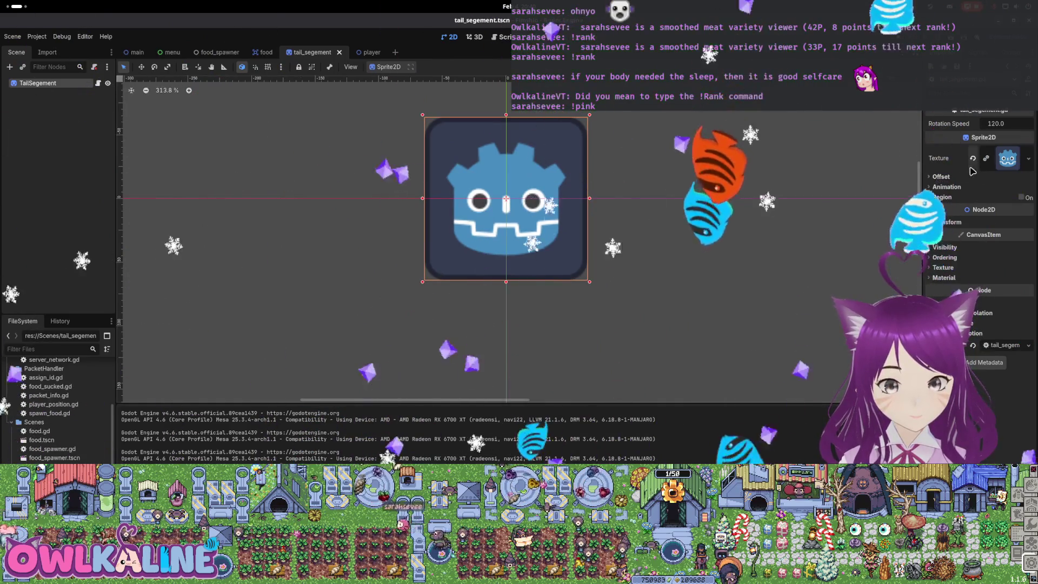
left_click(950, 180)
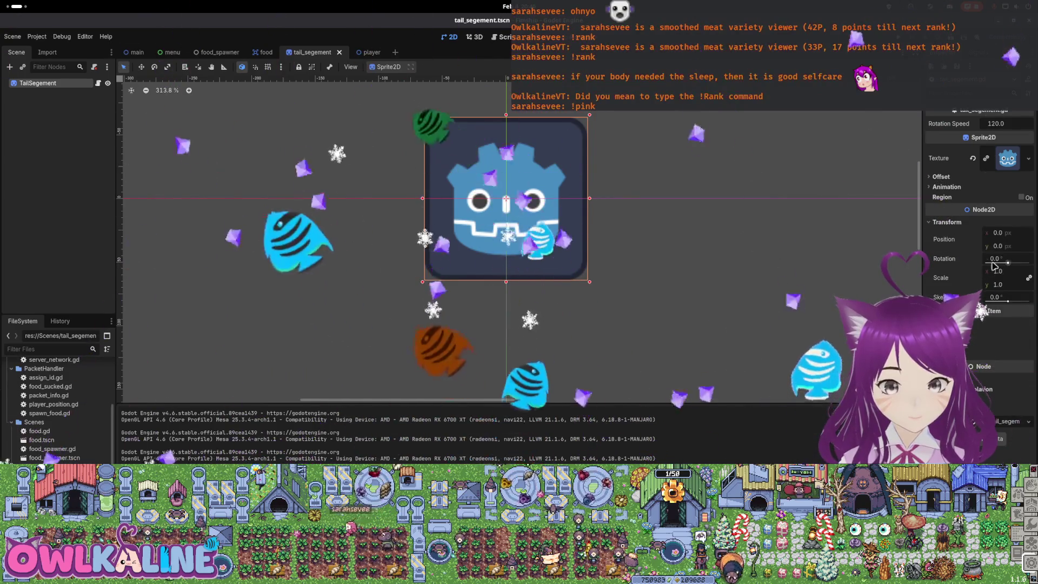
left_click(1008, 258)
key("F5")
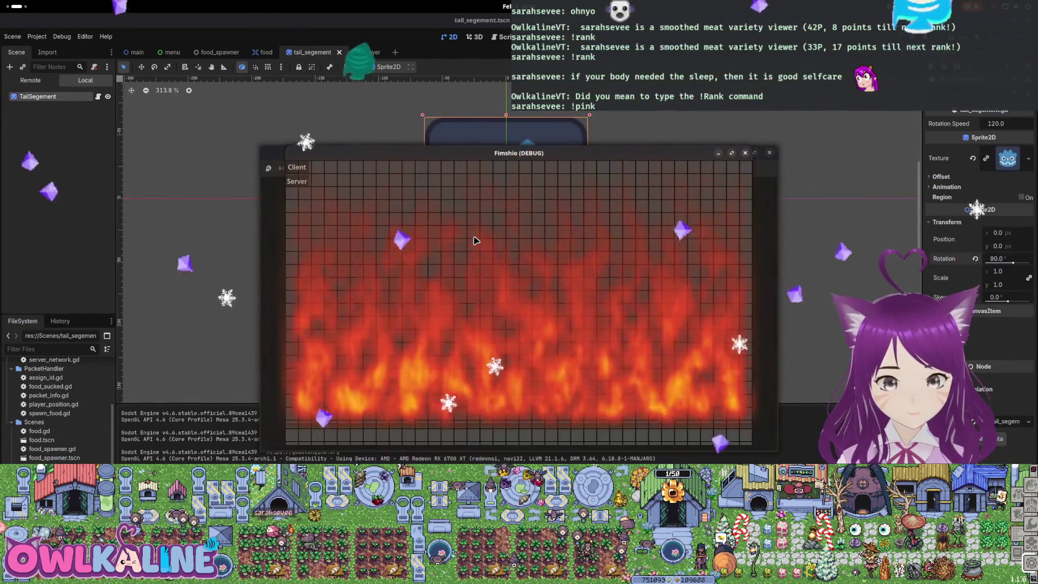
Join as Client to watch the rotated tail, then stop, rerun and stop the game
left_click(411, 204)
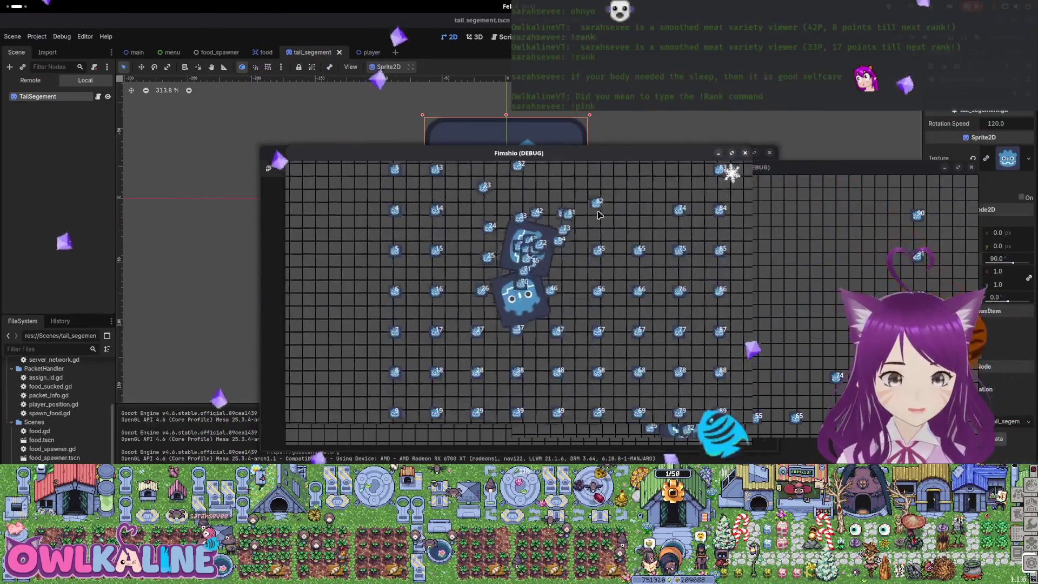
key("F8")
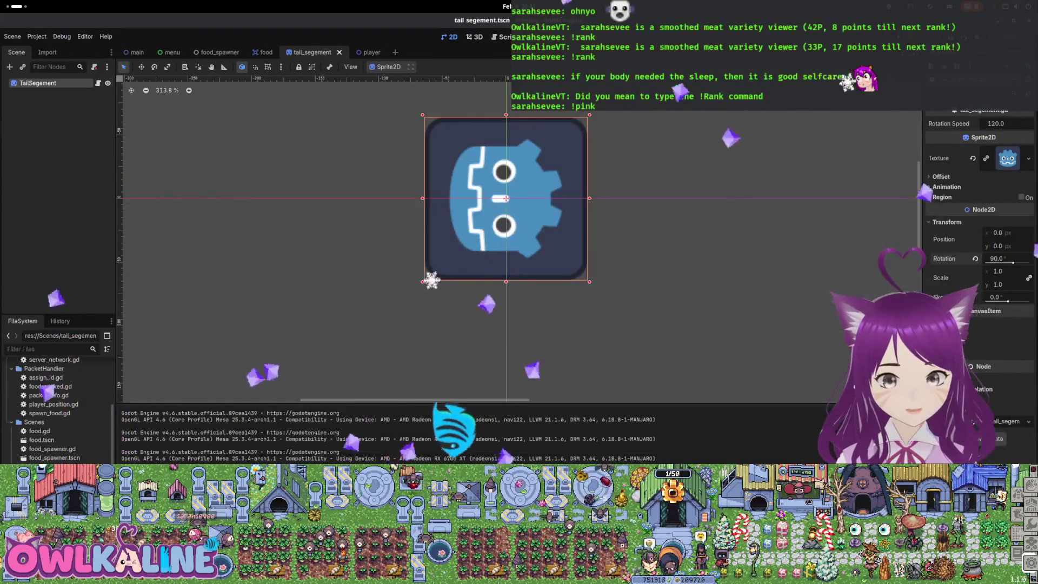
key("F5")
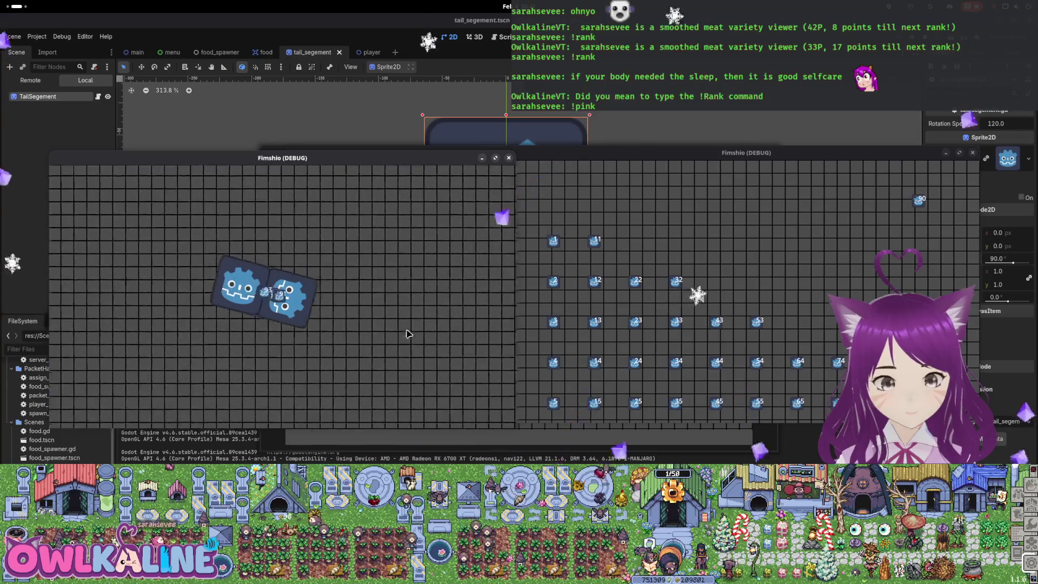
key("F8")
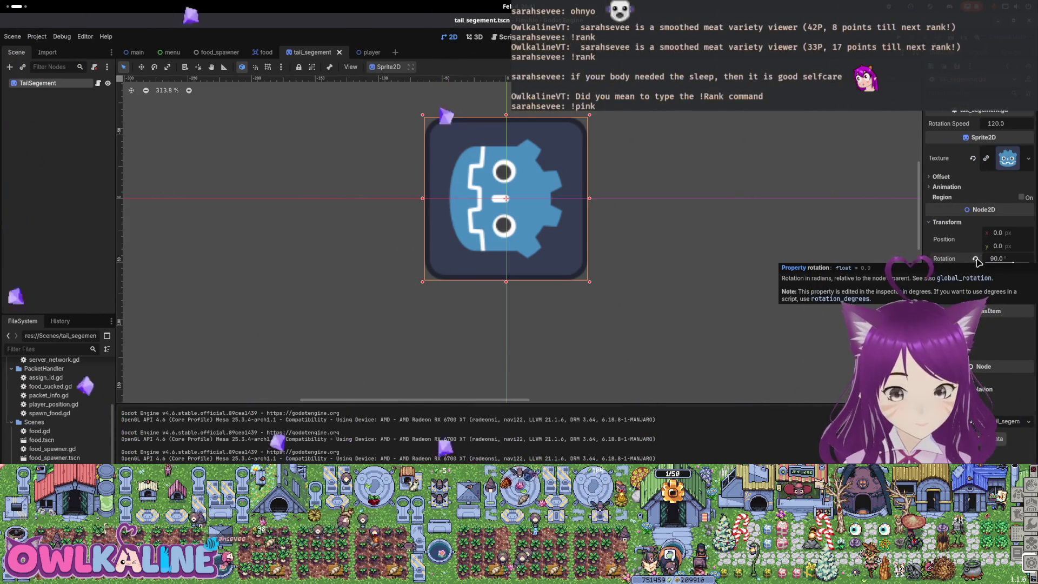
Reset the sprite's rotation to 0, save, and add a Node2D child under TailSegement
left_click(976, 260)
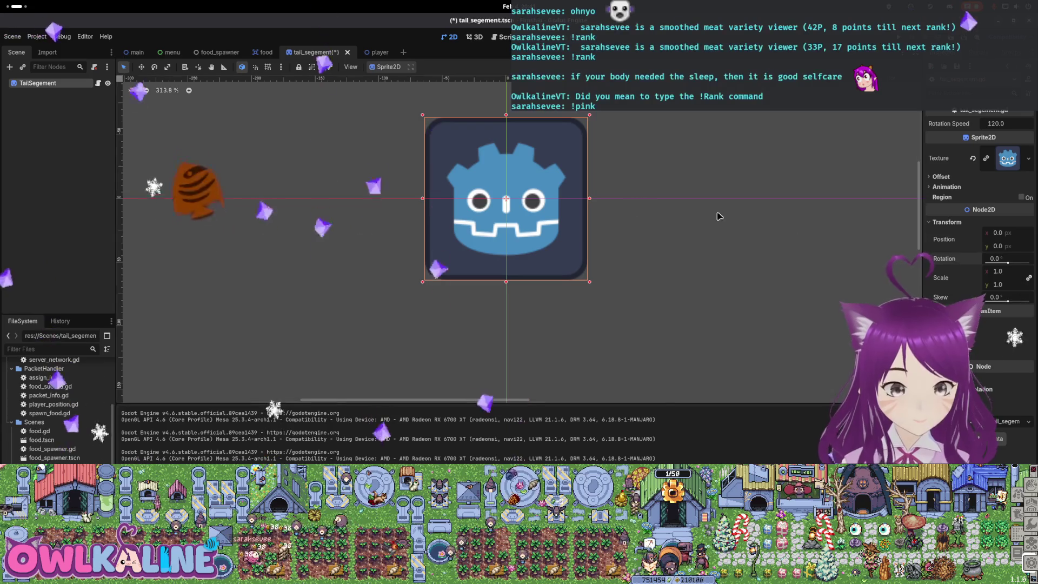
key("ctrl+s")
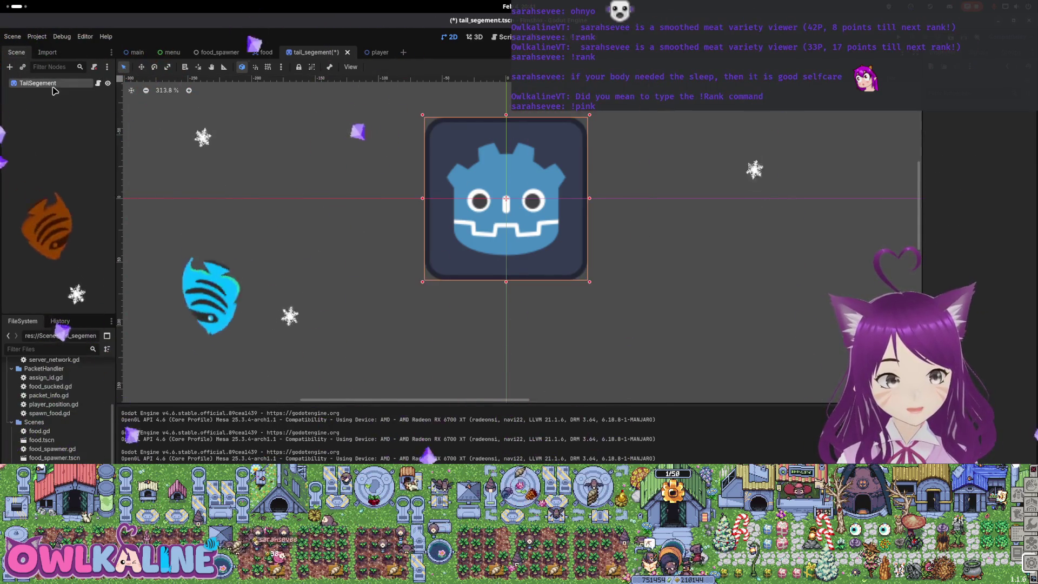
right_click(56, 84)
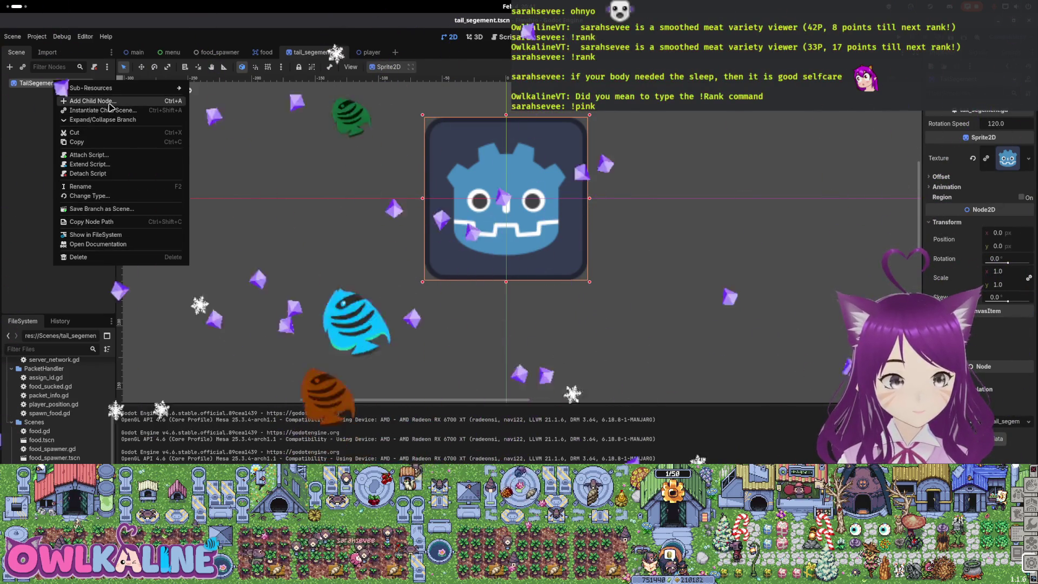
left_click(108, 102)
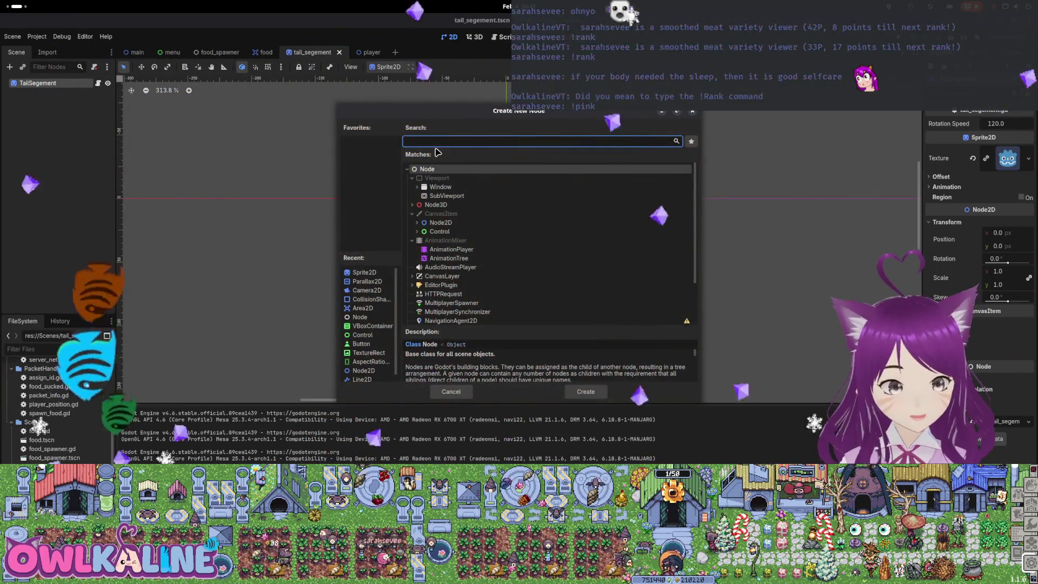
left_click(441, 222)
left_click(604, 392)
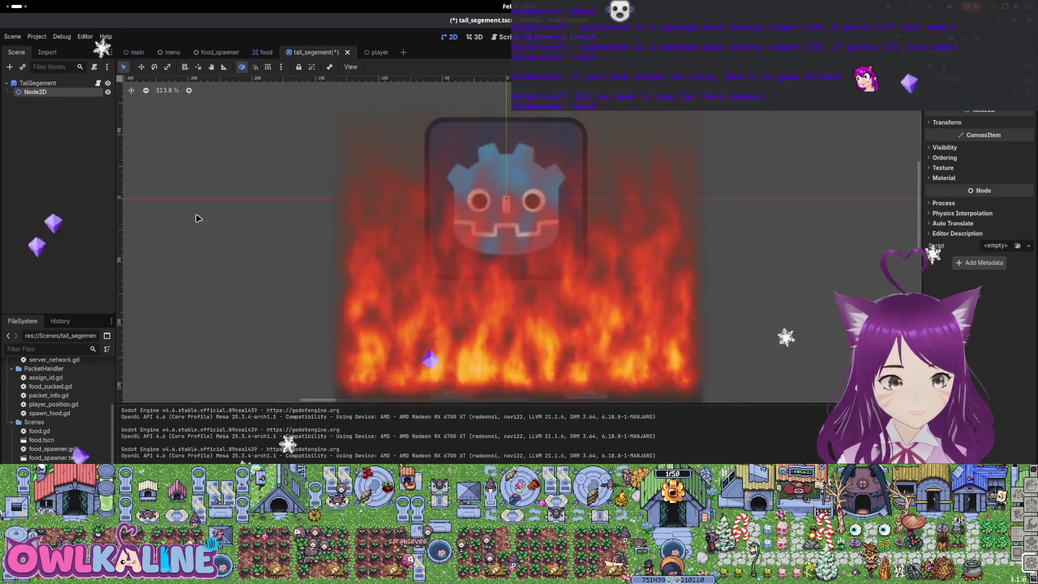
Make Node2D the scene root, rotate TailSegement to 90 degrees, and open the tail segment script
right_click(34, 93)
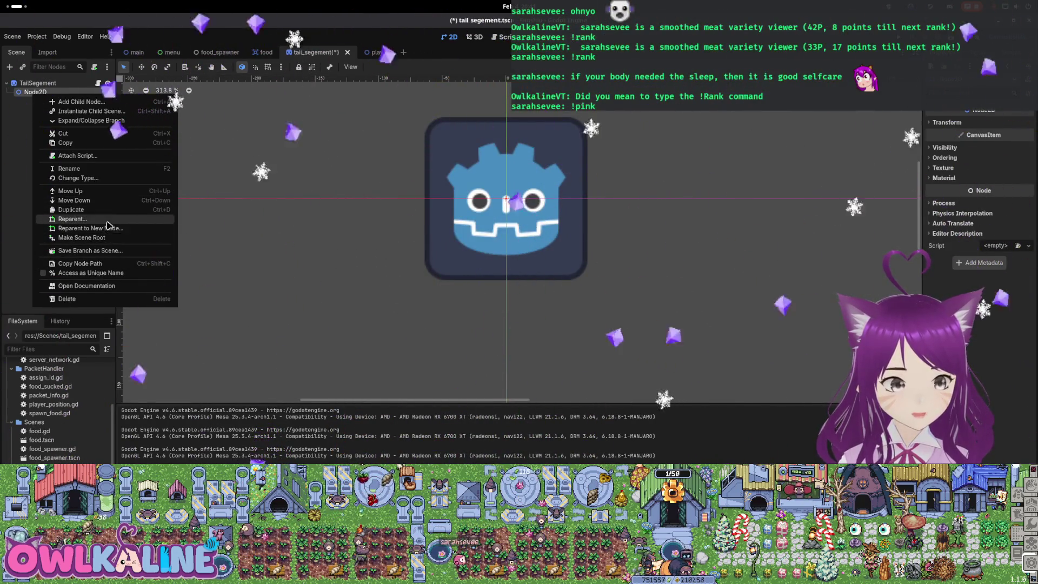
left_click(120, 238)
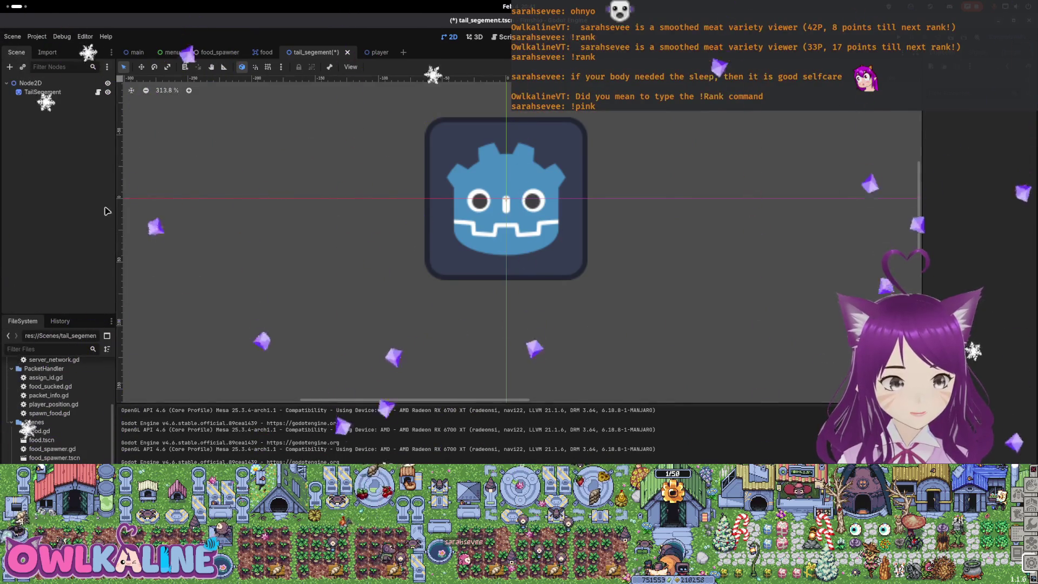
left_click(56, 93)
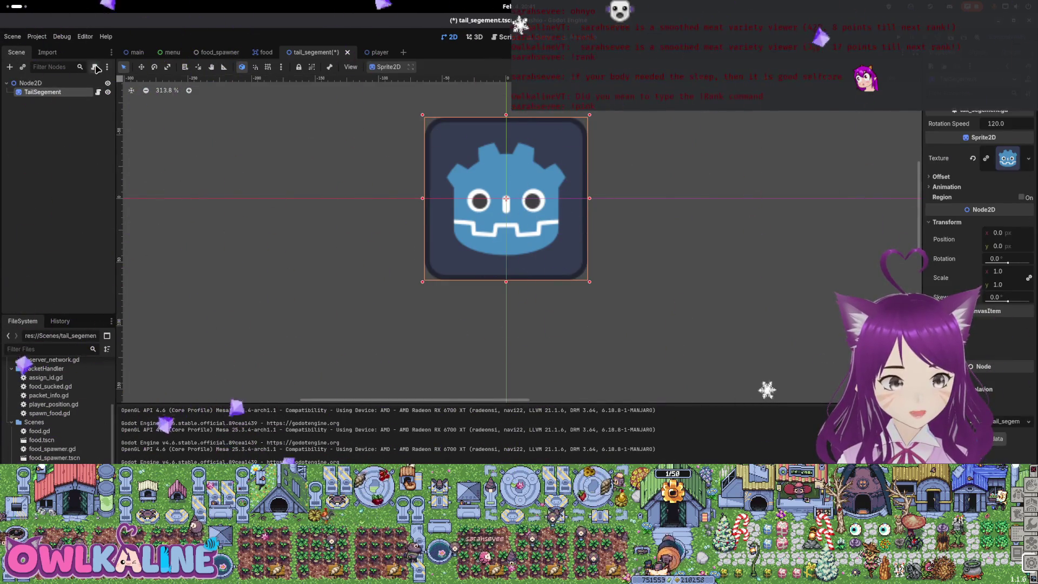
left_click(92, 83)
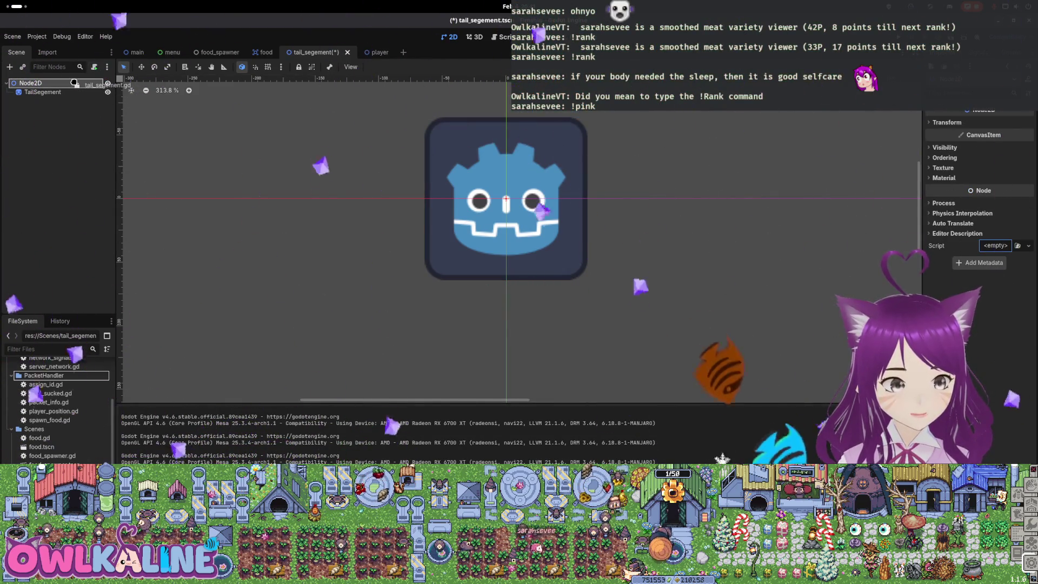
left_click(44, 92)
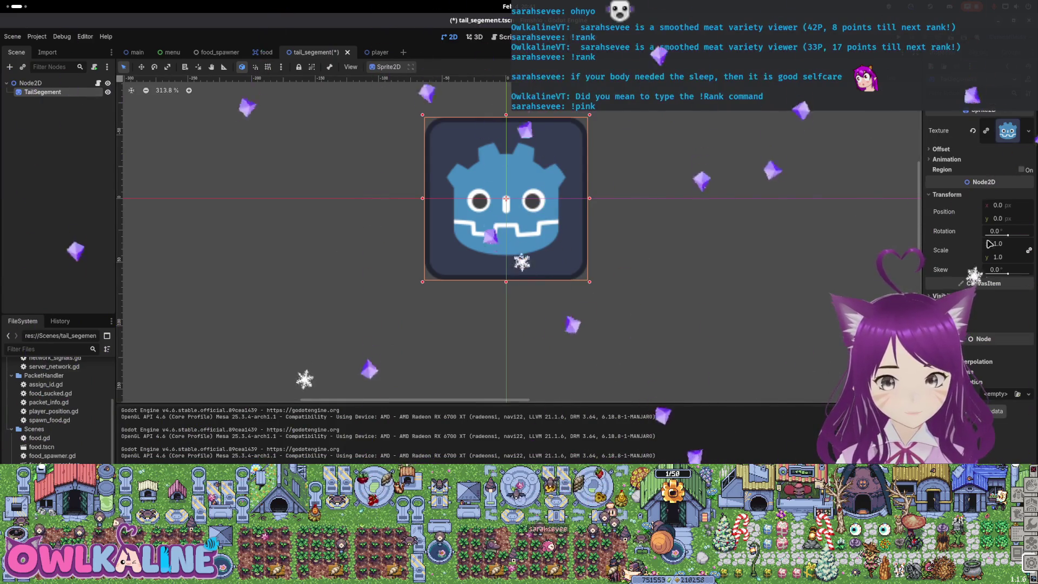
type("0")
key("Return")
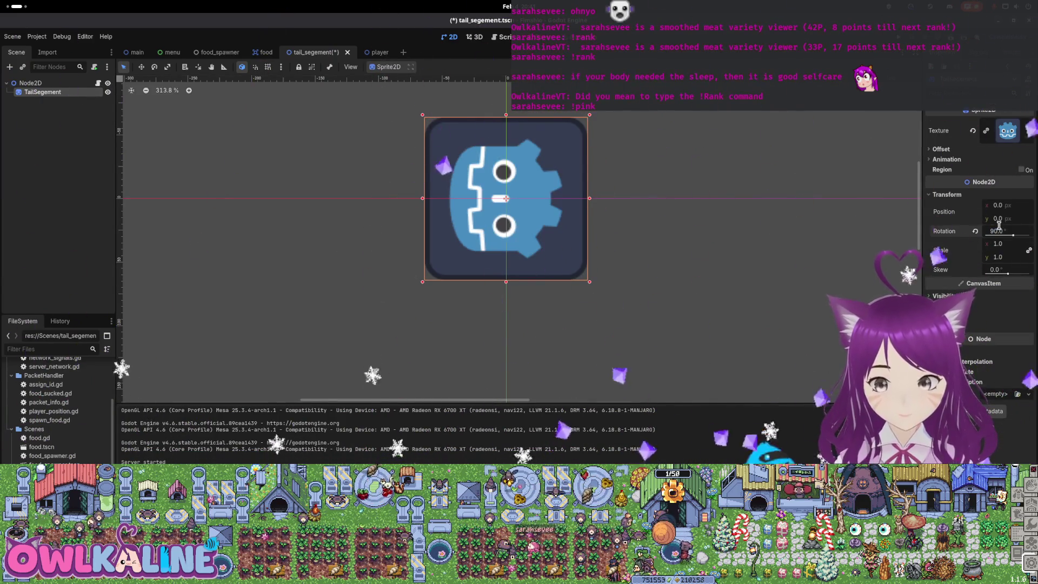
left_click(92, 83)
left_click(97, 84)
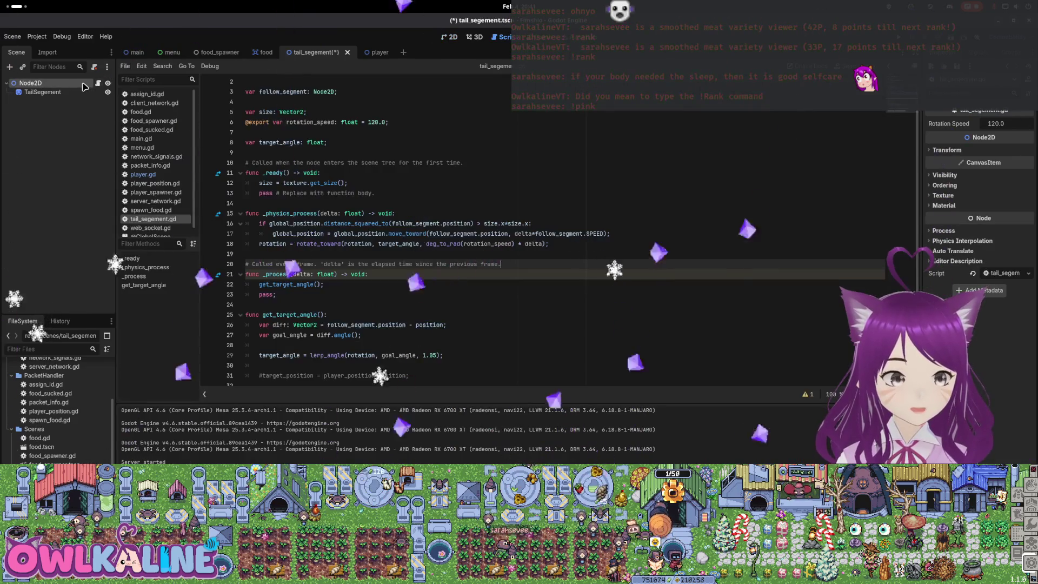
key("F5")
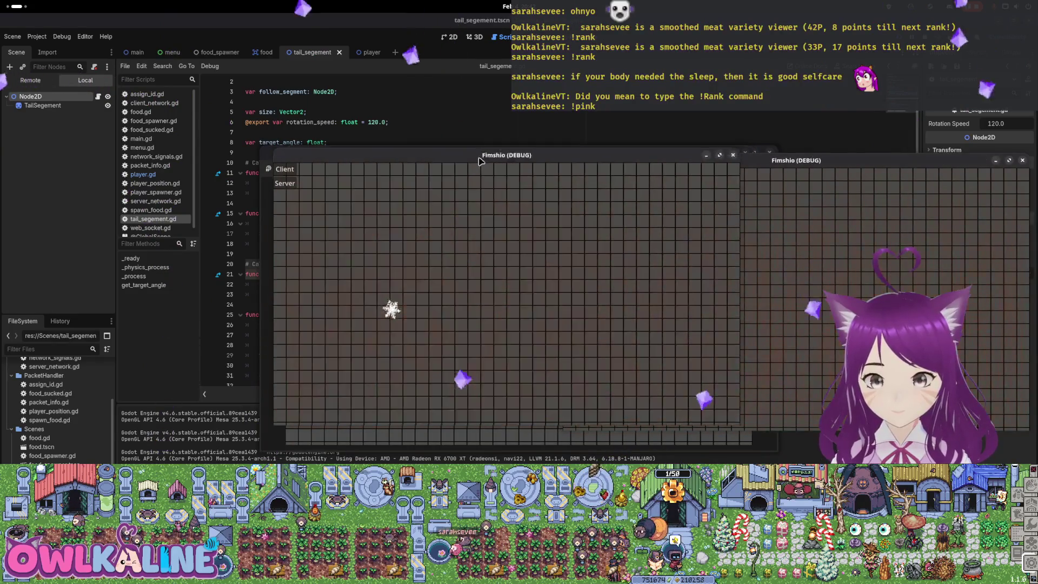
left_click(63, 169)
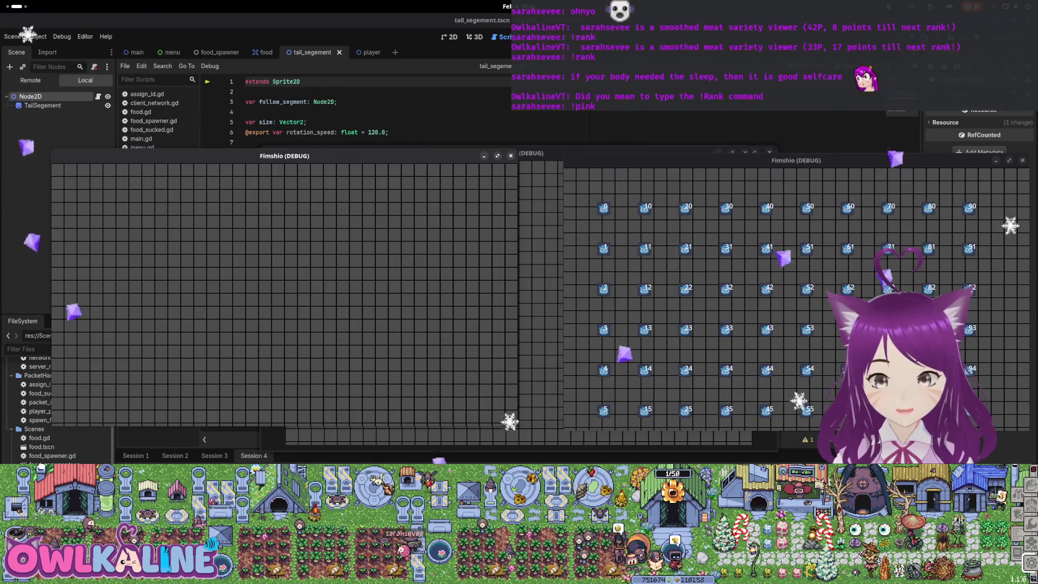
key("F8")
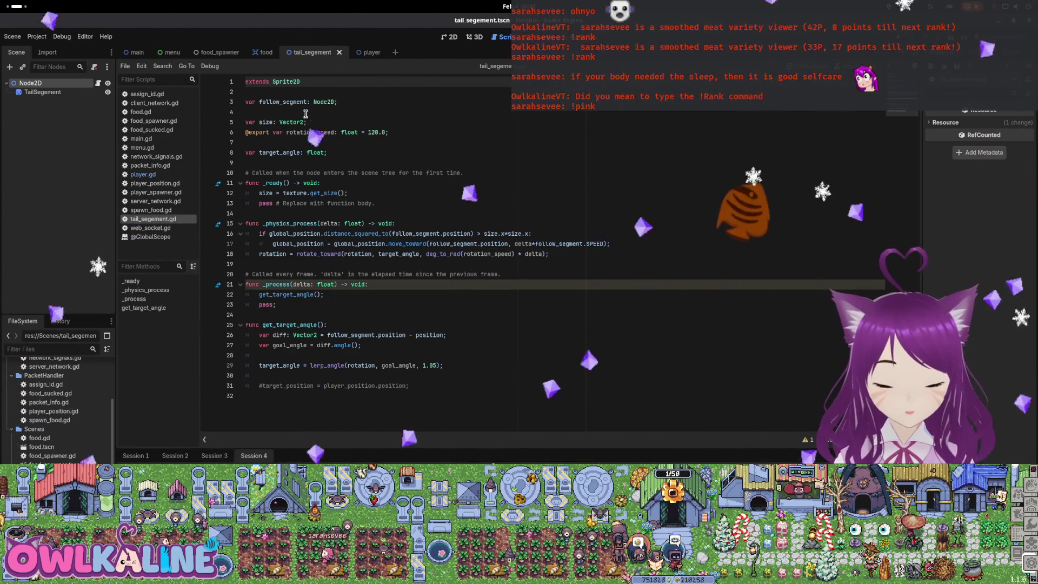
Add an exported 'var texture: Sprite2D' declaration below follow_segment
left_click(281, 108)
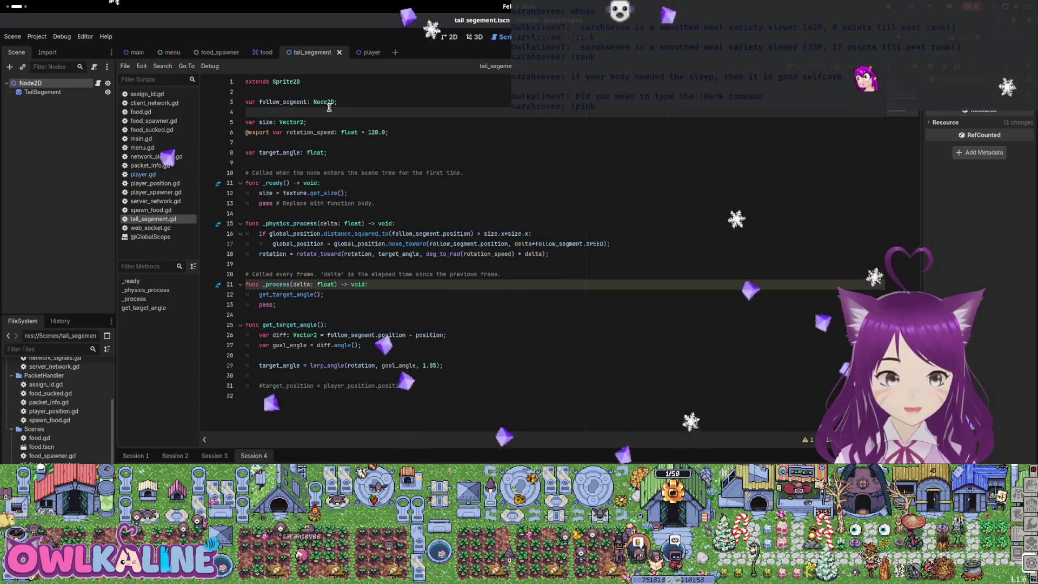
left_click(471, 139)
key("Return")
key("Return")
key("Up")
key("ctrl+z")
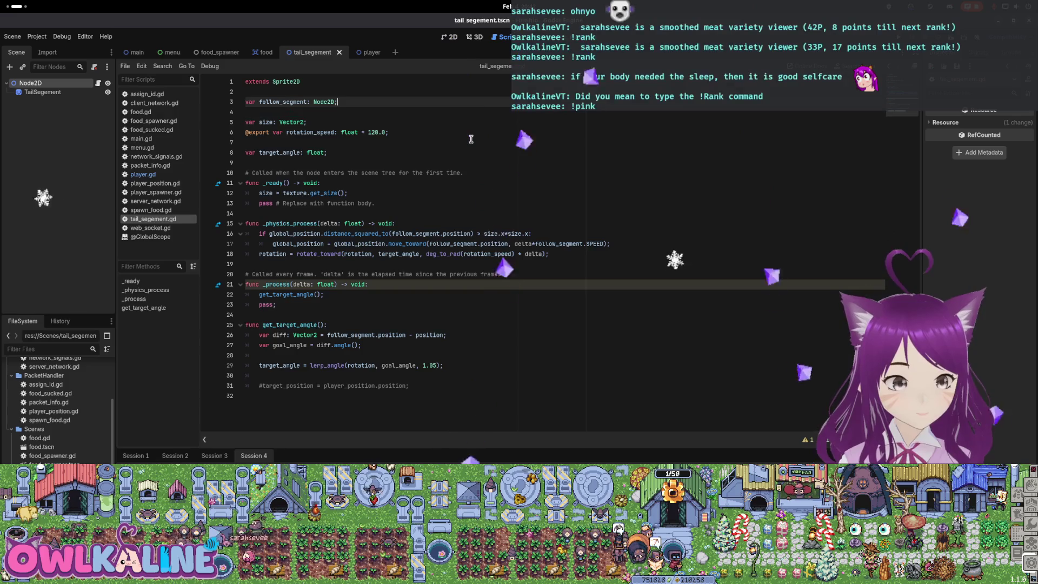
key("Down")
key("Down")
key("Return")
key("Return")
key("Up")
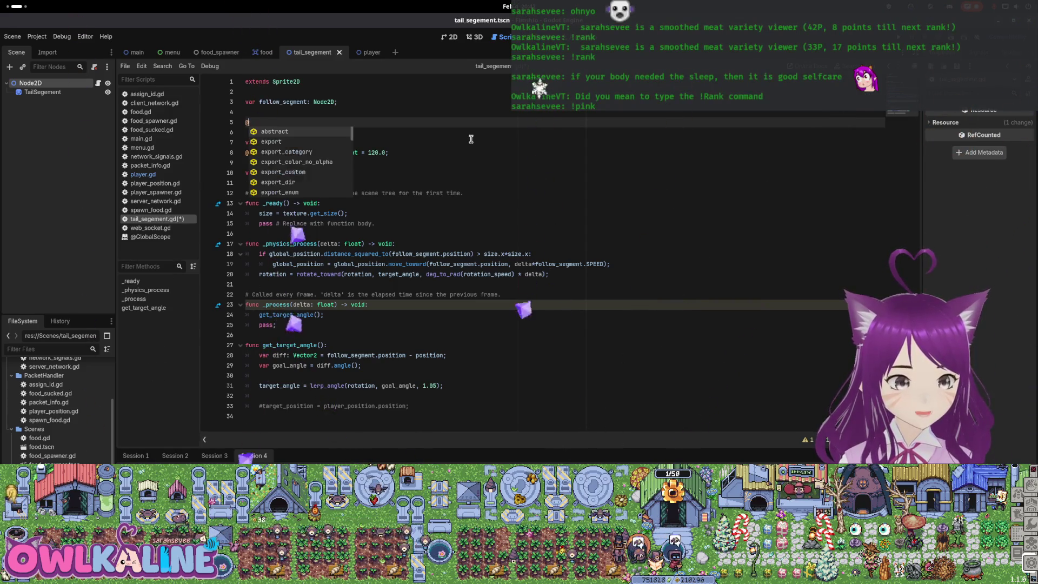
key("Return")
type("var te")
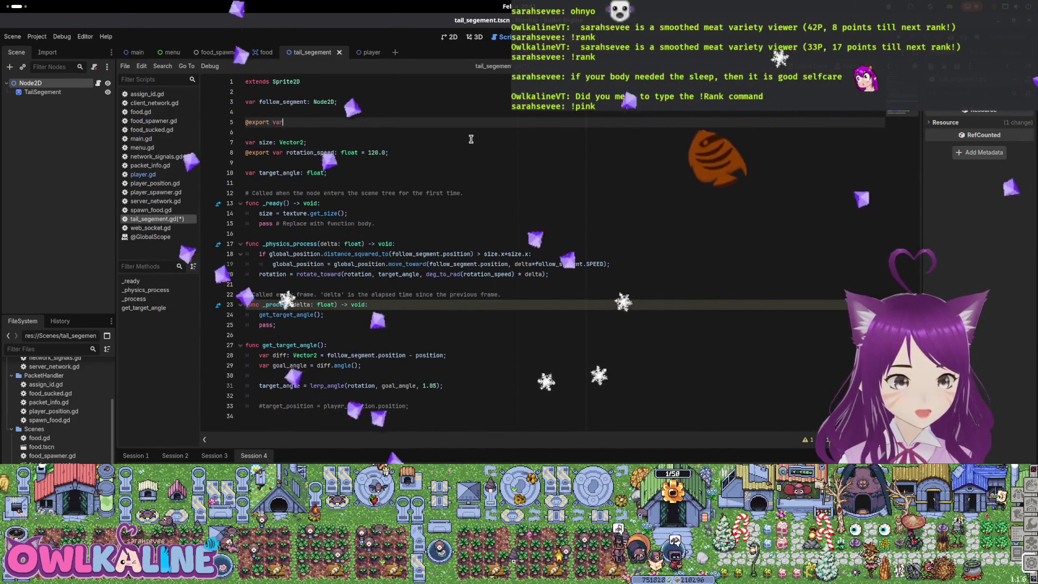
type("xture:")
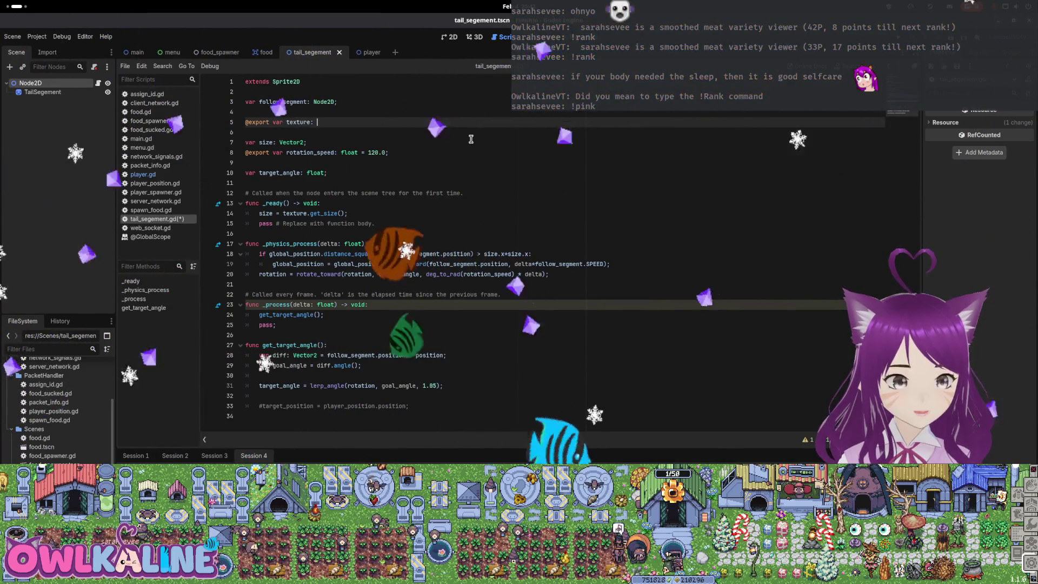
type(" Sprite2D;")
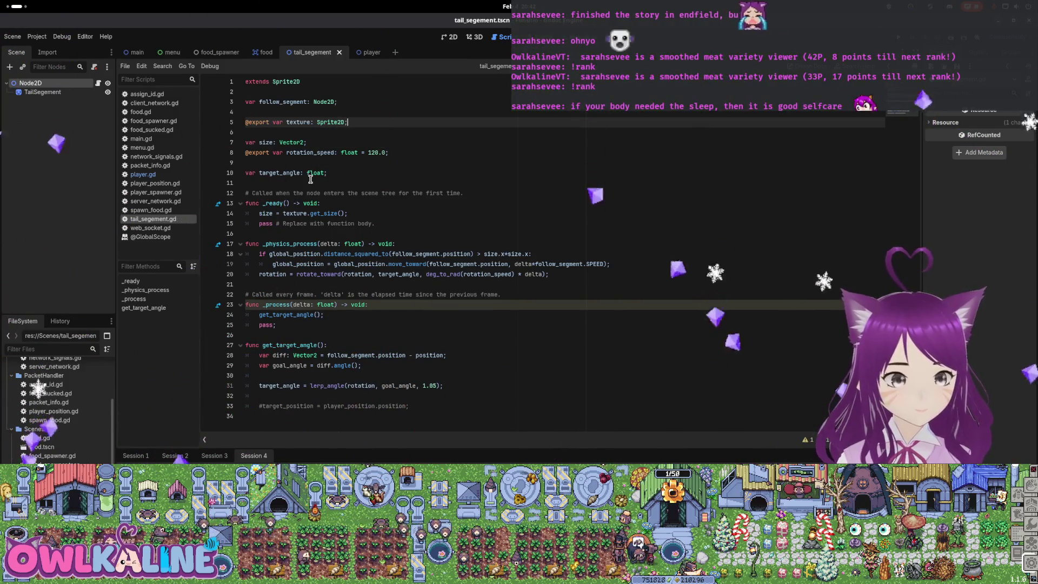
key("Down")
key("Down")
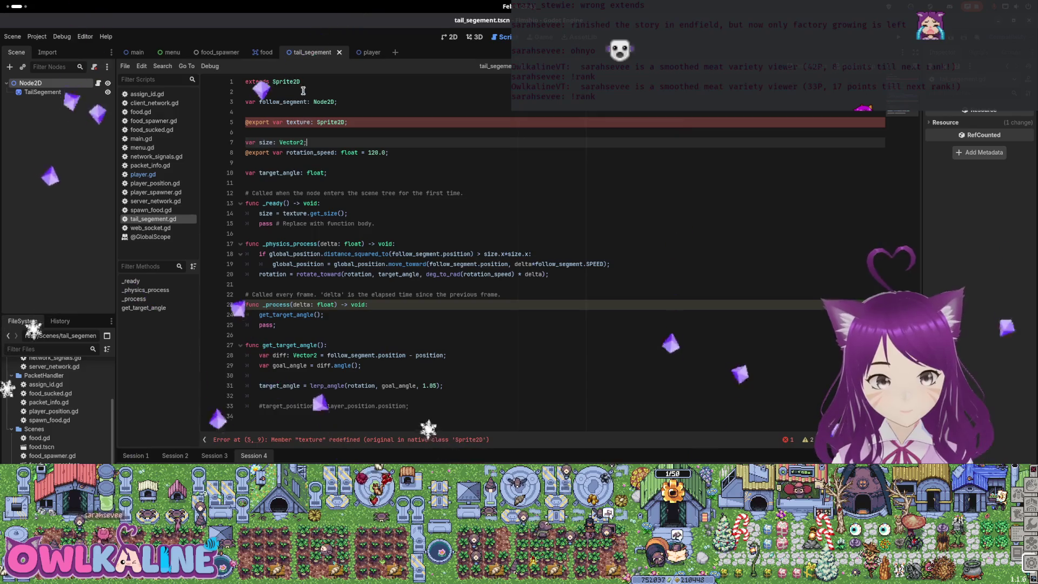
Change the script's base class from Sprite2D to 'extends Node2D' and show the 2D view
double_click(286, 81)
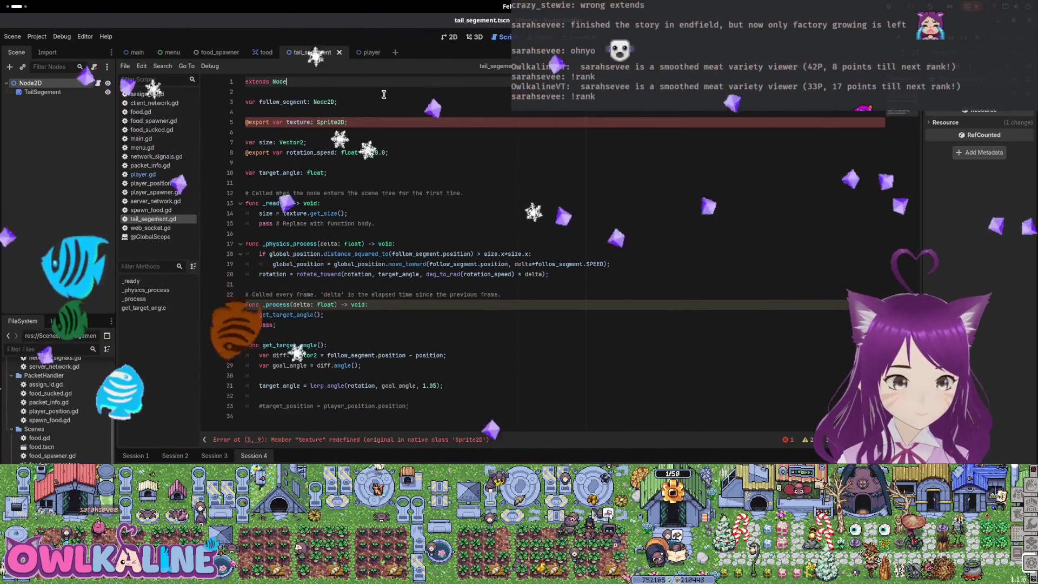
type("Node2D")
key("Return")
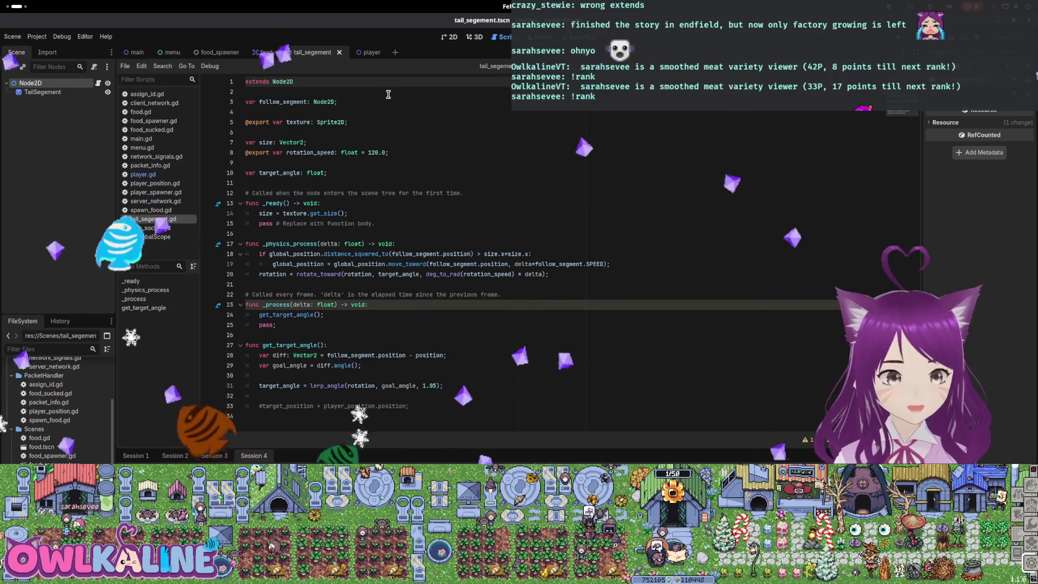
double_click(331, 122)
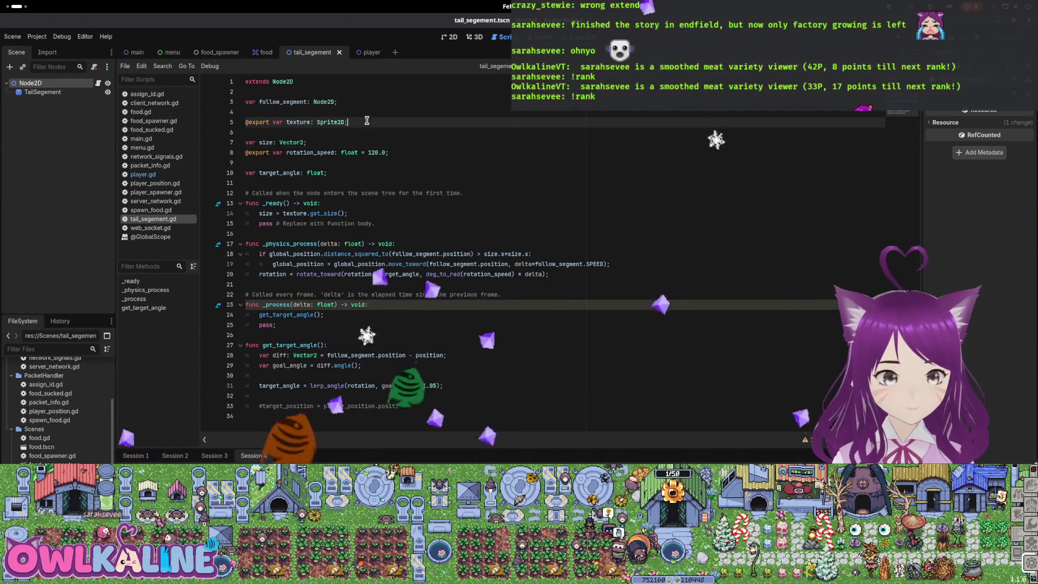
left_click(326, 115)
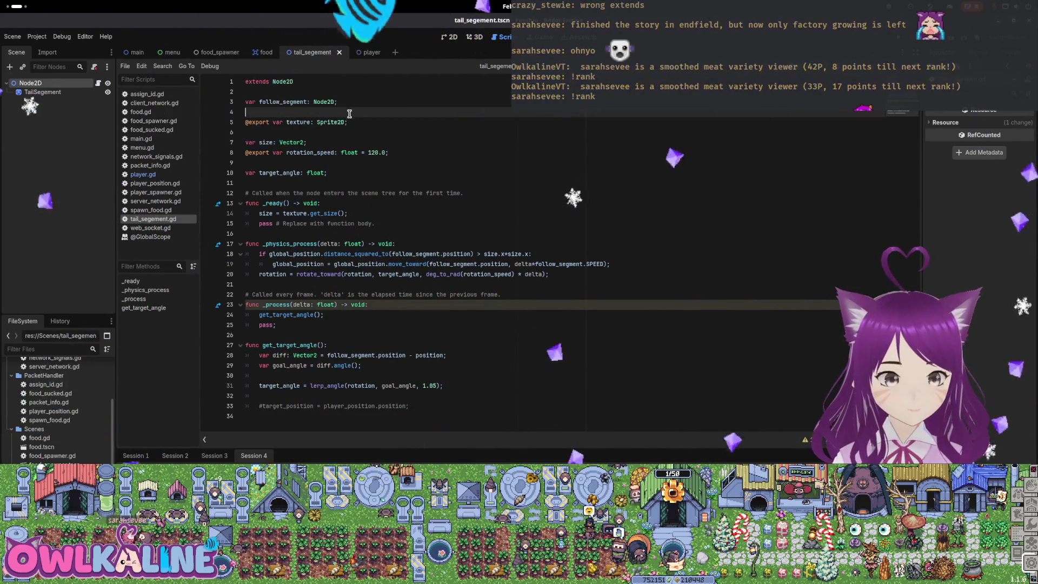
left_click(450, 38)
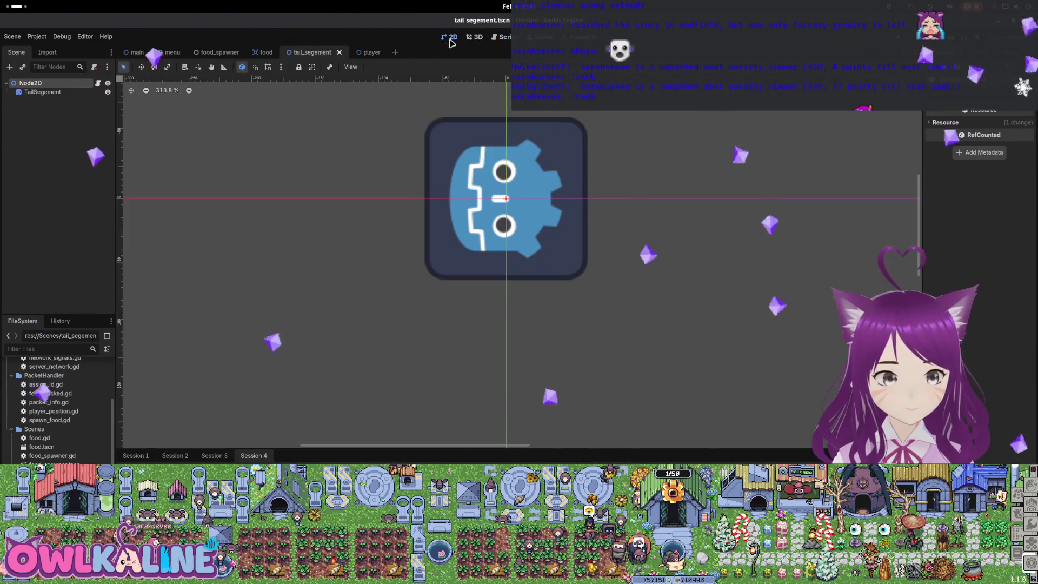
Rename the export to 'sprite: Sprite2D' and use sprite.texture.get_size() on line 14
left_click(71, 92)
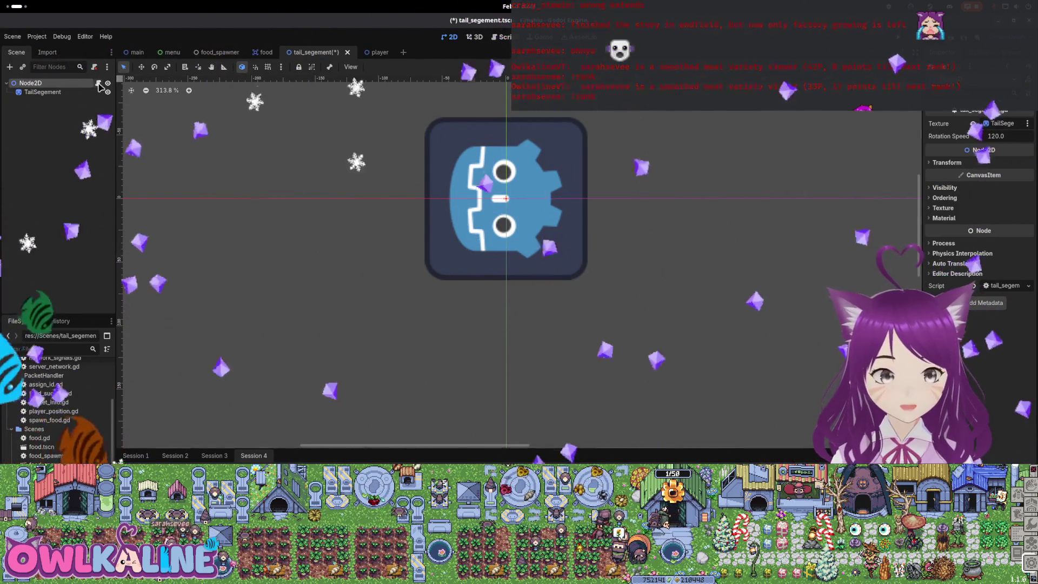
left_click(98, 84)
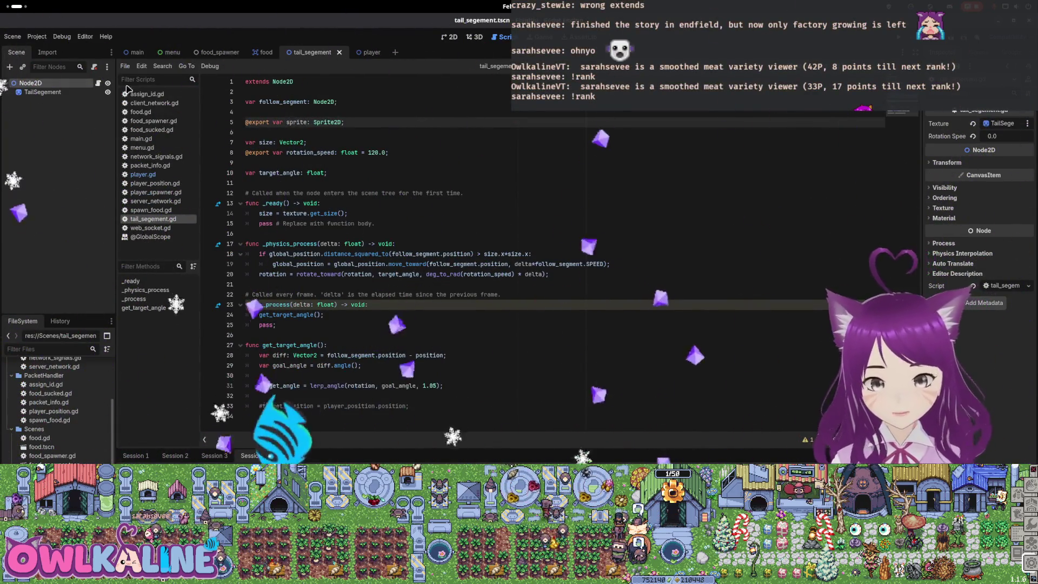
left_click(294, 213)
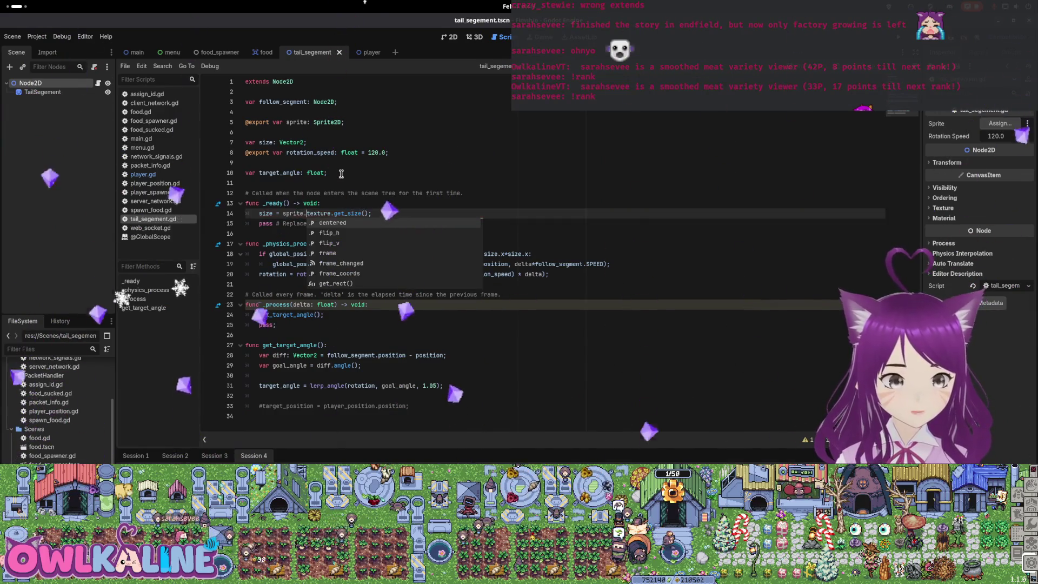
left_click(416, 213)
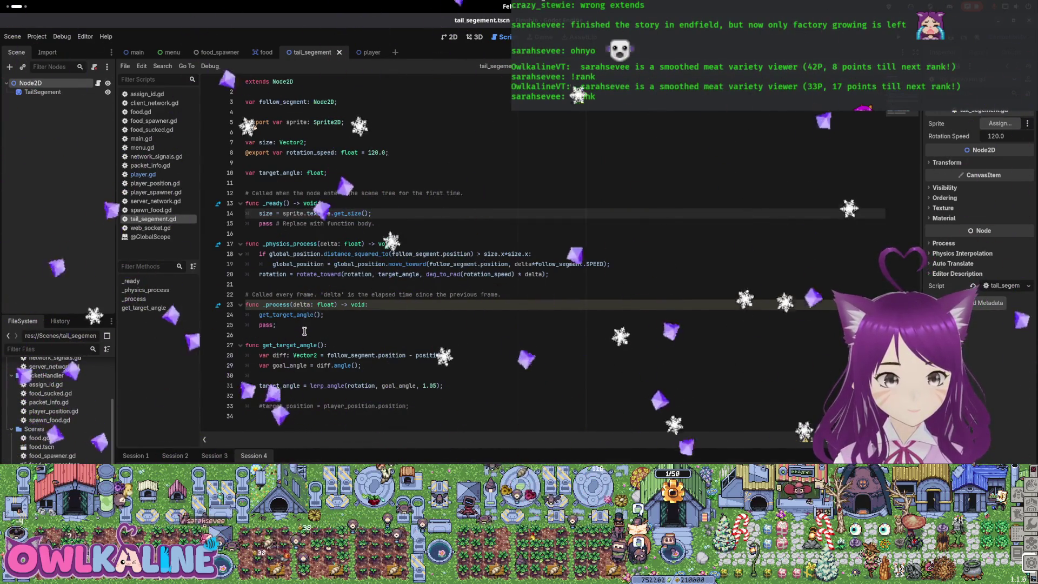
key("Up")
key("Up")
key("Up")
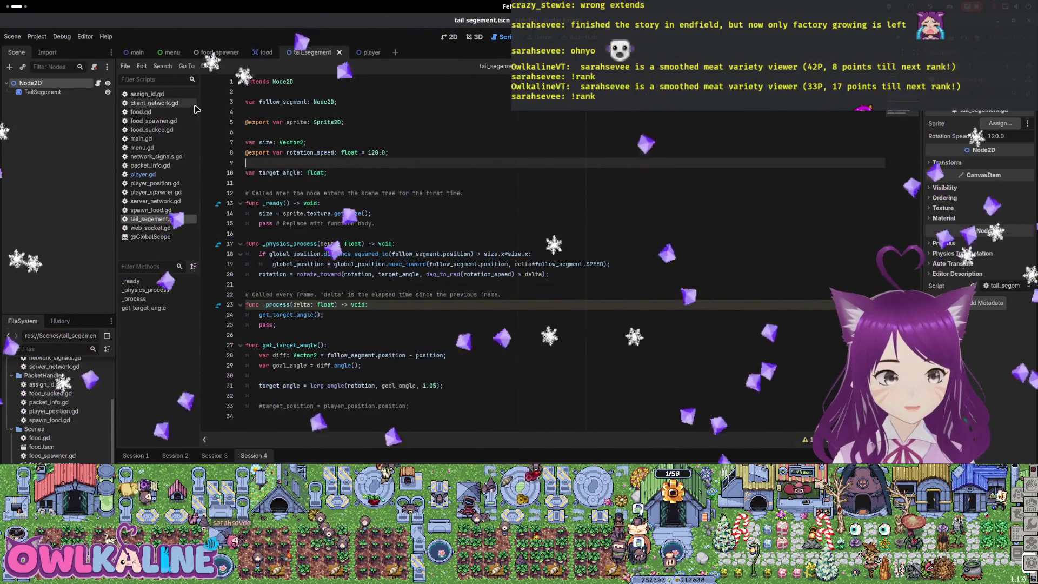
Assign TailSegement to the Sprite export in the Inspector and run the game
left_click(443, 39)
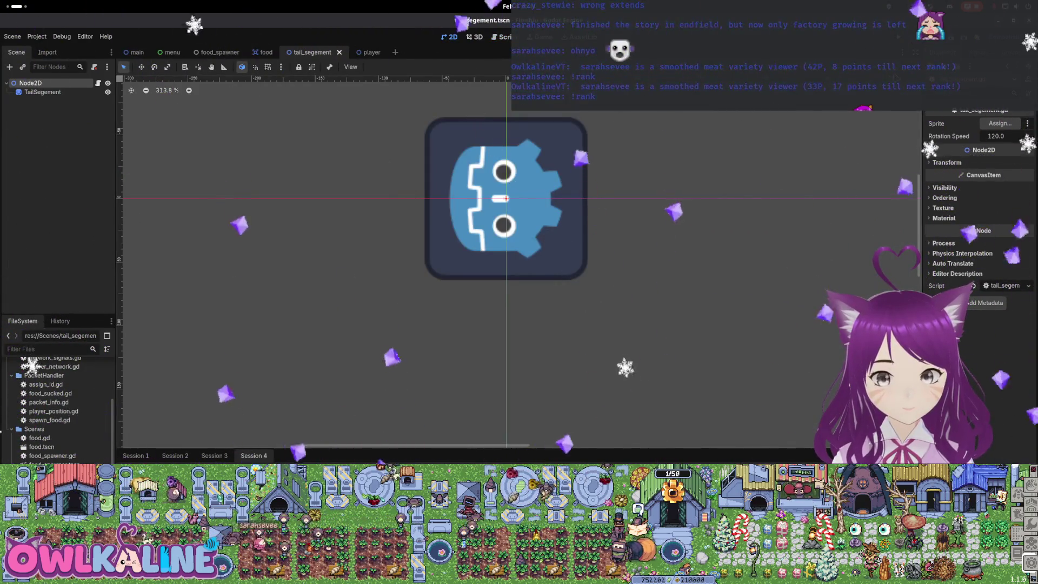
left_click(52, 94, "ctrl")
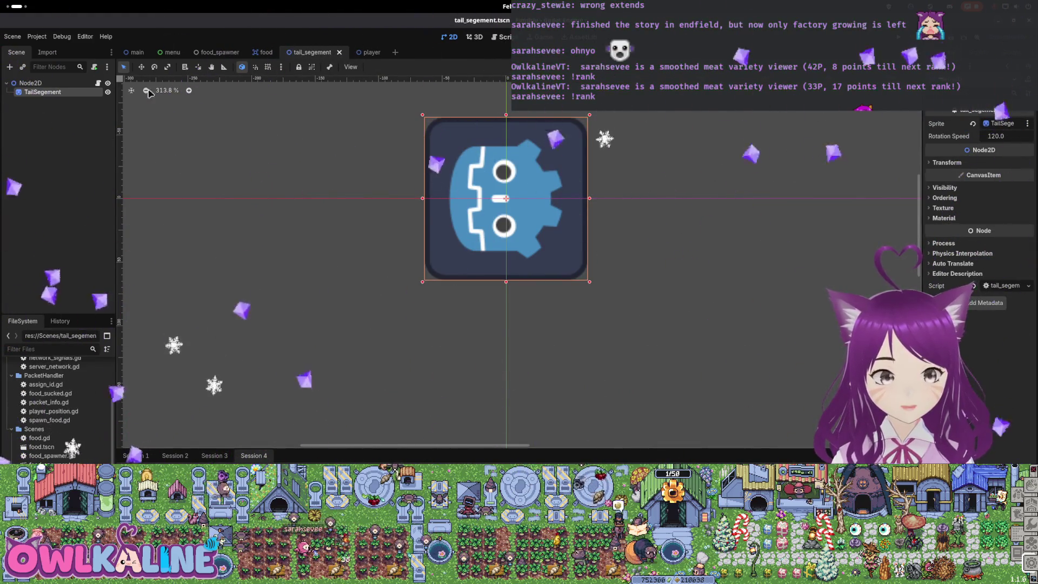
key("F5")
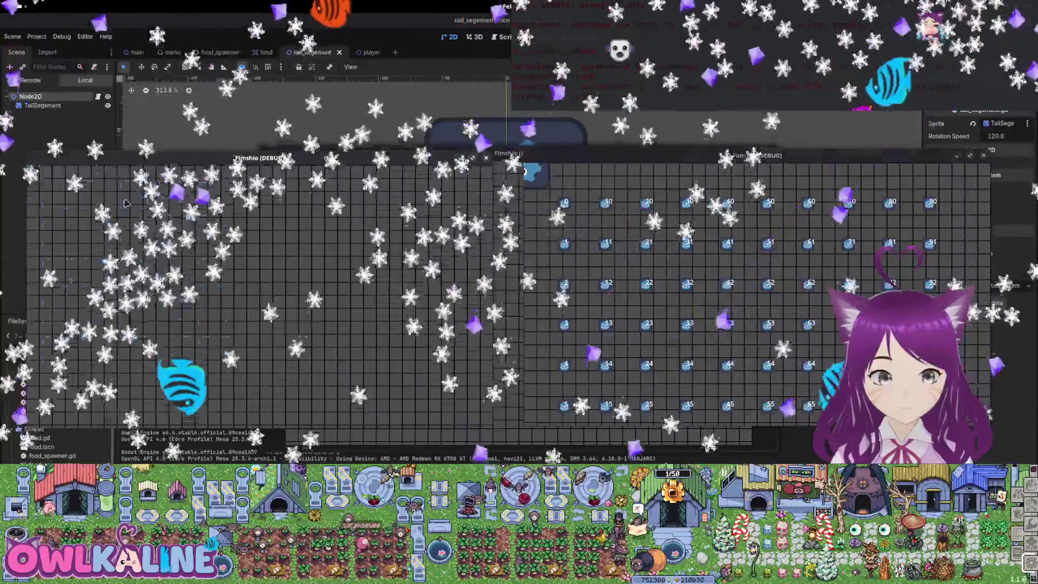
Close the test game windows and select SPEED on line 19
key("F8")
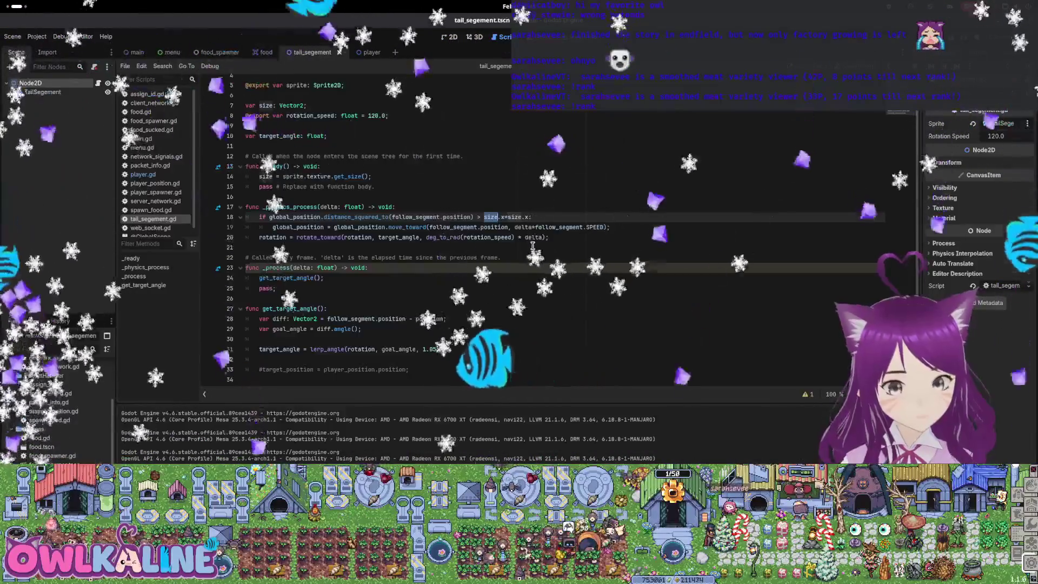
mouse_move(491, 222)
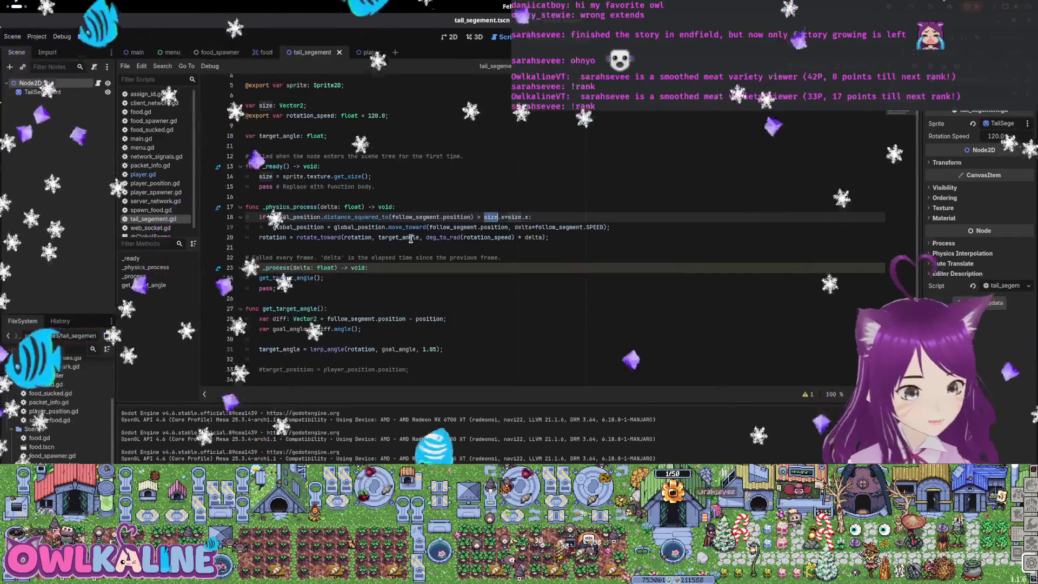
double_click(595, 227)
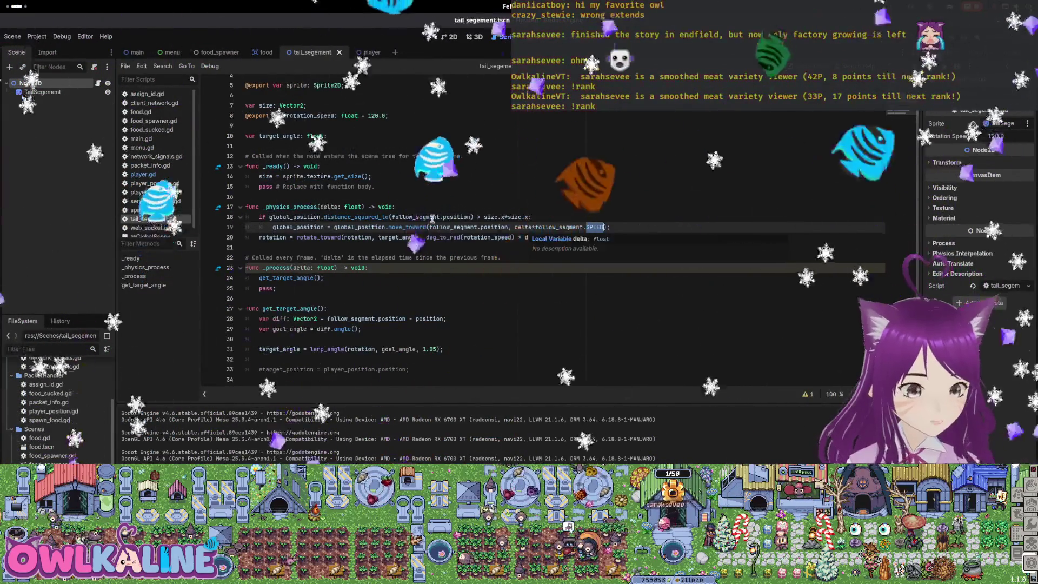
Toggle the comment on the line-18 distance check and unindent the move_toward line
left_click(249, 217)
key("ctrl+k")
key("Down")
key("shift+Tab")
key("shift+Tab")
key("Tab")
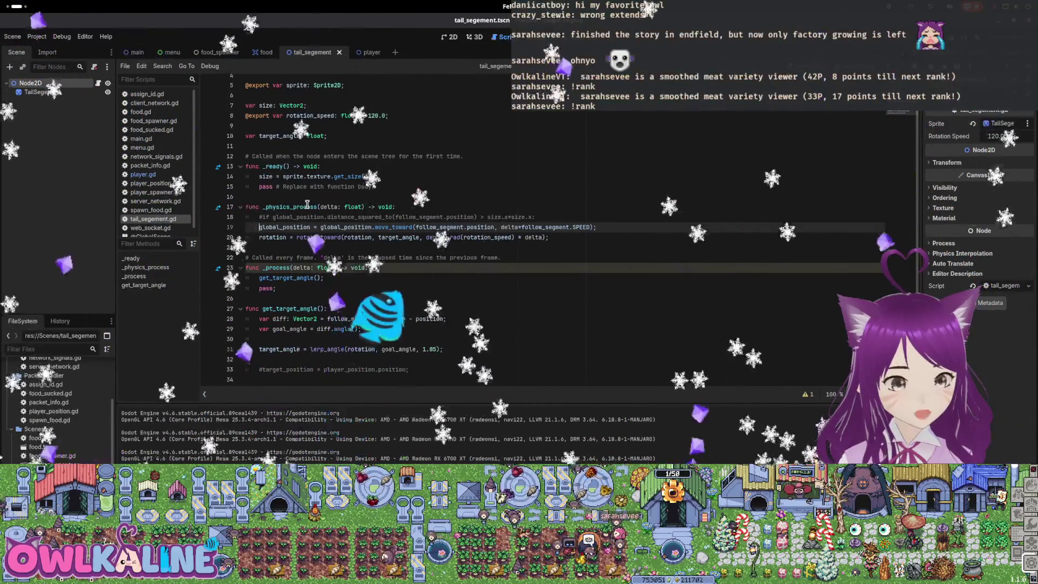
key("Up")
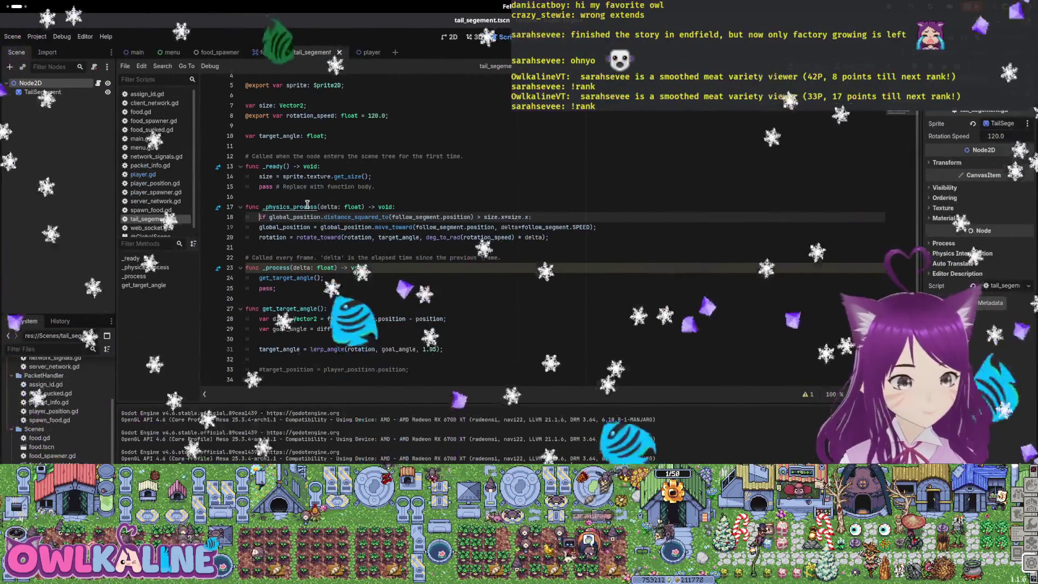
key("ctrl+z")
Move the distance condition into 'var speed =', commenting the leftover '#if' and swapping '>' for '/'
key("shift+End")
key("Return")
key("Return")
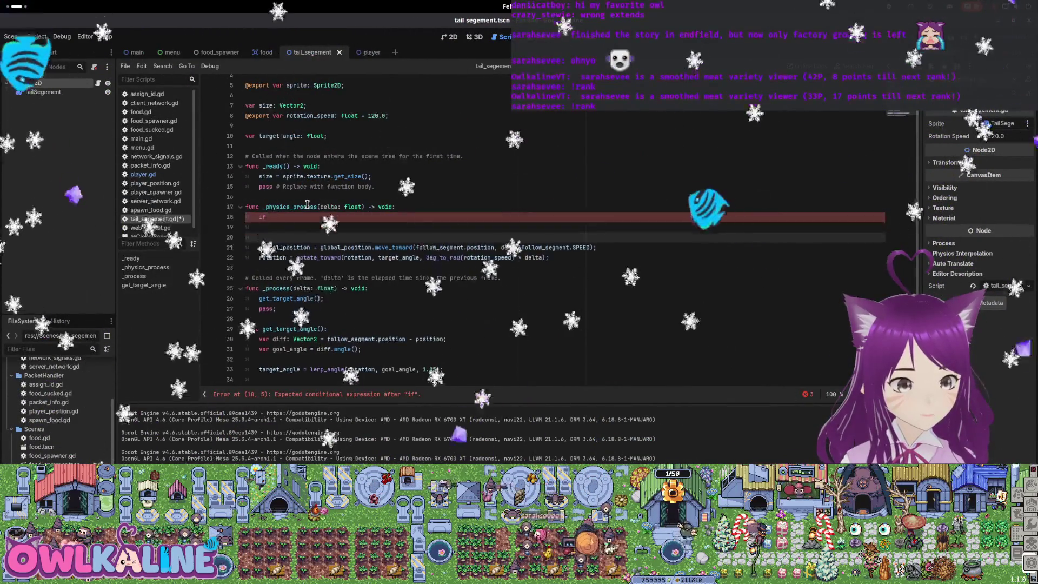
key("ctrl+k")
key("Down")
type("var ")
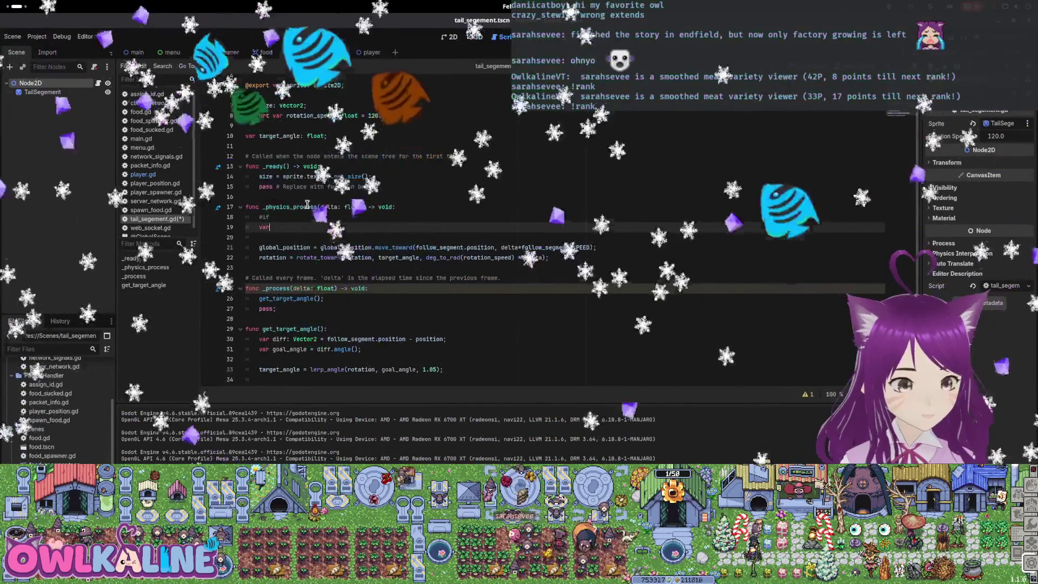
type("speed =")
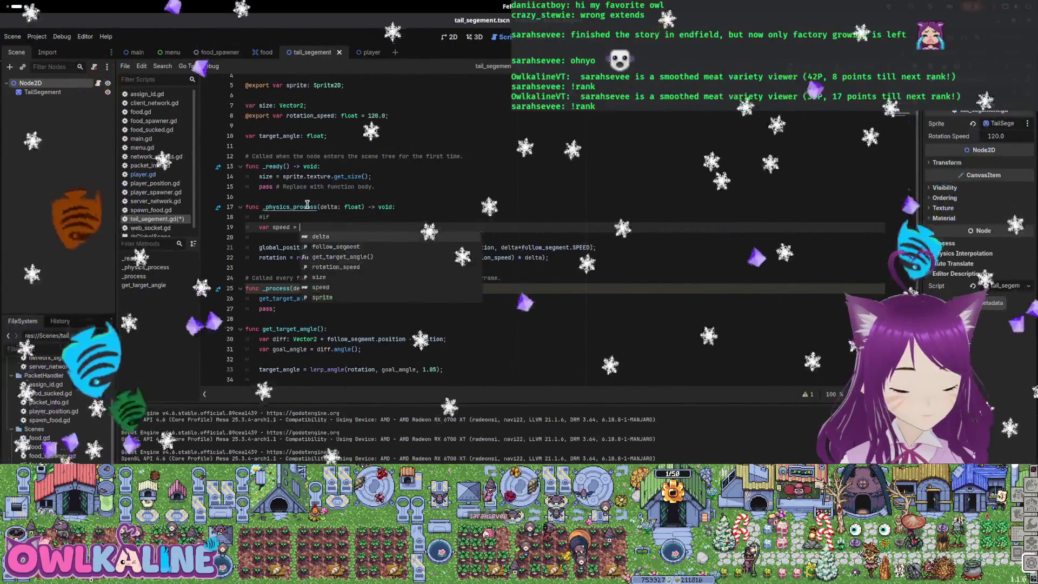
type("global_position.distance_squared_to(follow_segment.position) > size.x*size.x:")
key("Escape")
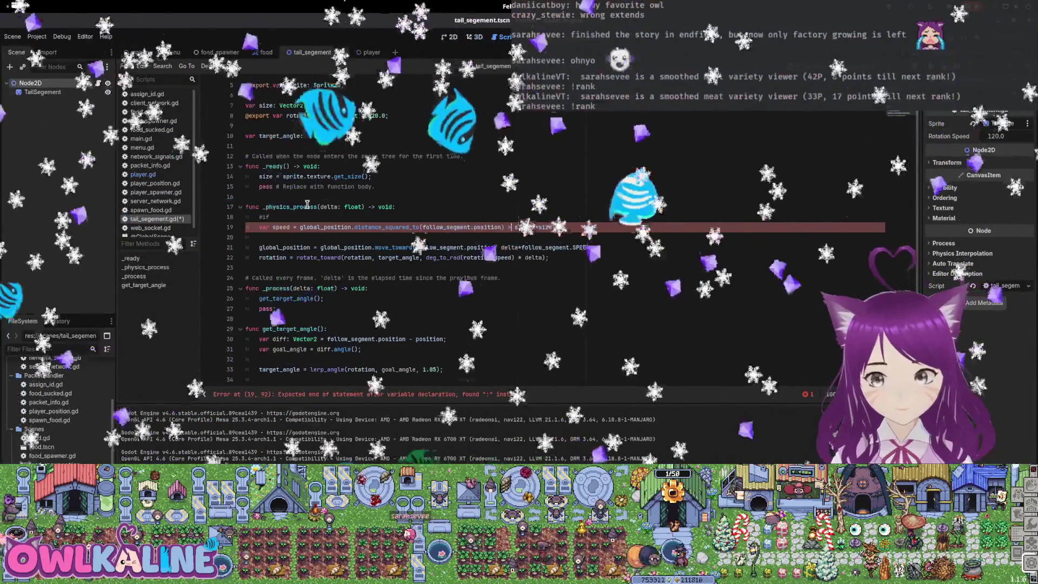
key("BackSpace")
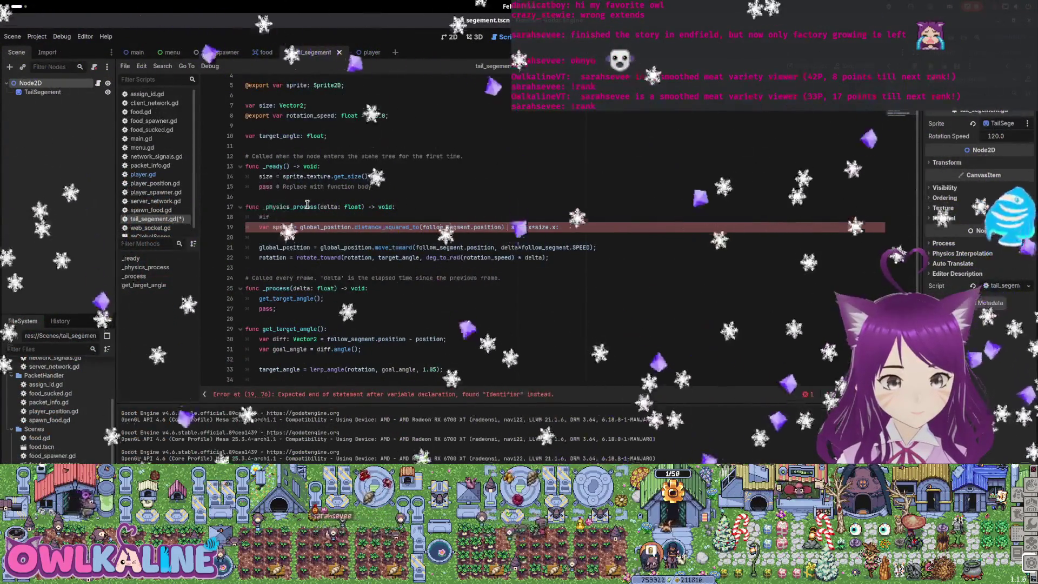
type("/")
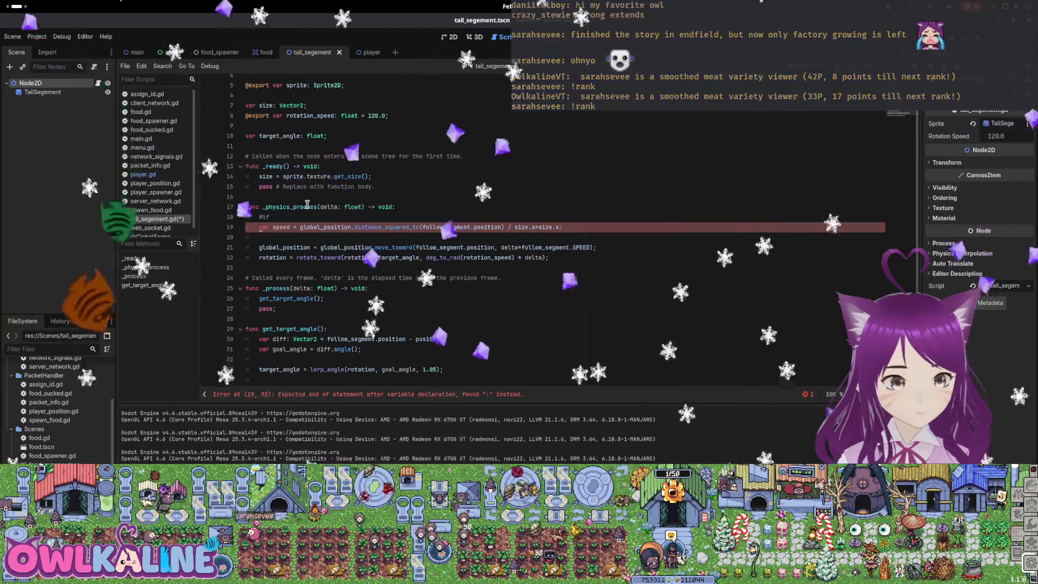
Add a new line after the speed declaration and replace its trailing colon with ';'
left_click(416, 247)
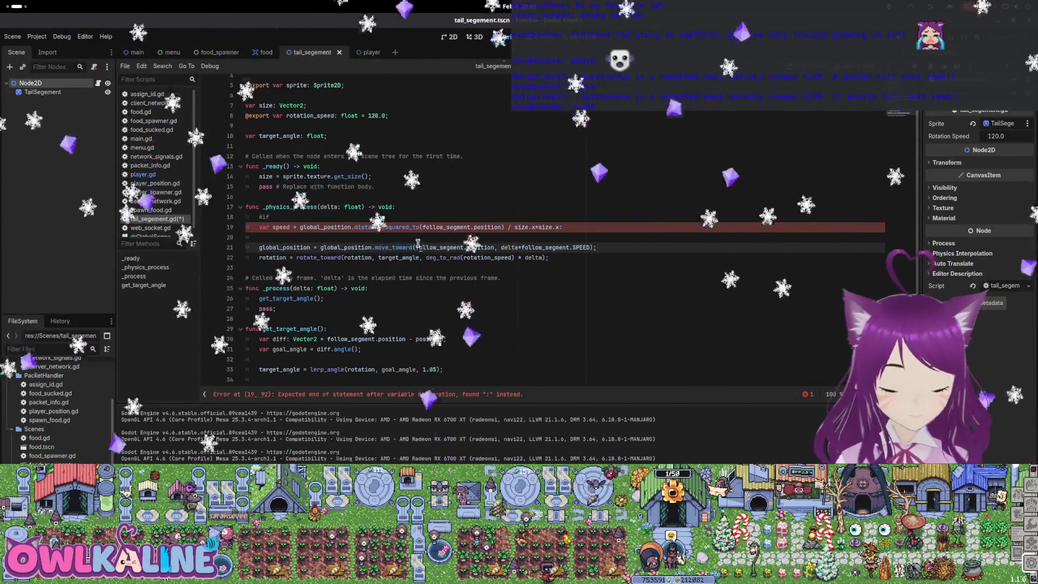
left_click(532, 227)
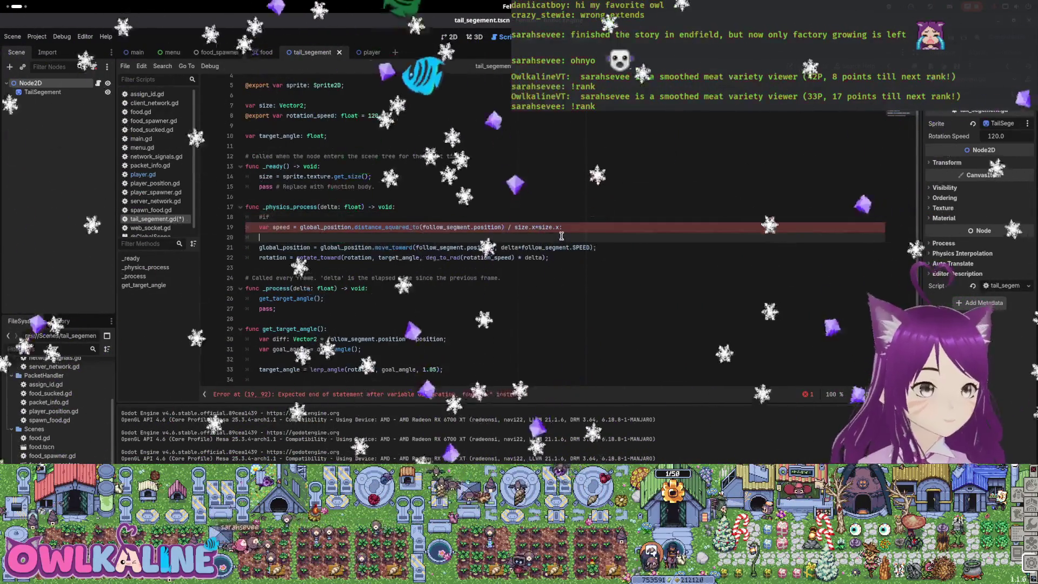
left_click(535, 236)
double_click(521, 227)
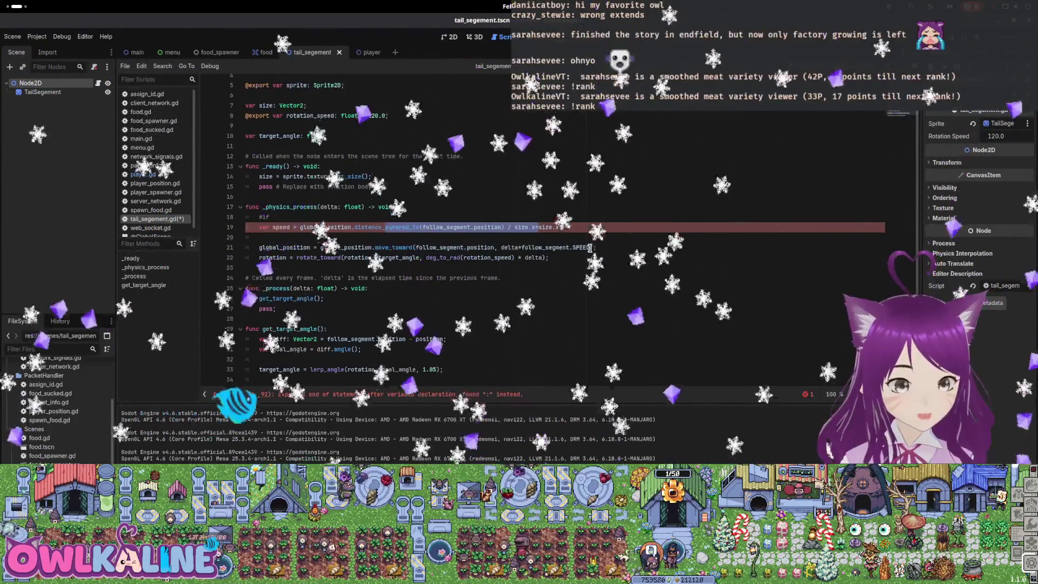
double_click(581, 247)
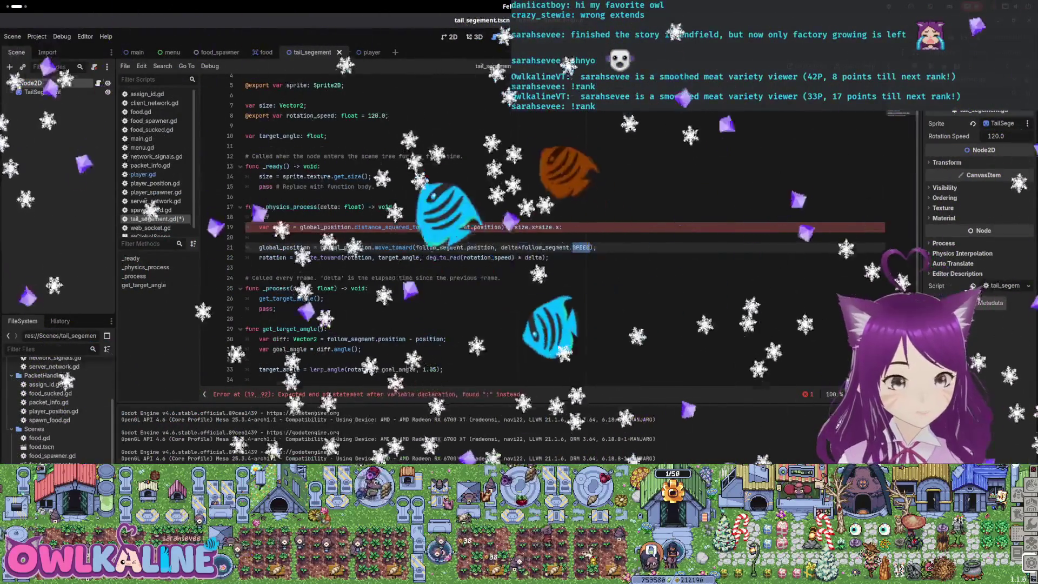
left_click(584, 223)
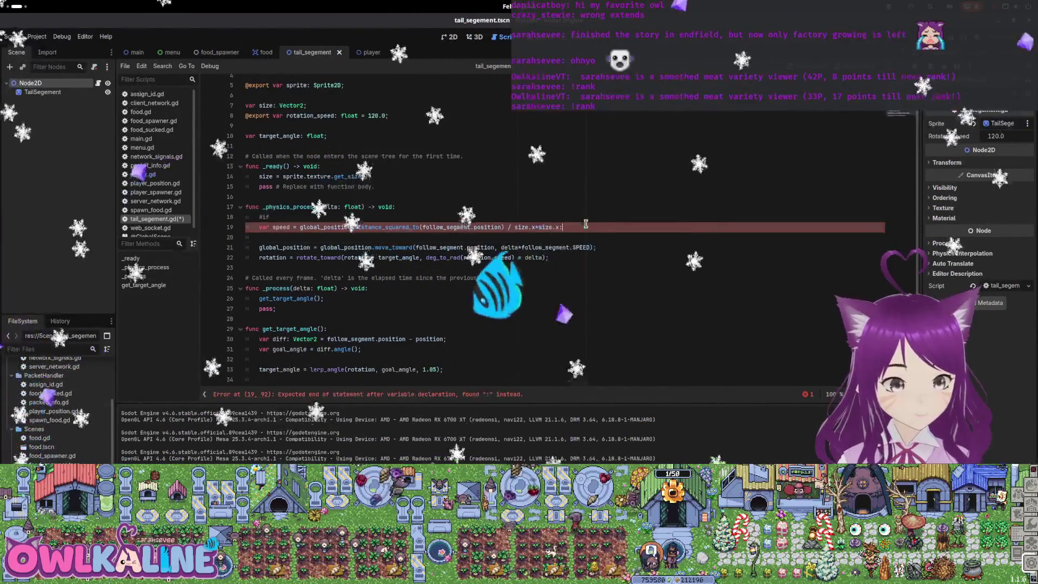
key("Return")
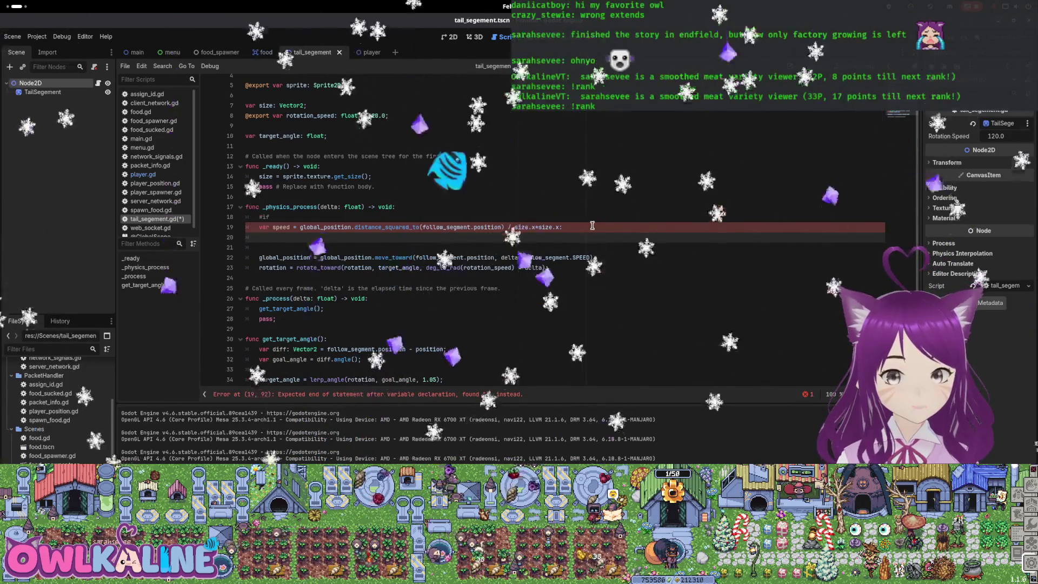
key("Up")
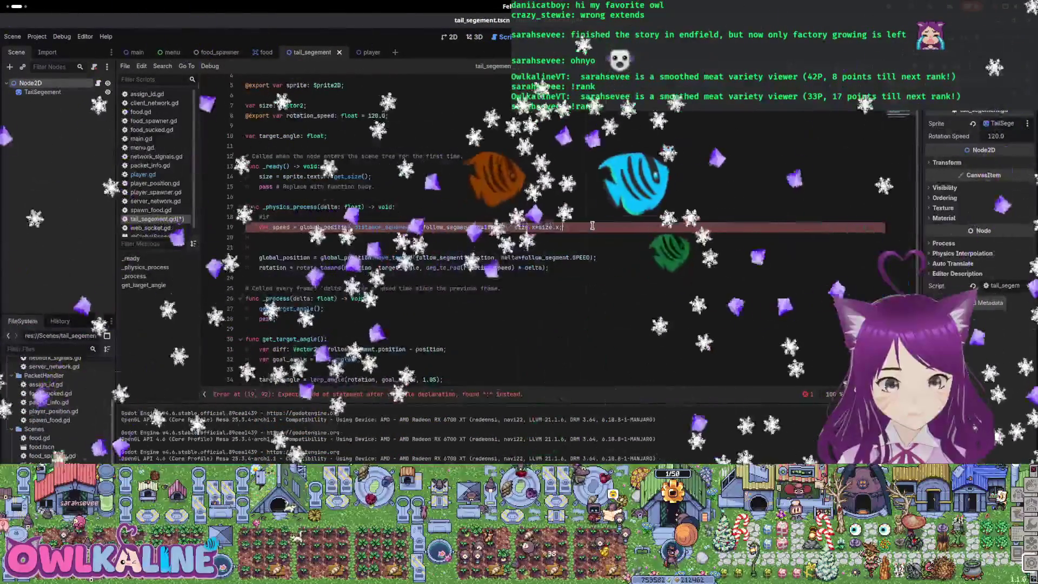
key("End")
key("BackSpace")
type(";")
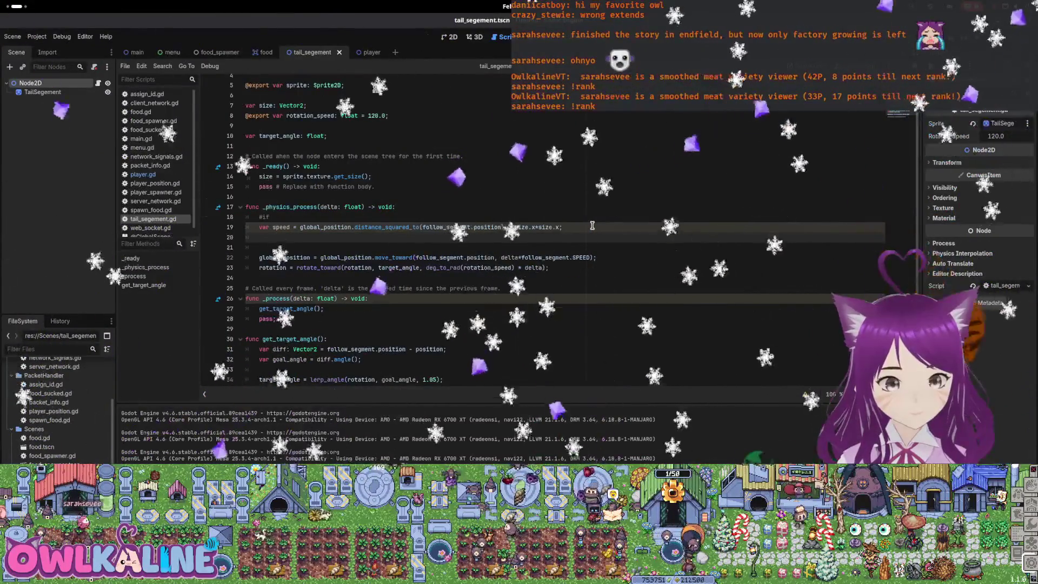
Rename speed to speed_ratio and add 'var speed = follow_segment.SPEED' on line 20
key("shift+Up")
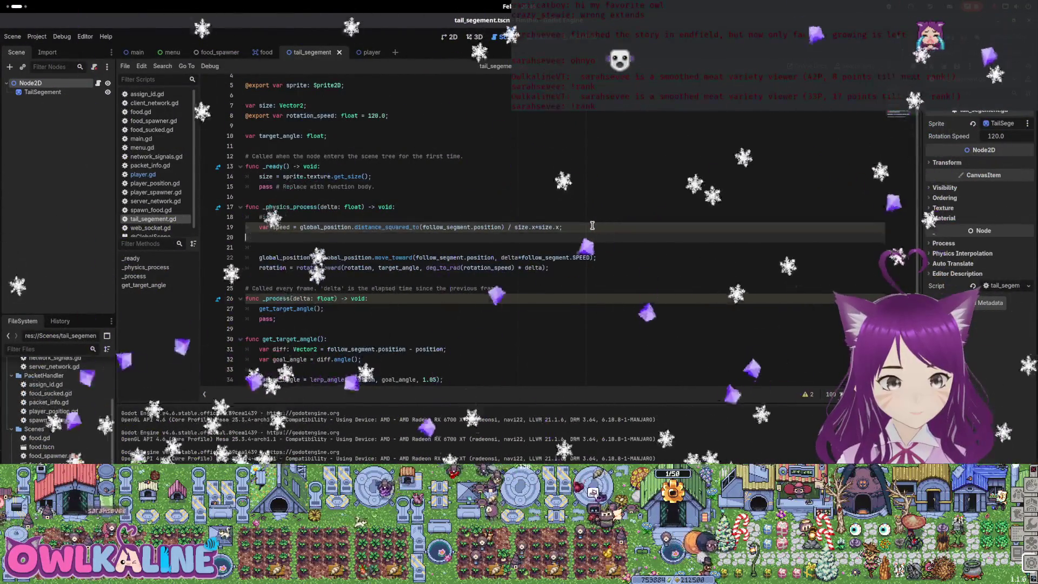
type("_ra")
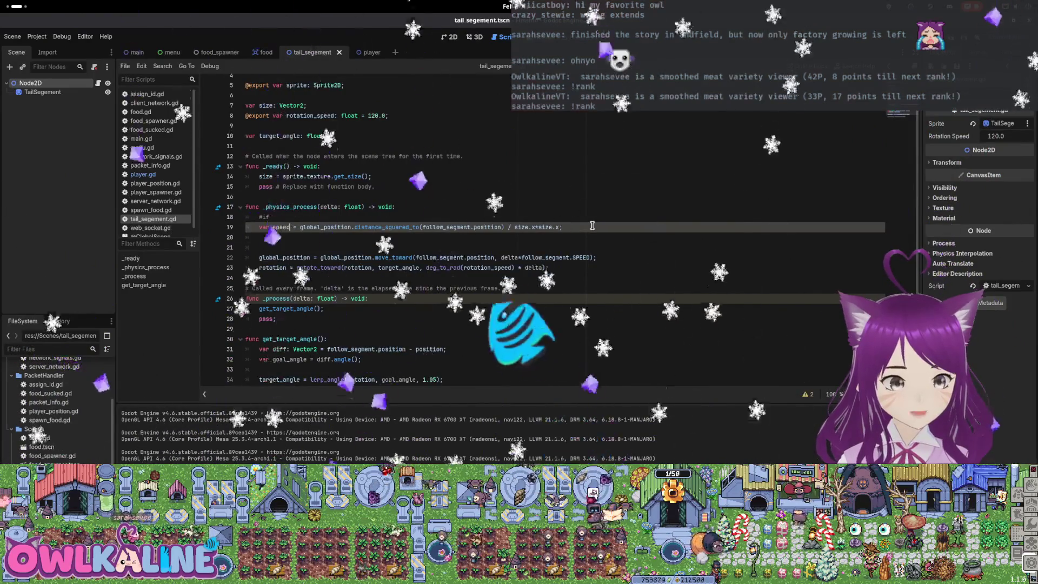
type("tio")
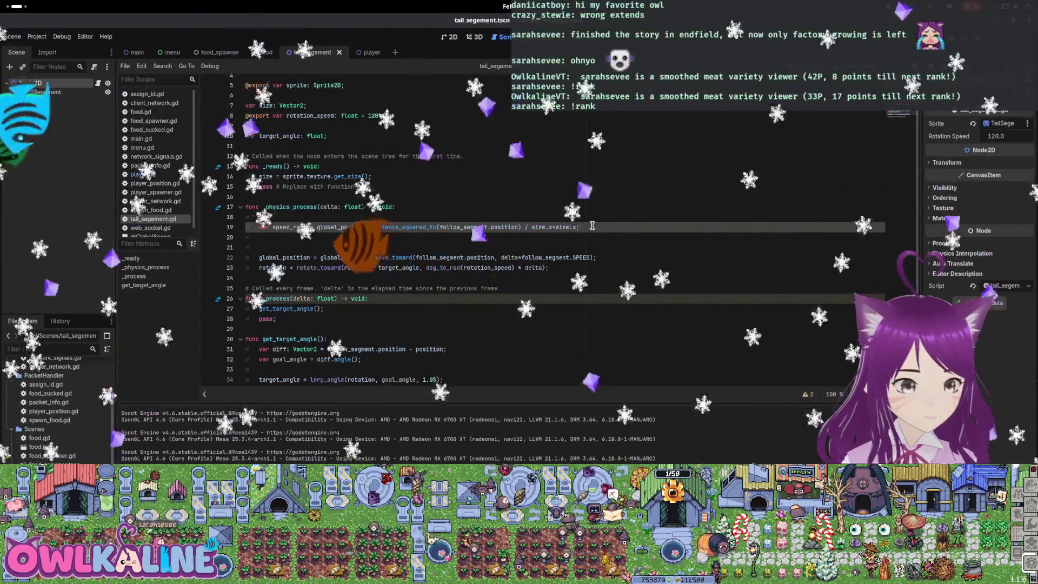
key("Down")
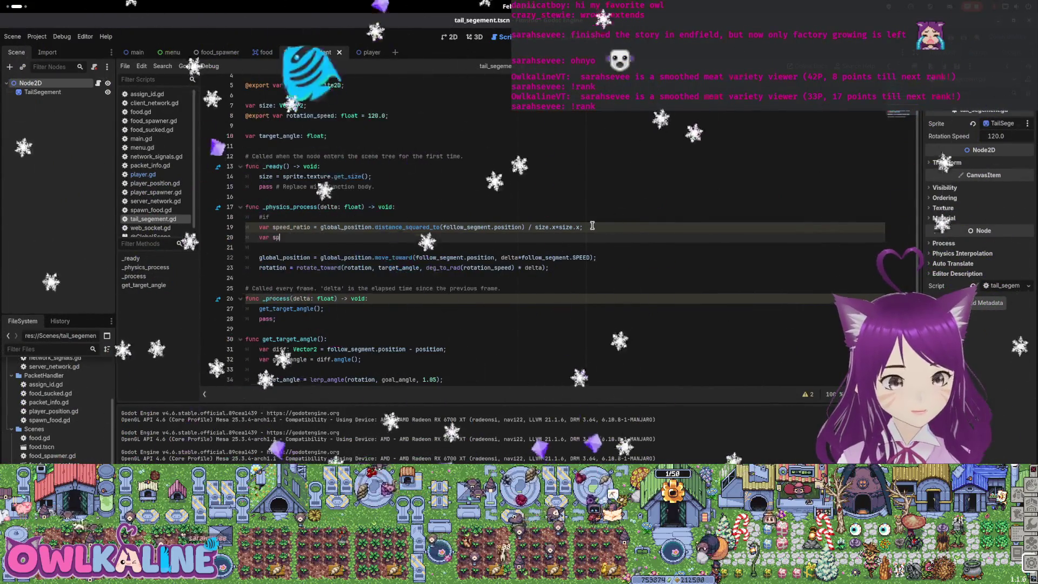
type("follow_segment.S")
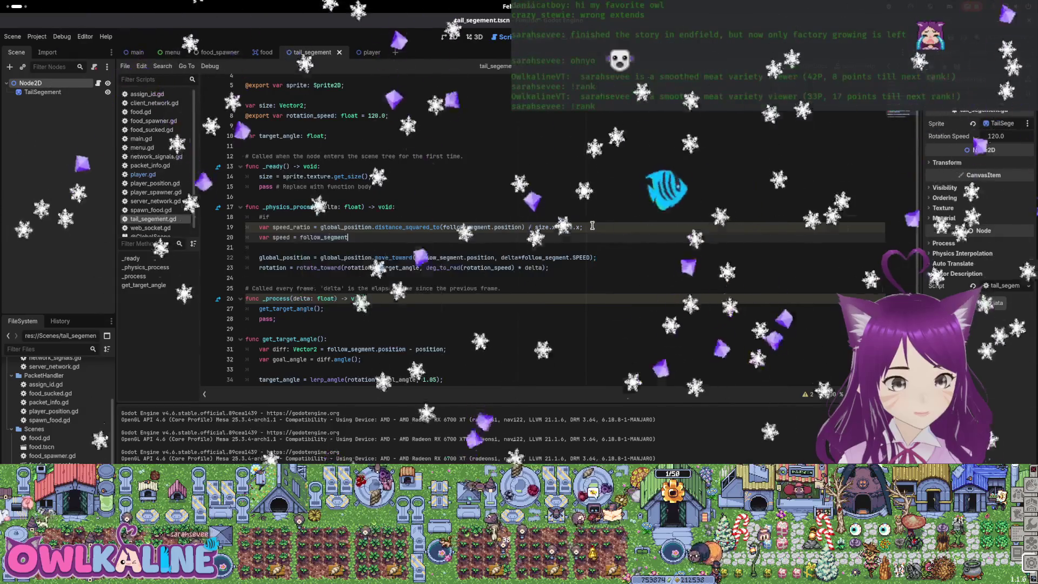
type("PEED")
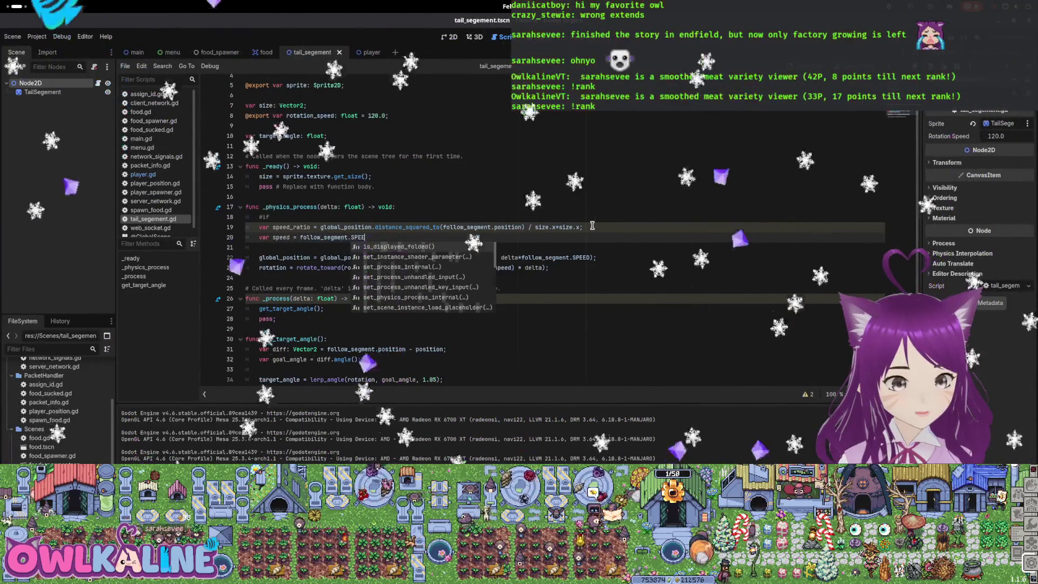
Check the follow_segment: Node2D declaration on line 3, then switch to the player scene
scroll(592, 226, "up", 2)
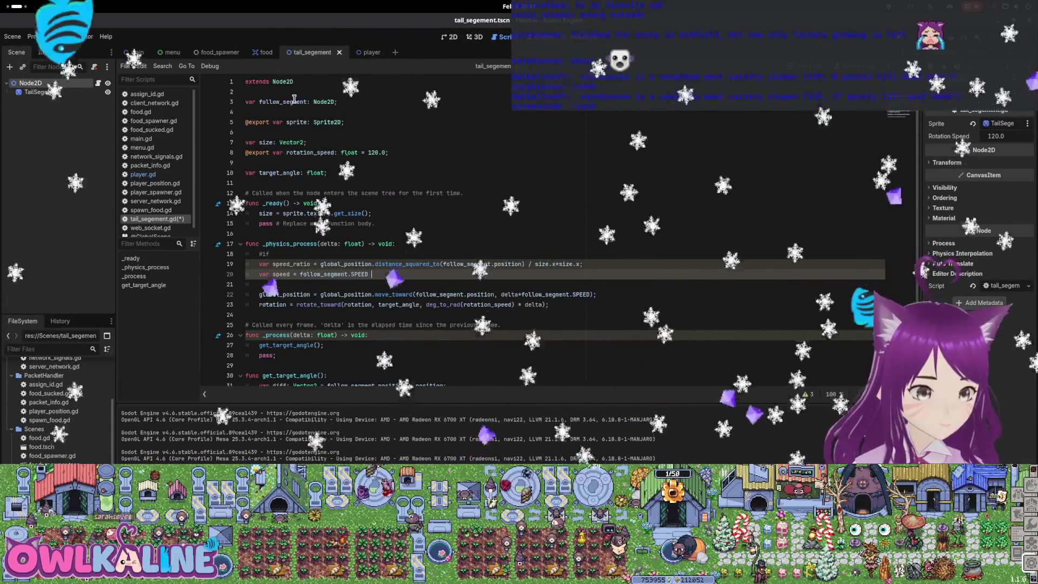
double_click(282, 102)
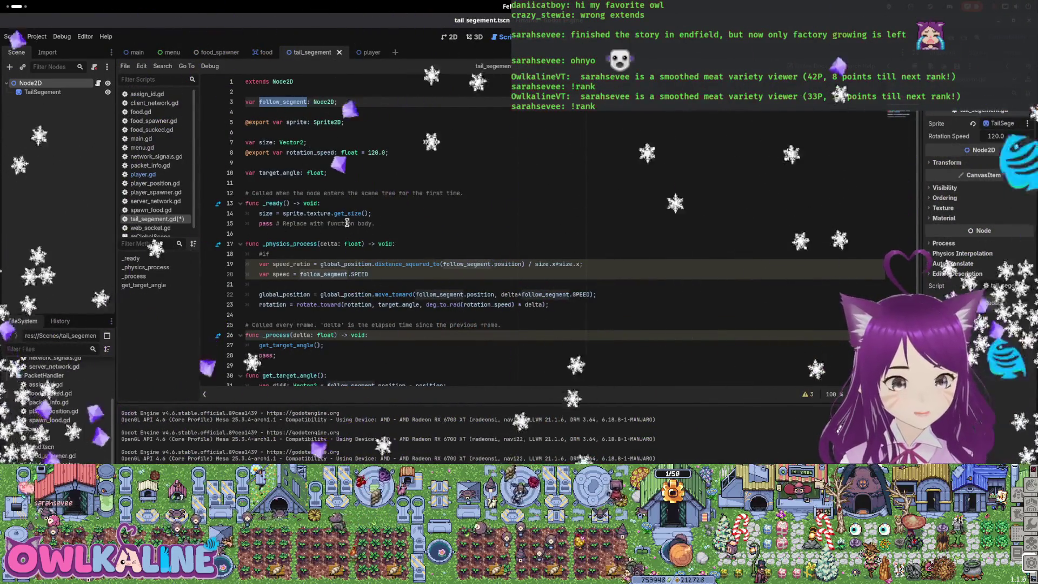
double_click(324, 102)
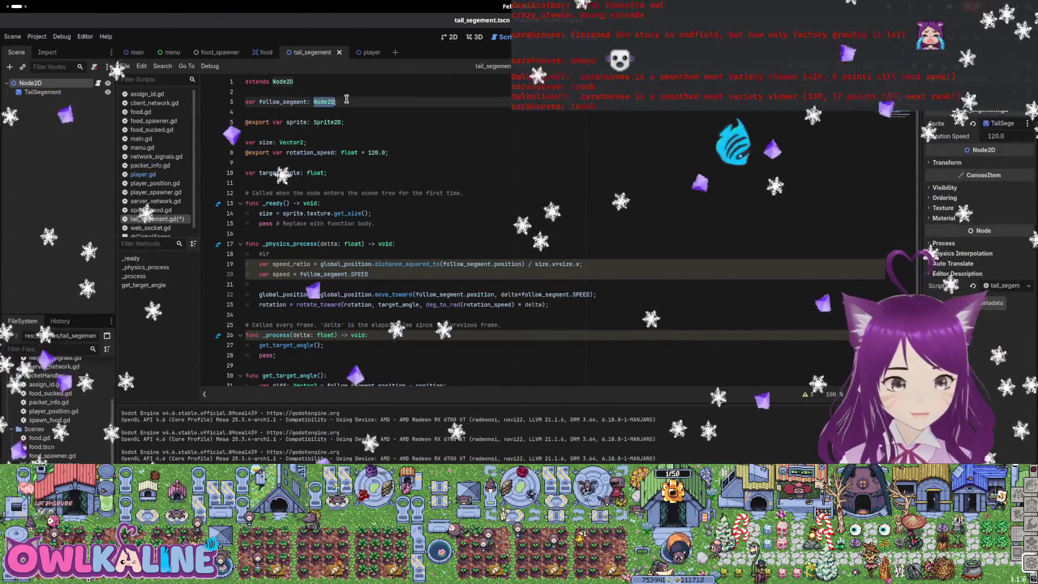
left_click(280, 101)
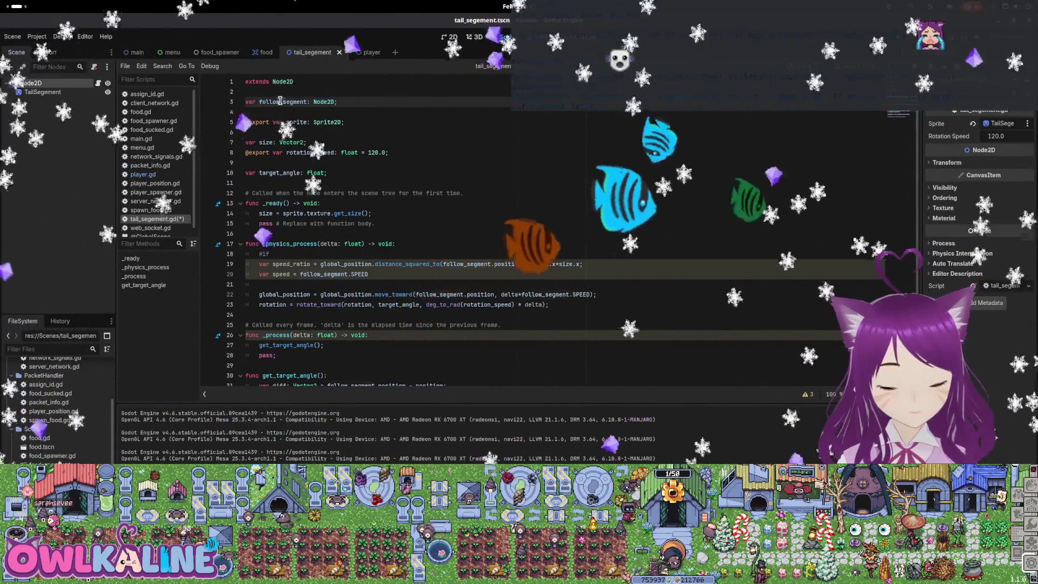
double_click(296, 101)
key("shift+Home")
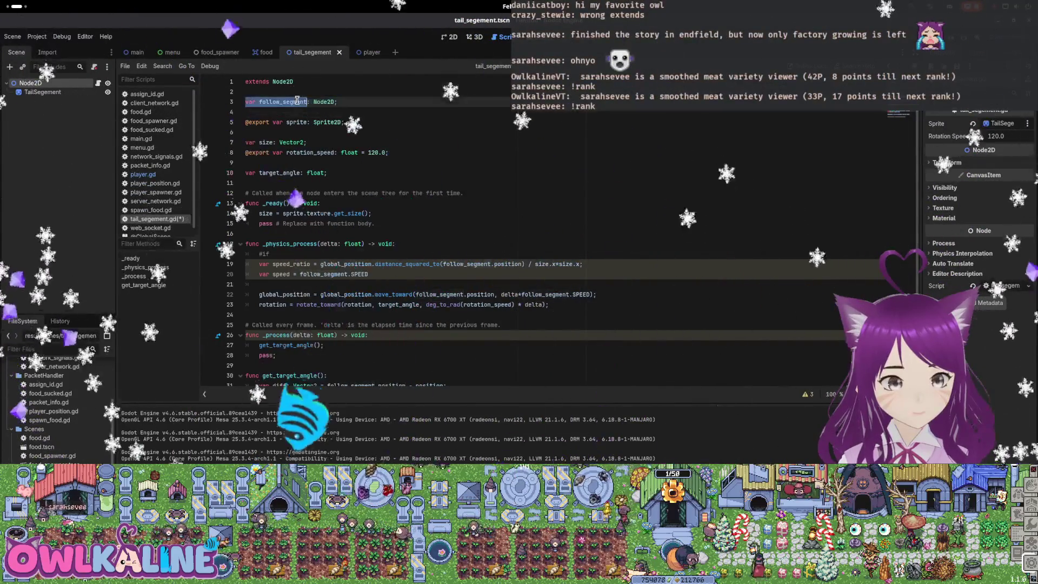
left_click(306, 129)
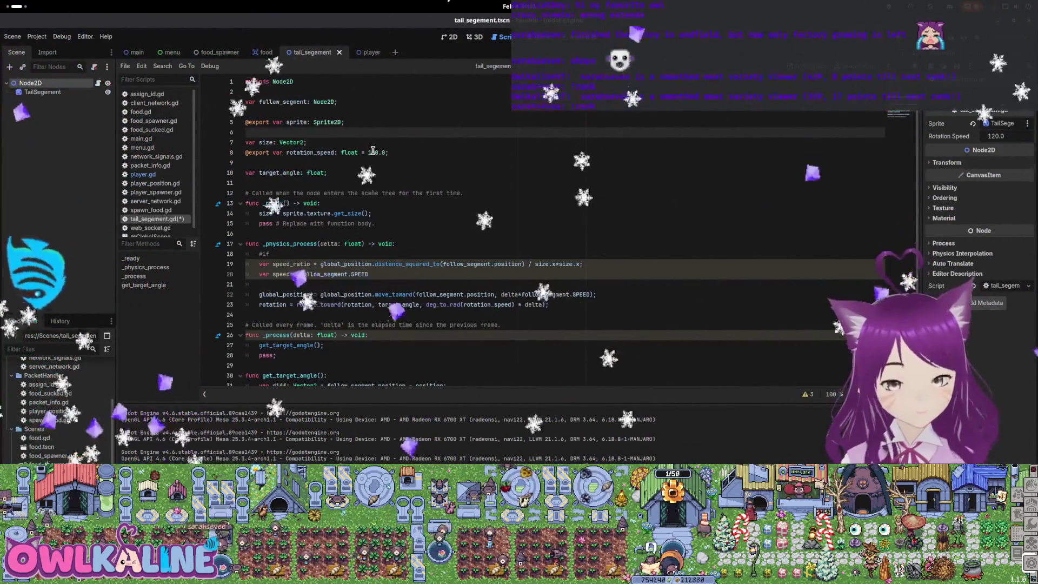
left_click(369, 52)
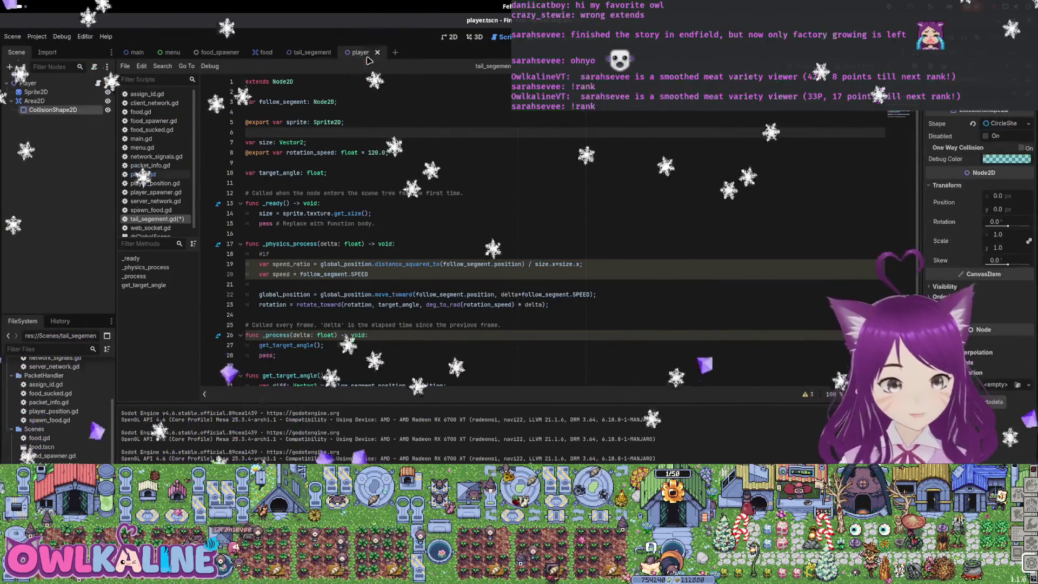
Open player.gd and scroll through its tail-spawning and movement code, then return to tail_segement
left_click(96, 83)
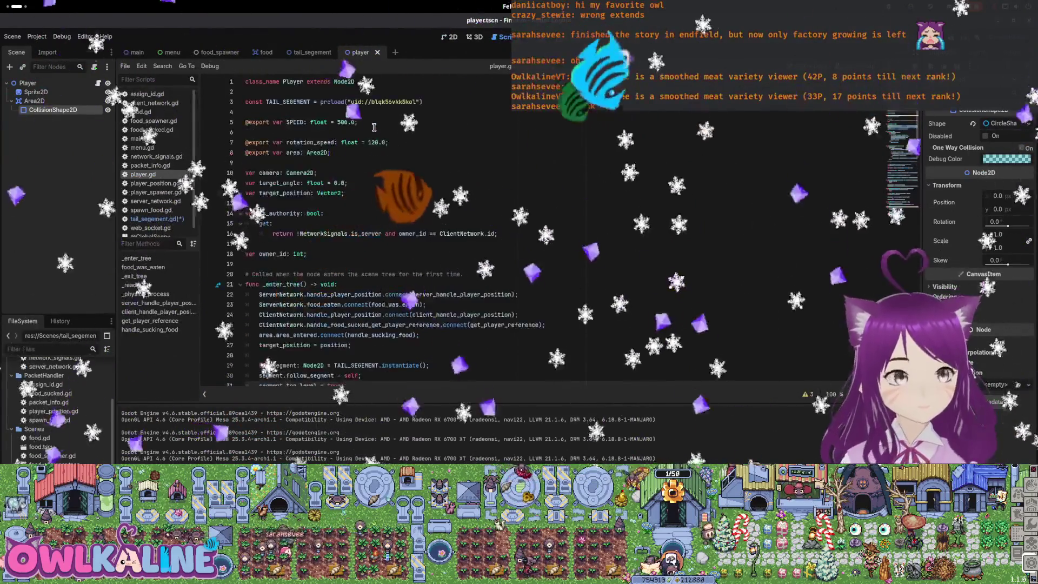
scroll(374, 129, "down", 6)
scroll(376, 130, "down", 19)
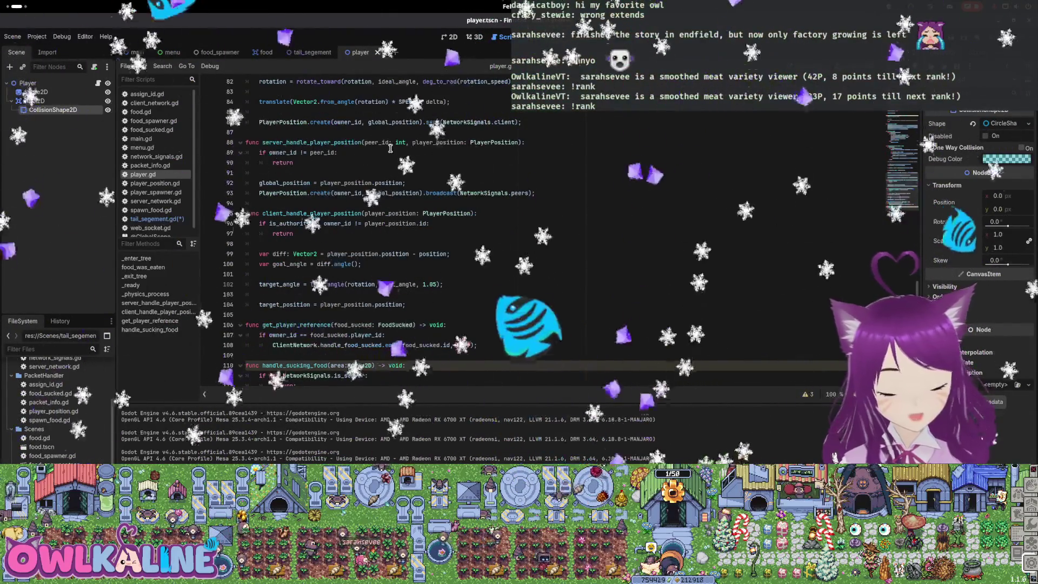
scroll(394, 150, "up", 3)
scroll(393, 150, "up", 20)
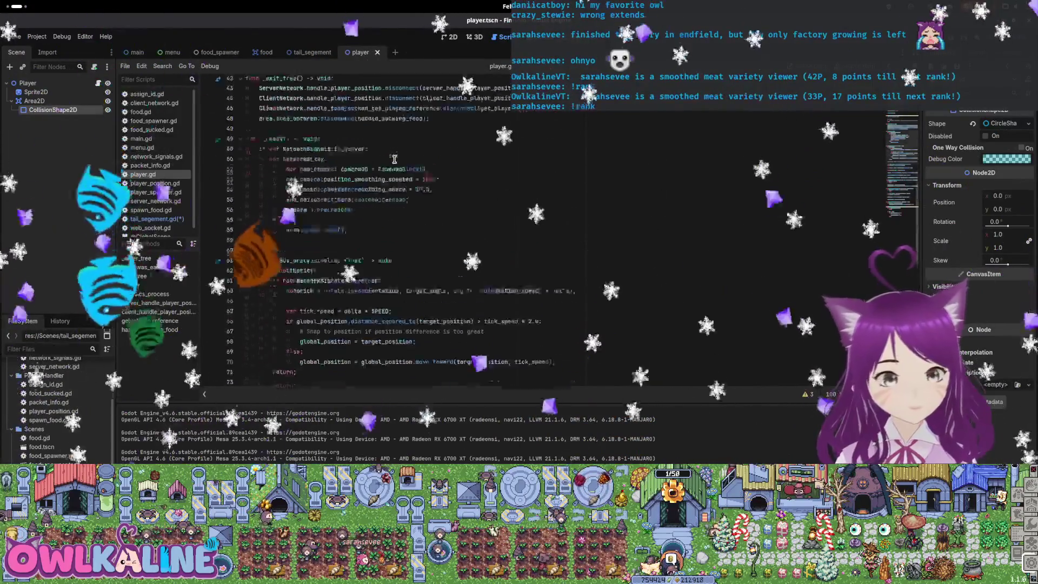
scroll(355, 125, "down", 6)
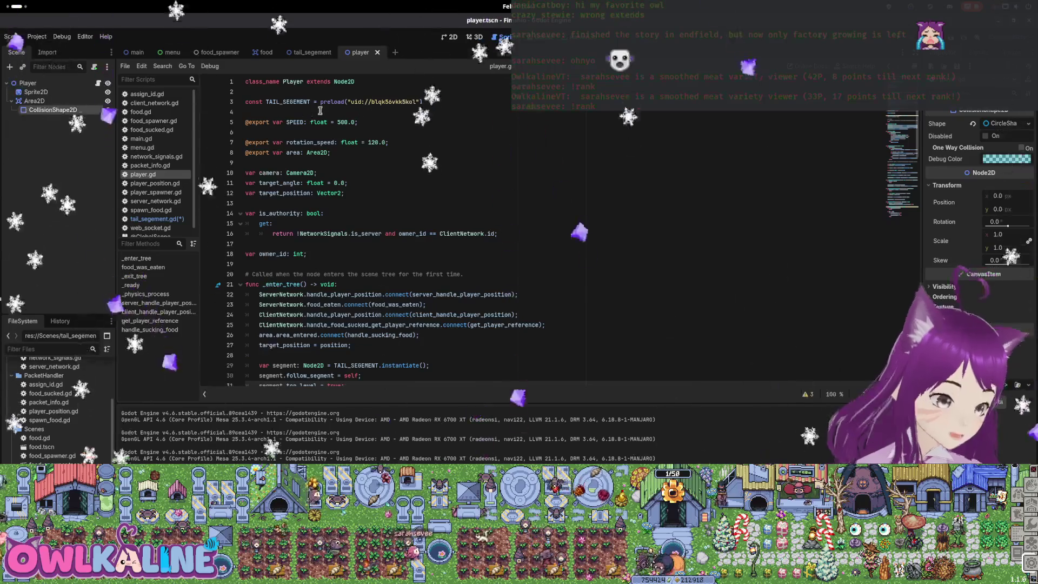
scroll(442, 185, "down", 20)
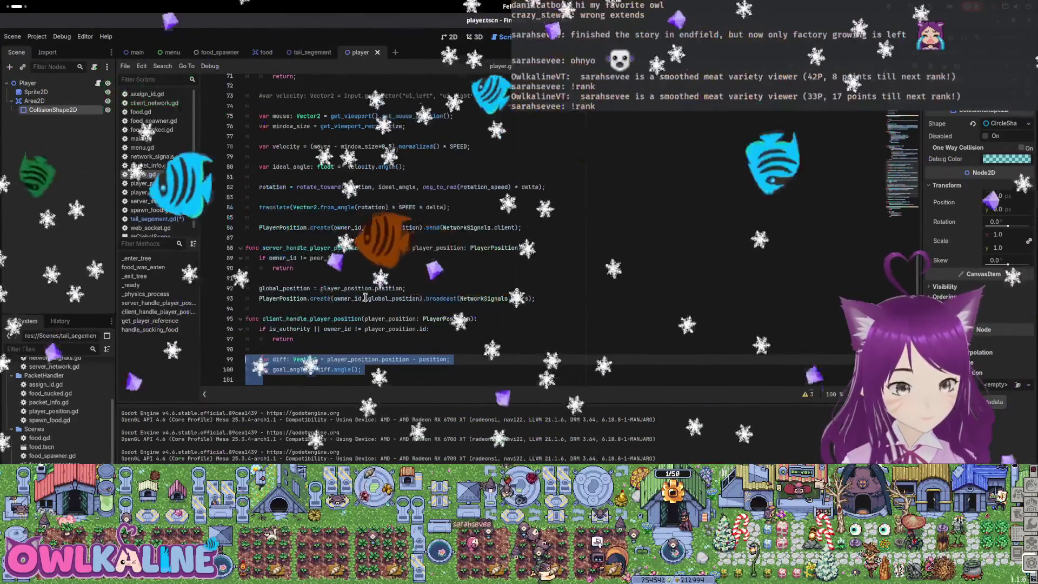
scroll(252, 261, "up", 4)
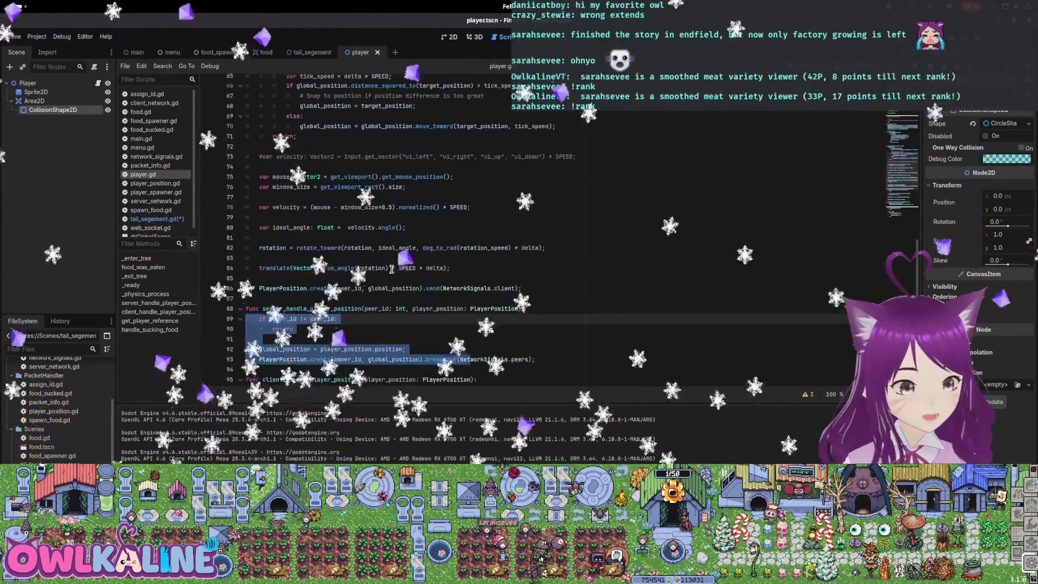
scroll(352, 290, "up", 3)
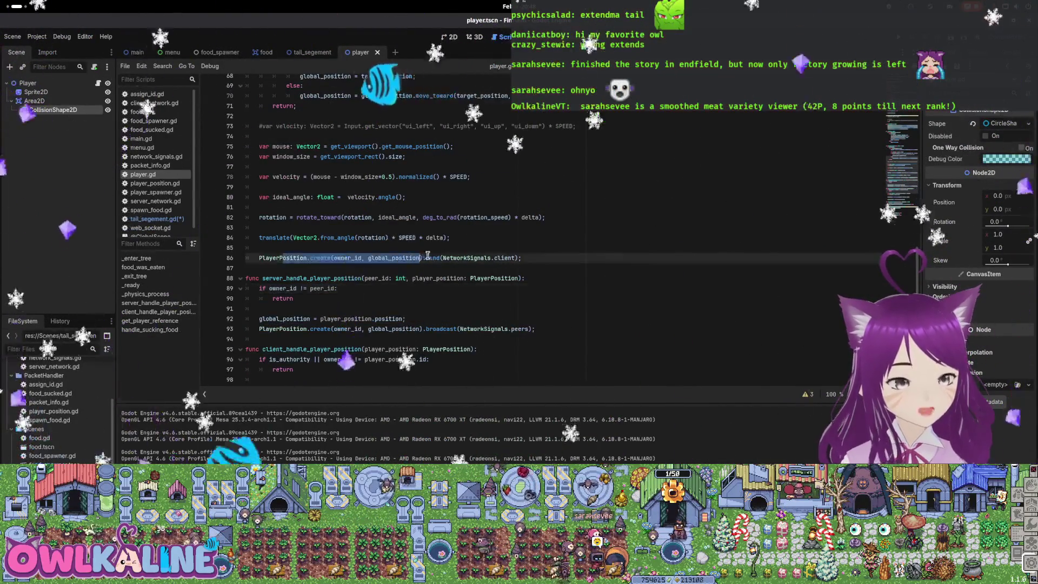
scroll(367, 252, "up", 4)
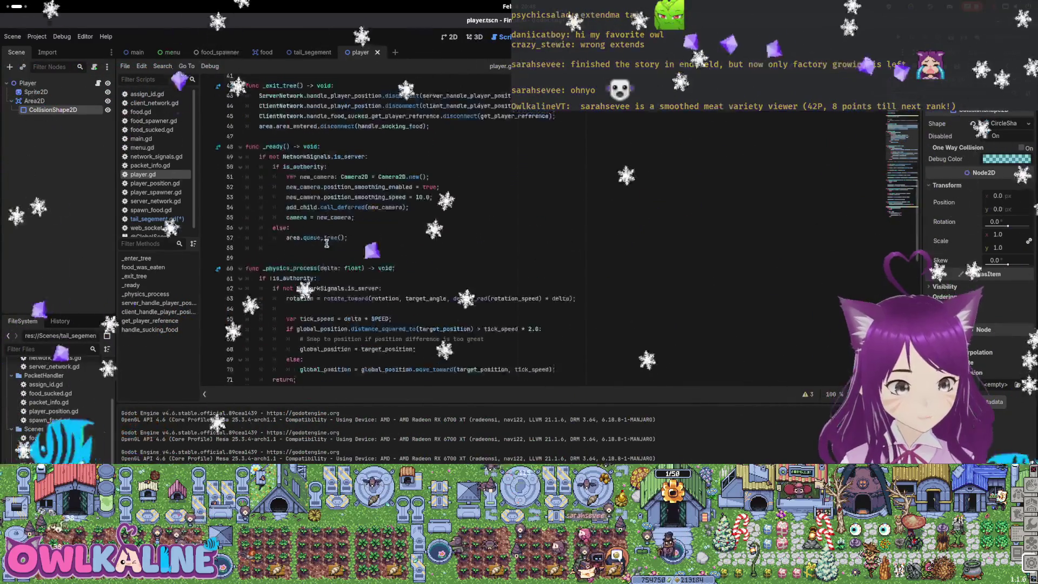
scroll(326, 244, "up", 4)
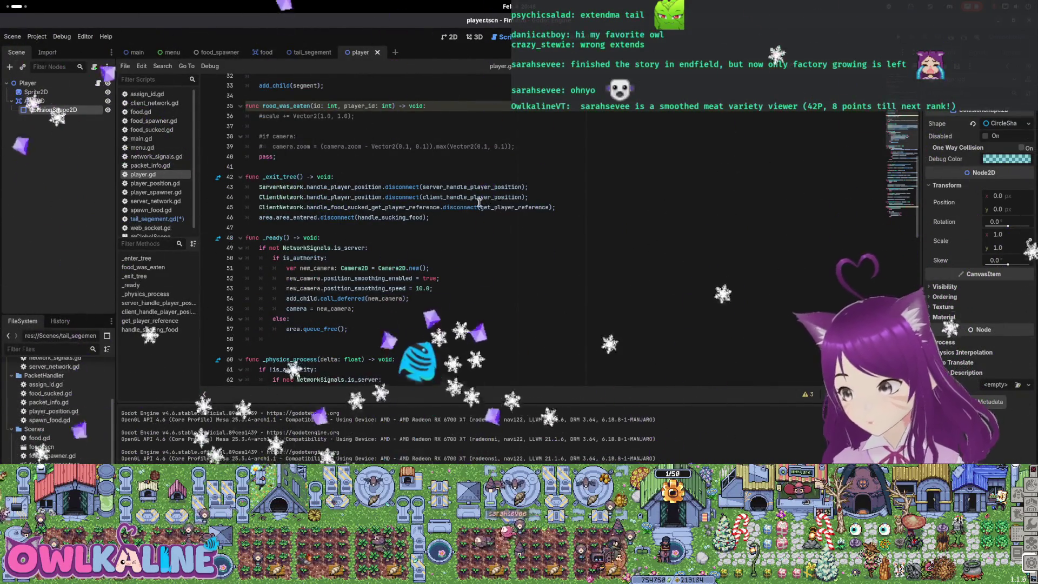
scroll(534, 209, "up", 10)
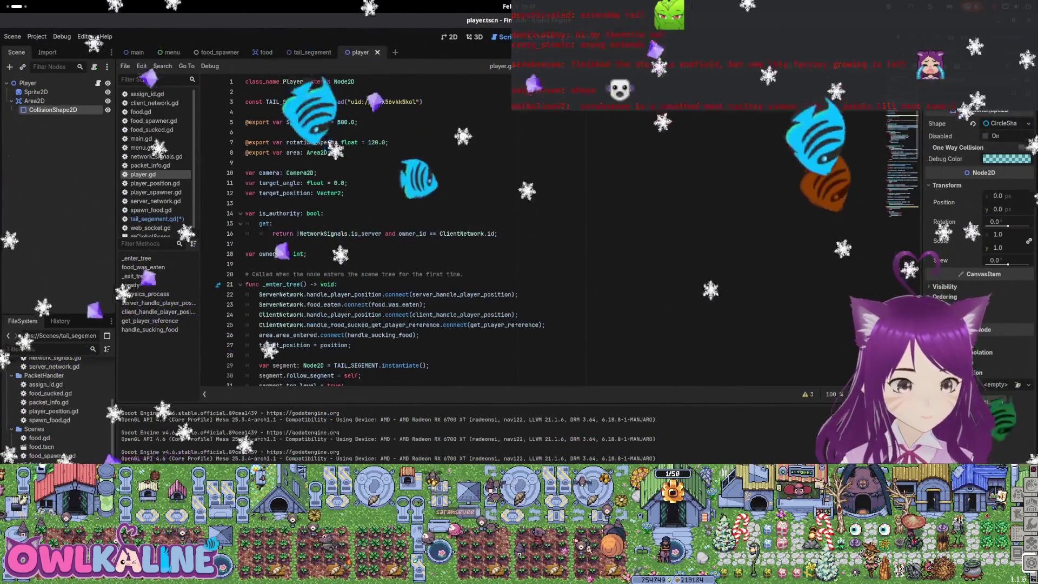
scroll(331, 143, "down", 4)
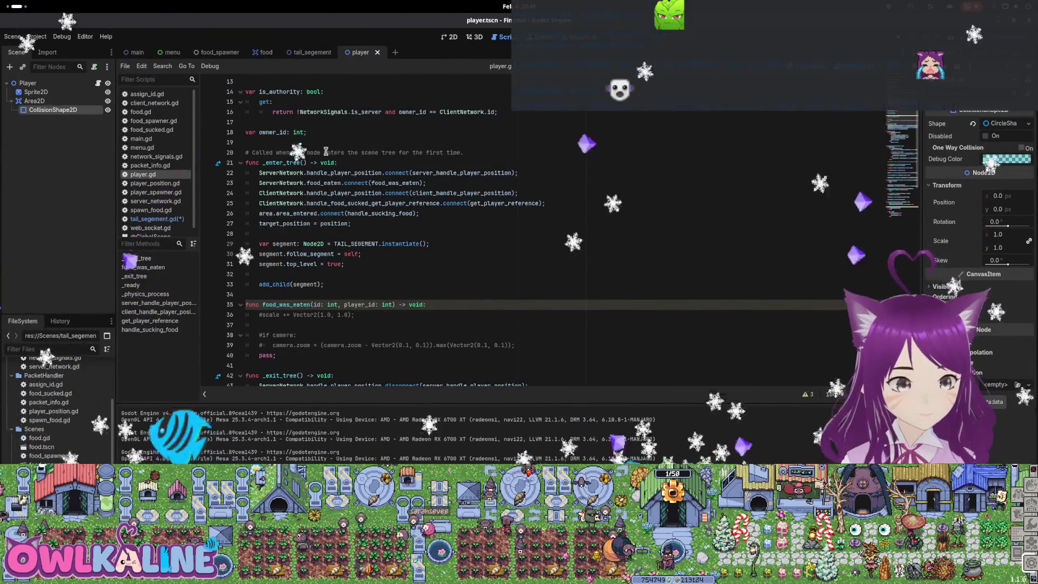
left_click(312, 52)
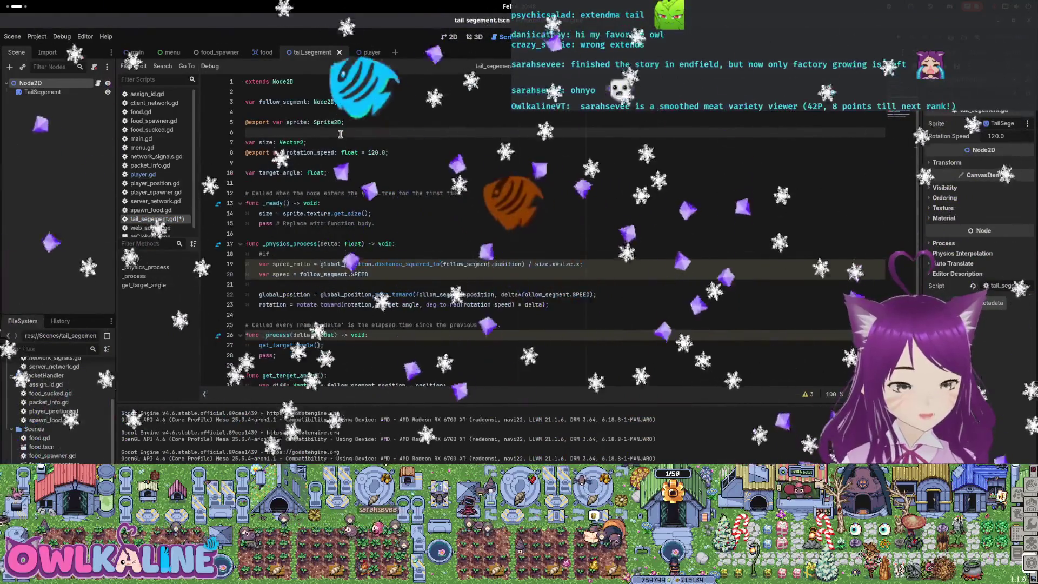
Add a 'var speed: float' line, then open the player's player.gd script
key("Return")
type("var speed: float;")
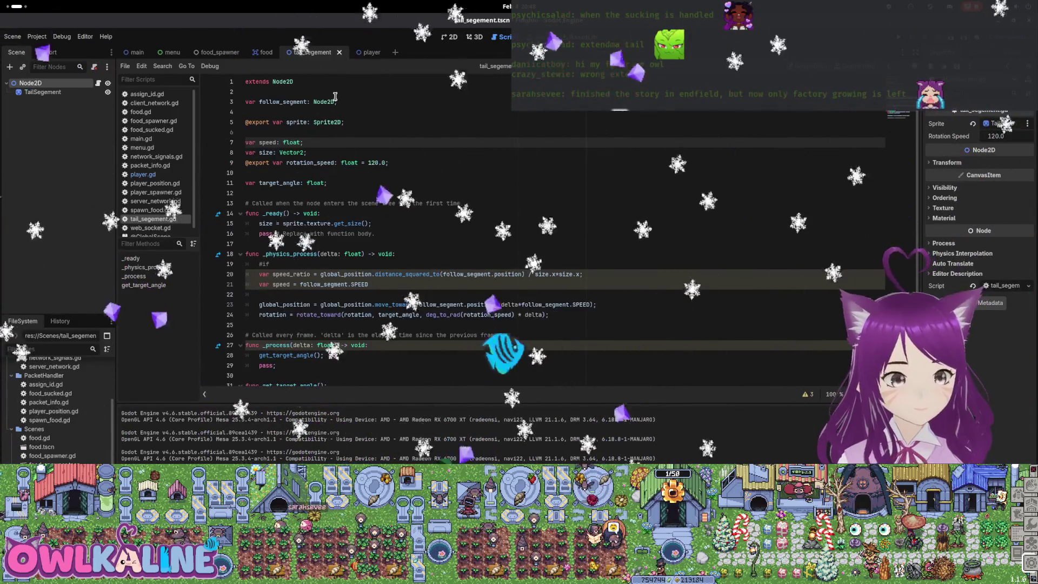
left_click(361, 52)
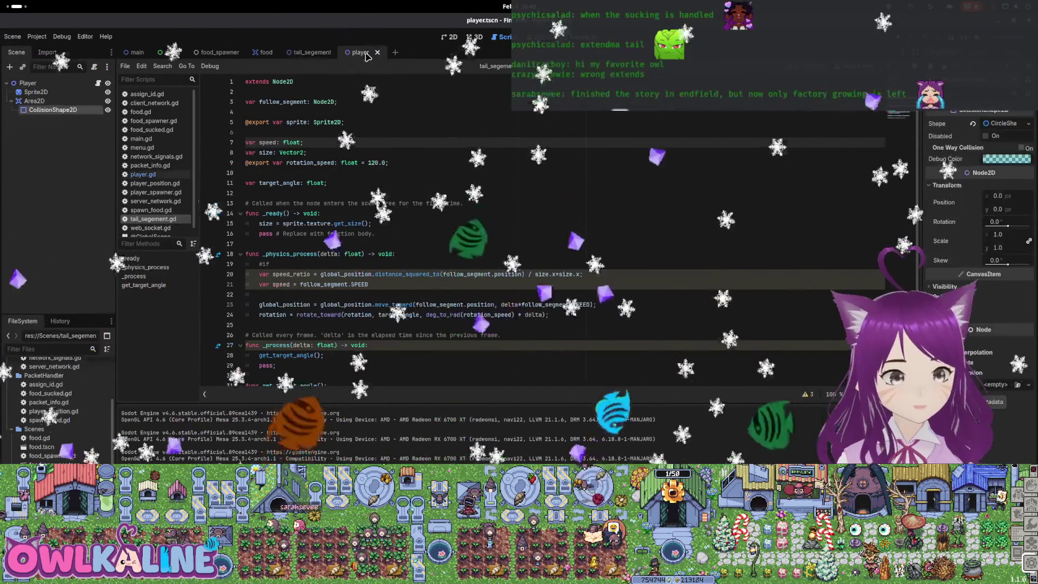
left_click(97, 85)
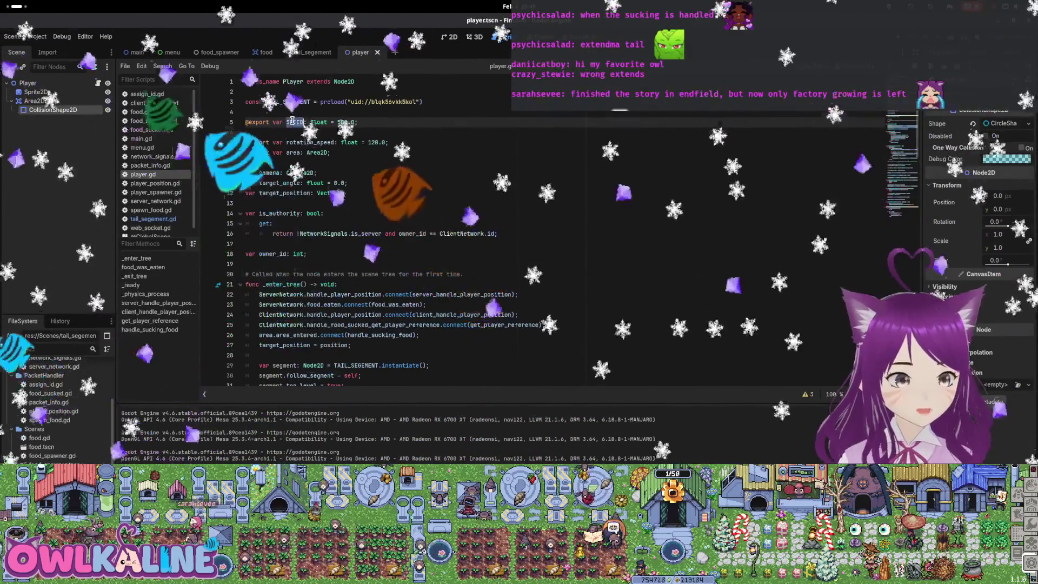
Replace the undeclared SPEED with speed on the tick and velocity lines
right_click(302, 127)
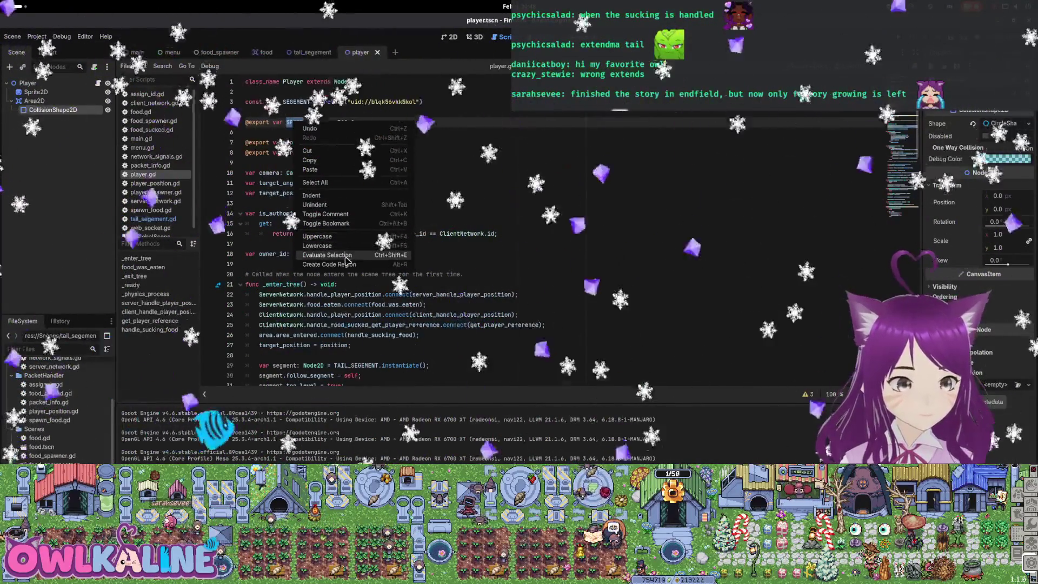
left_click(291, 119)
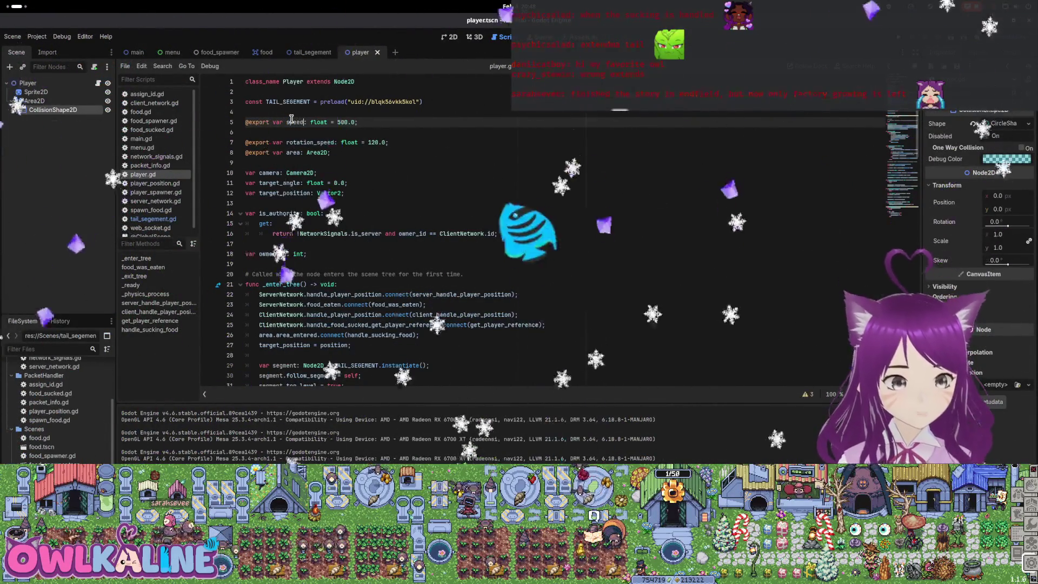
scroll(421, 216, "down", 14)
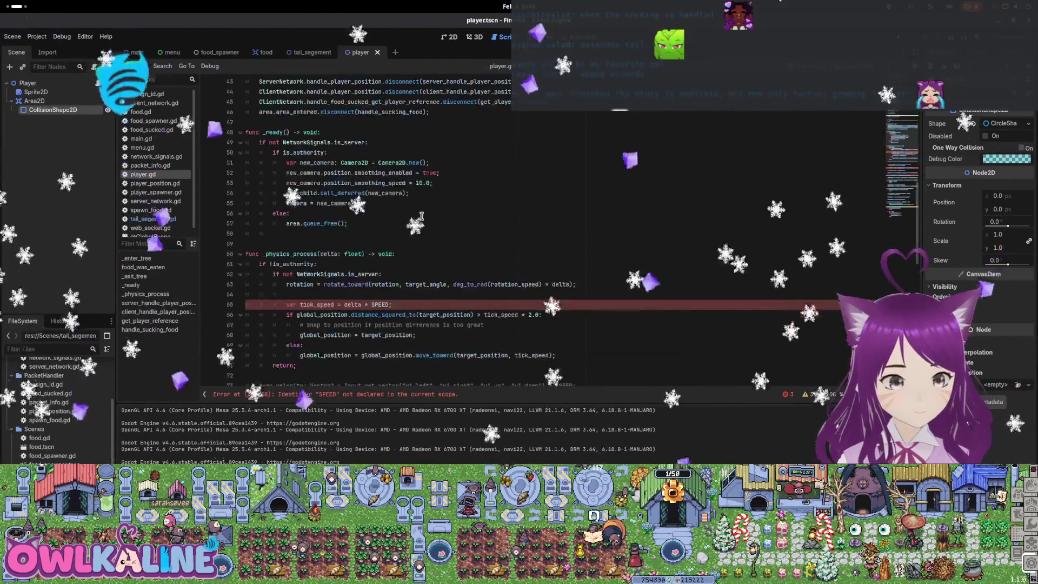
scroll(421, 215, "down", 3)
type("peed")
double_click(459, 345)
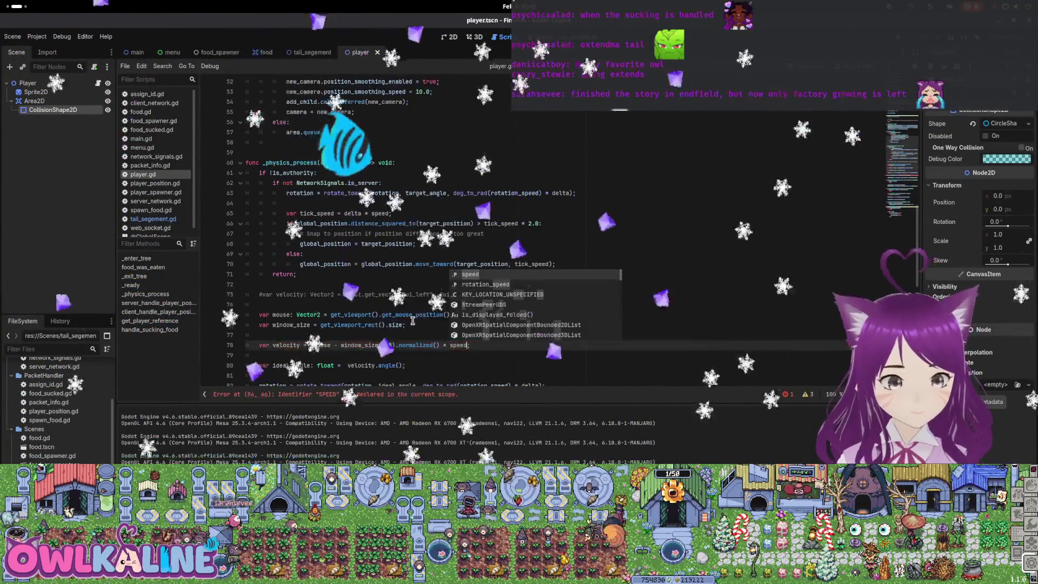
scroll(443, 322, "down", 10)
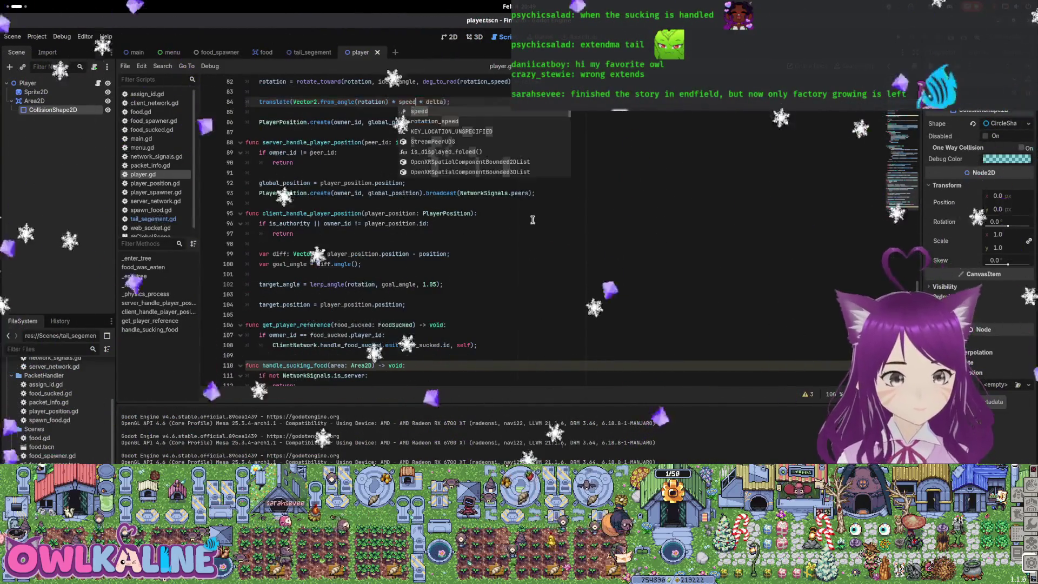
scroll(532, 220, "up", 20)
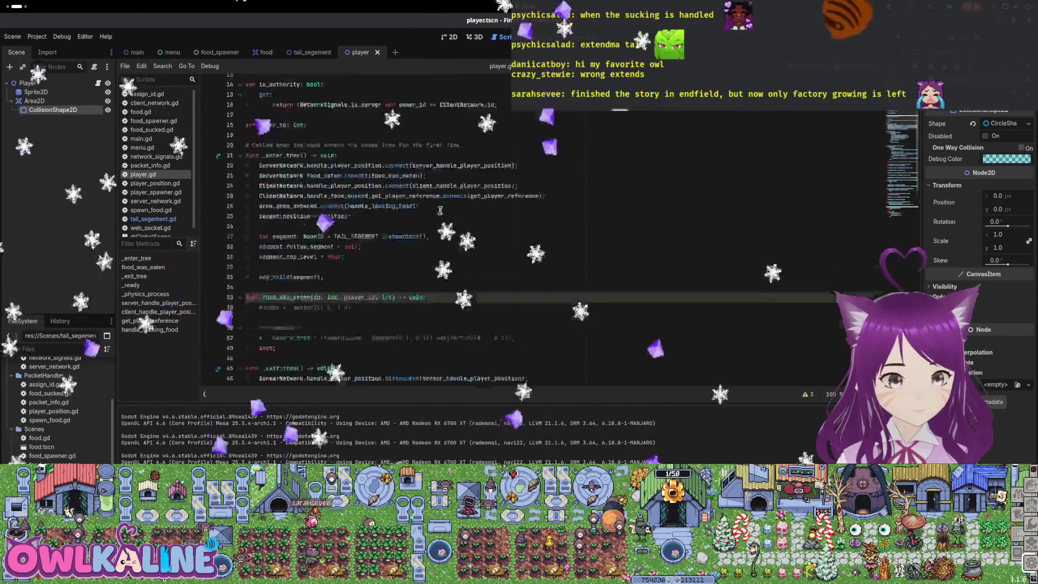
Add a 'segment.' line after the follow_segment assignment, then delete it
left_click(386, 221)
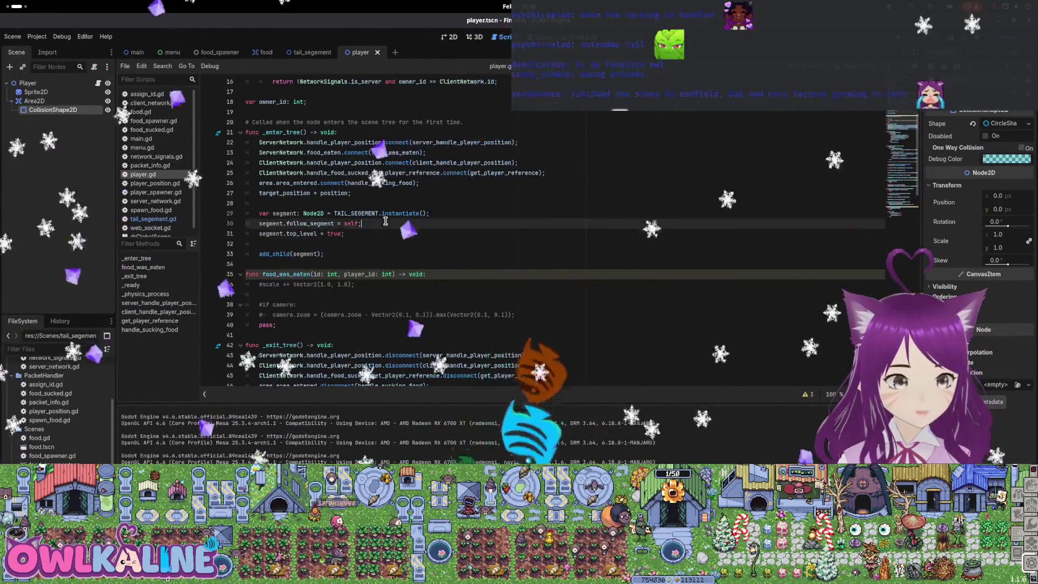
key("Return")
type("segment.")
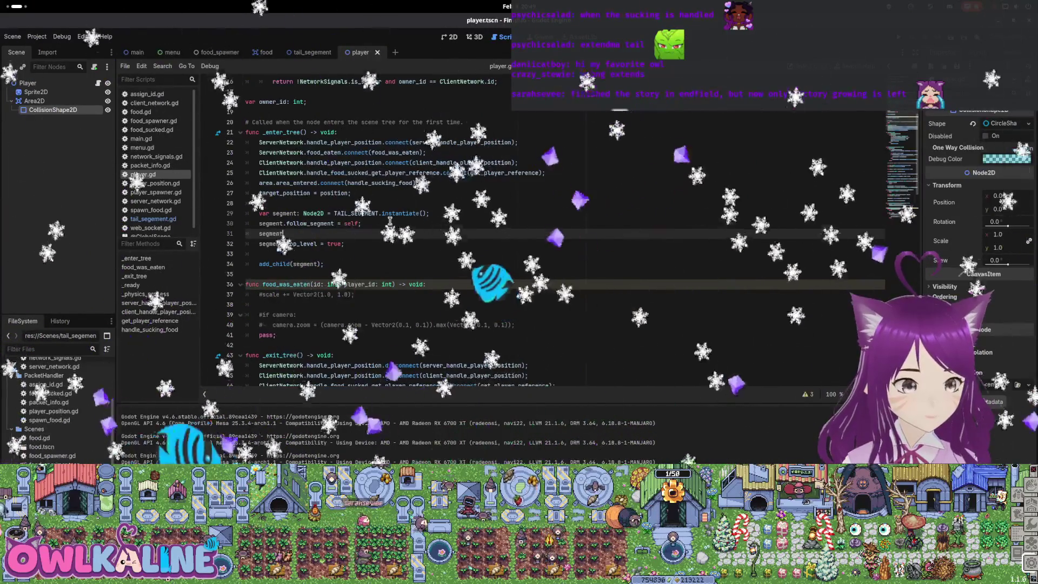
key("Escape")
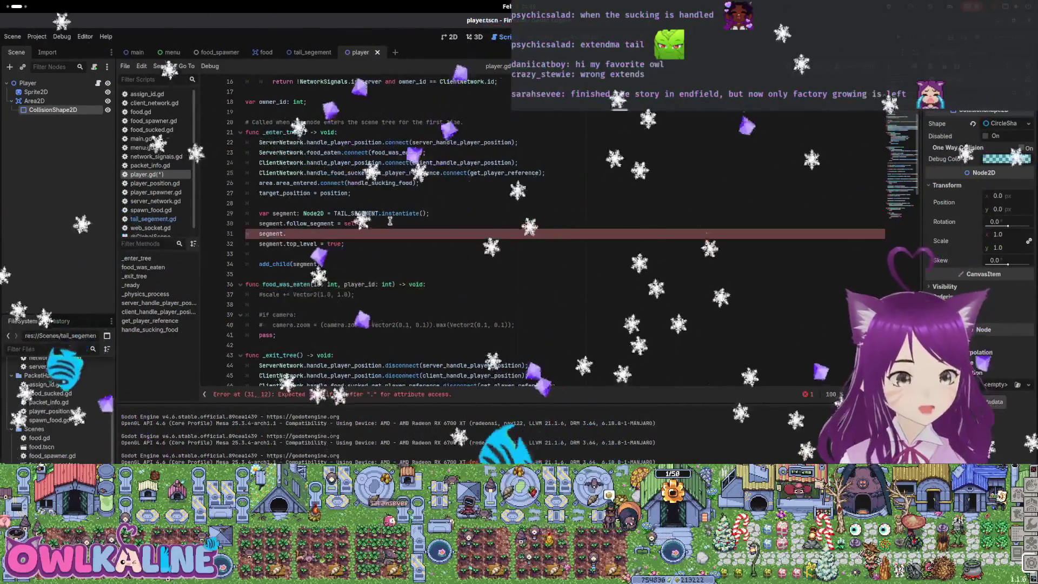
key("BackSpace")
key("BackSpace")
key("BackSpace")
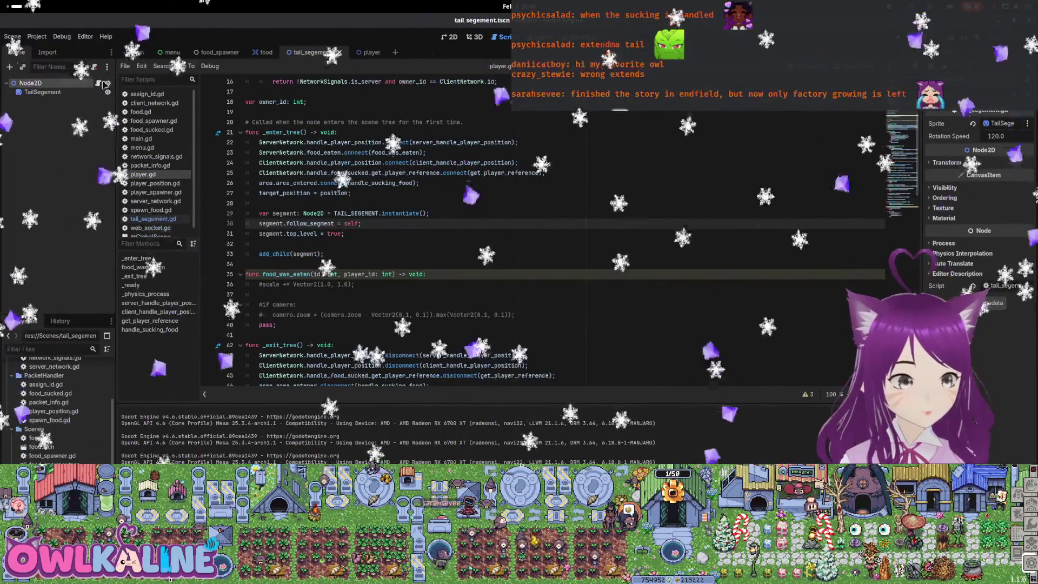
In tail_segement.gd's _ready, add a line setting speed from follow_segment.speed after the size assignment
left_click(312, 57)
left_click(397, 224)
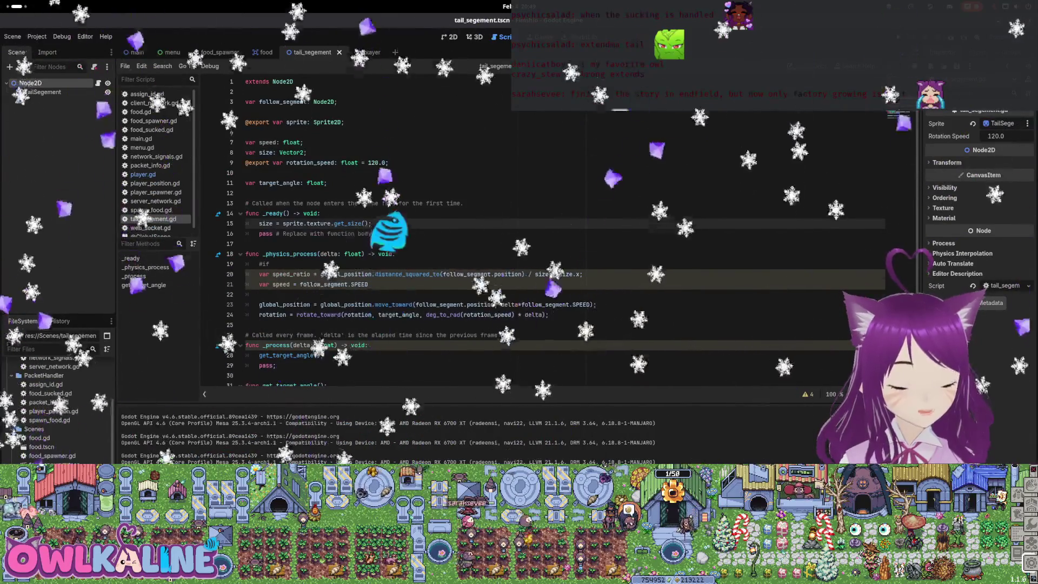
key("Return")
type("speed = follow_segment.speed;")
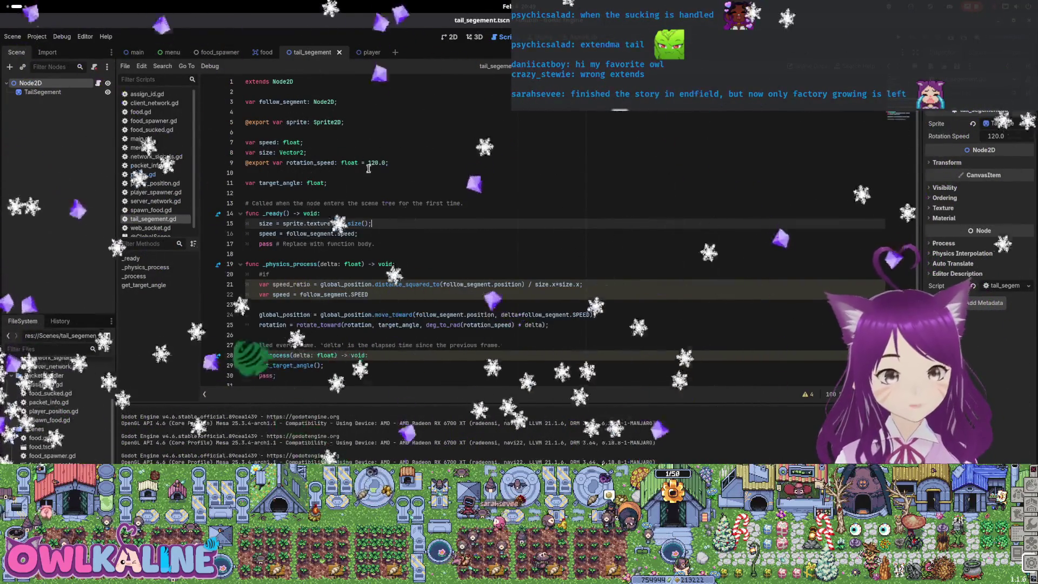
Delete the 'segment.top_level = true;' line from player.gd
left_click(372, 52)
left_click(143, 174)
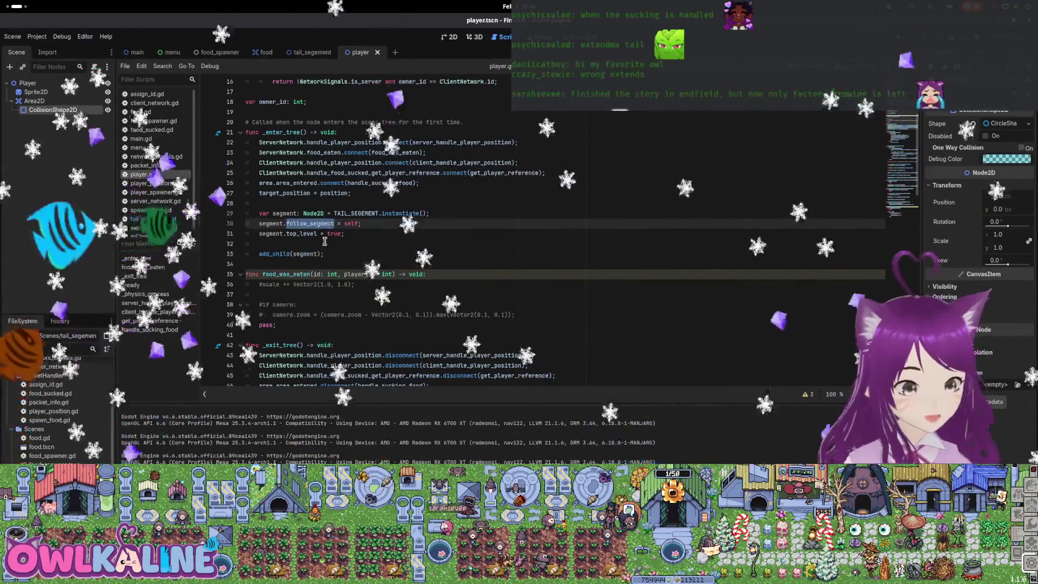
left_click_drag(345, 233, 260, 234)
left_click(340, 233)
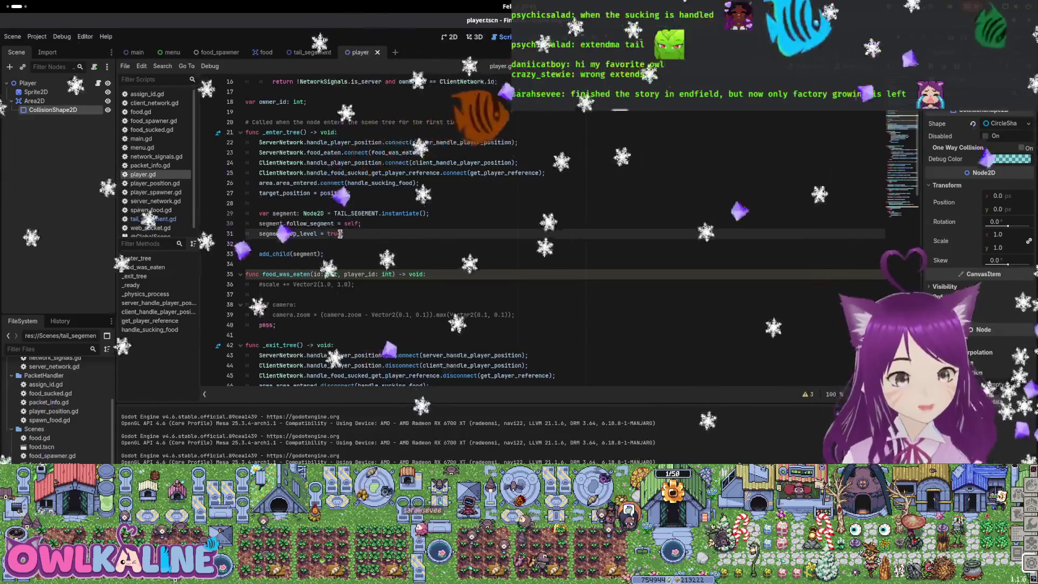
key("BackSpace")
key("BackSpace")
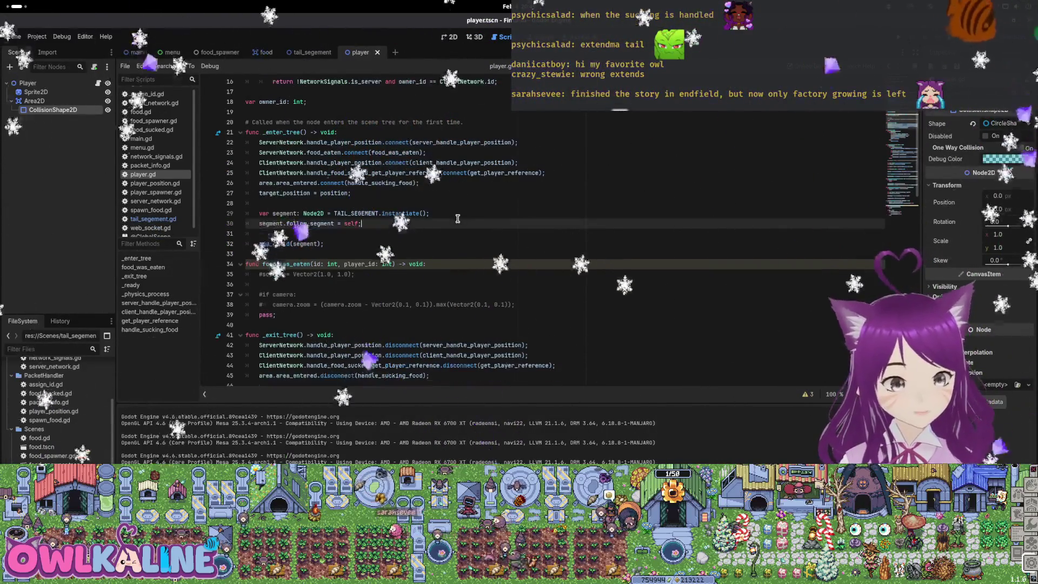
Add 'top_level = true;' as the first line of the tail segment's _ready
left_click(307, 52)
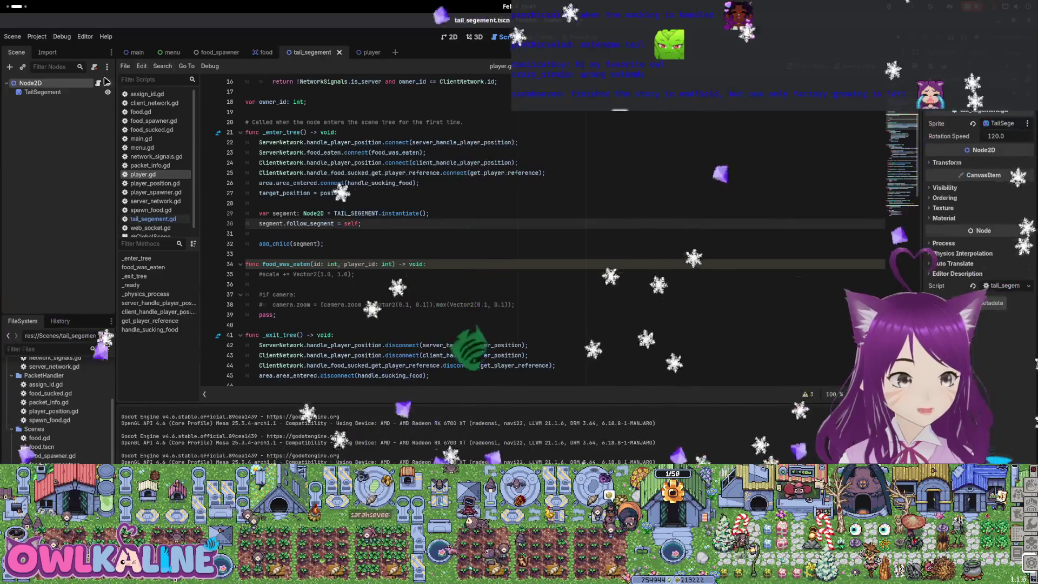
key("Return")
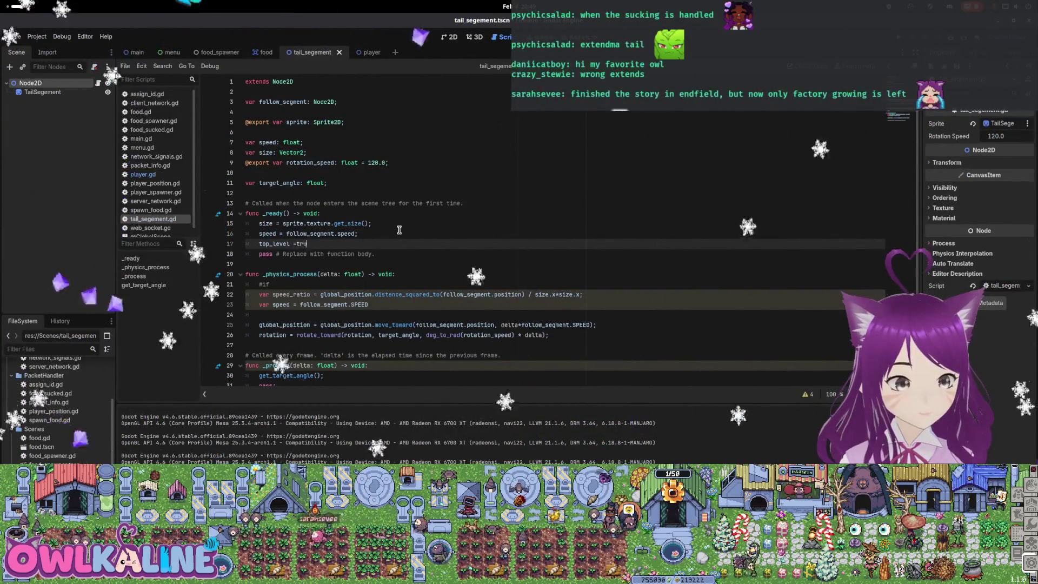
key("alt+Up")
key("alt+Up")
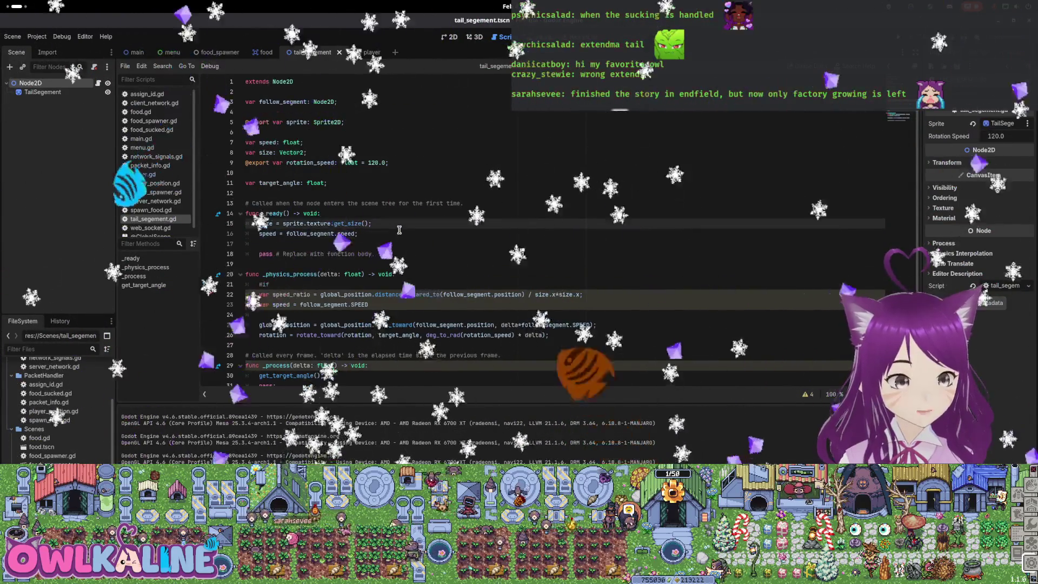
key("Down")
key("Down")
key("Down")
key("BackSpace")
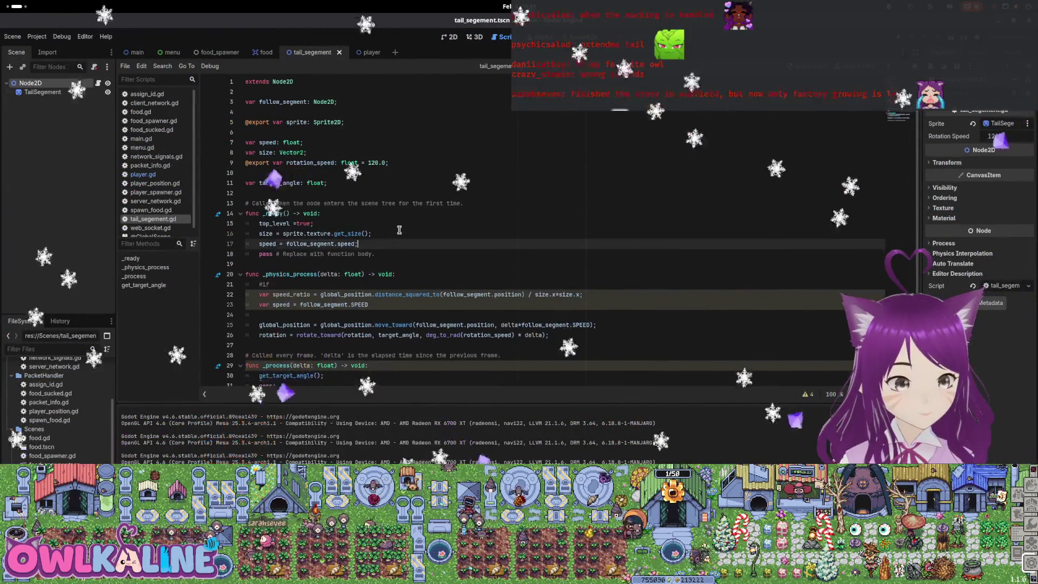
left_click(399, 230)
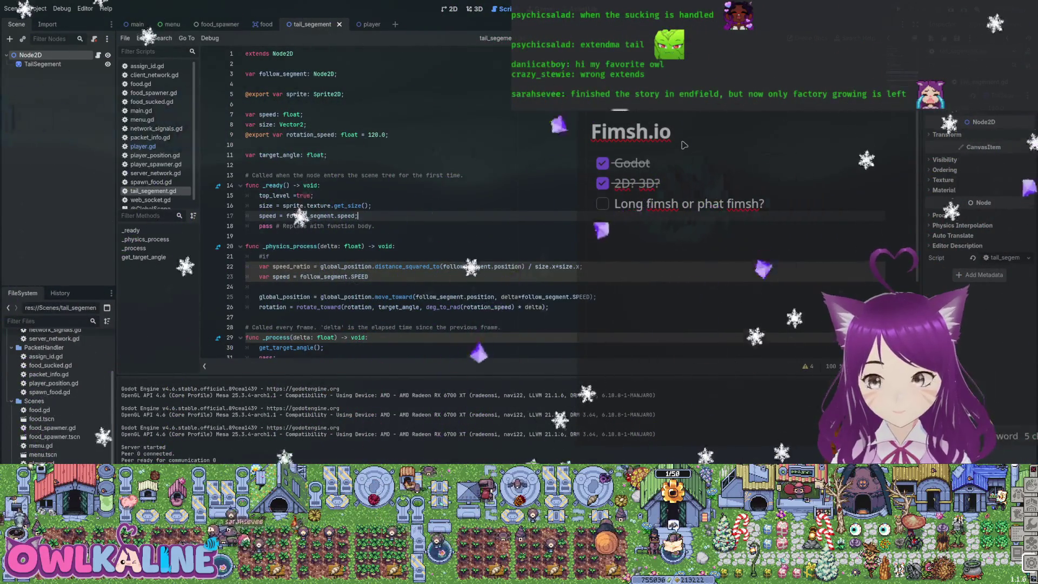
Delete the placeholder pass line and start applying a clamped speed_ratio to speed
scroll(684, 145, "down", 1)
key("shift+Down")
key("BackSpace")
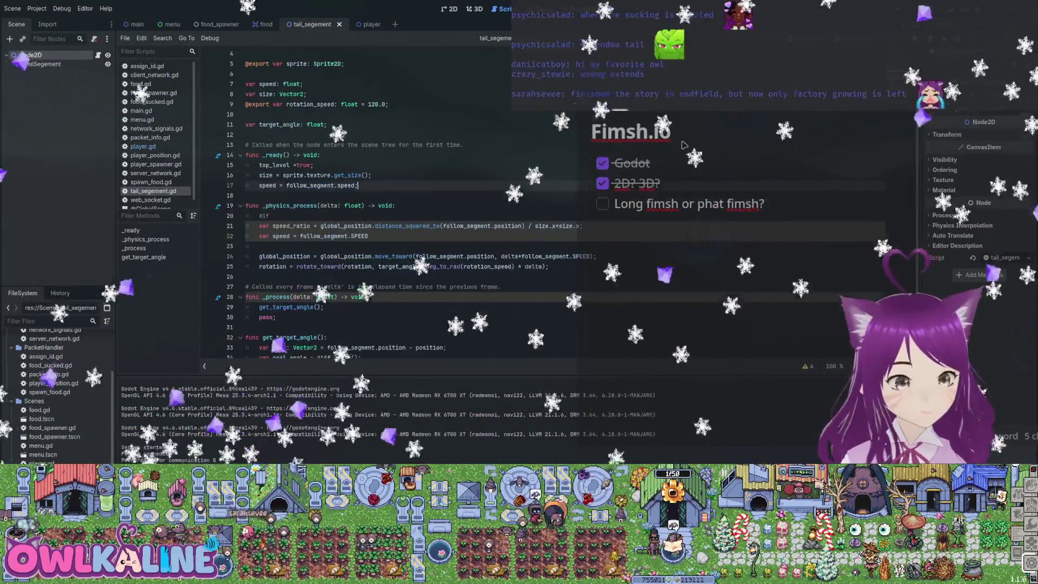
scroll(683, 144, "down", 2)
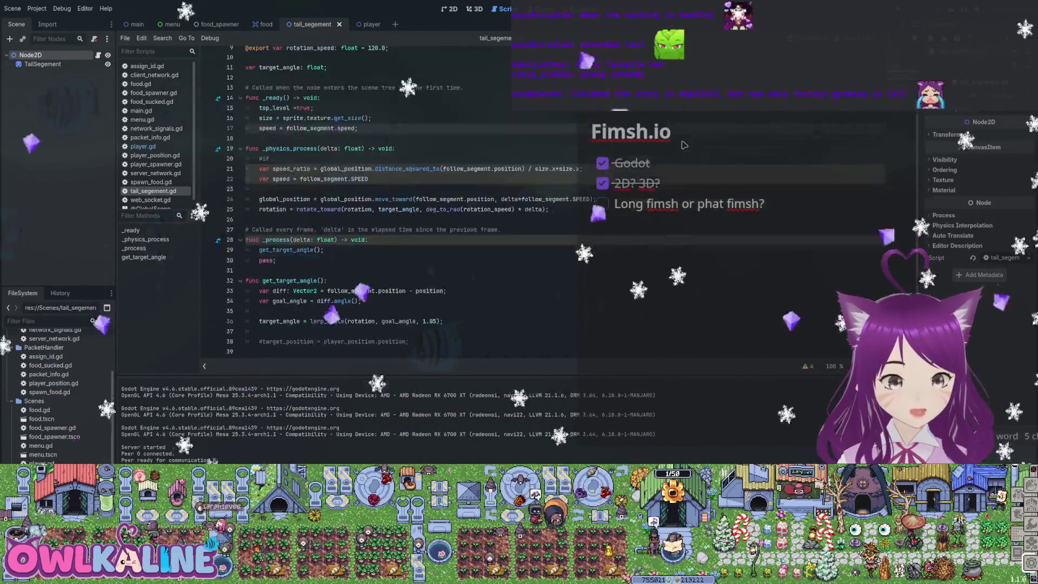
key("Down")
key("Down")
key("Down")
key("End")
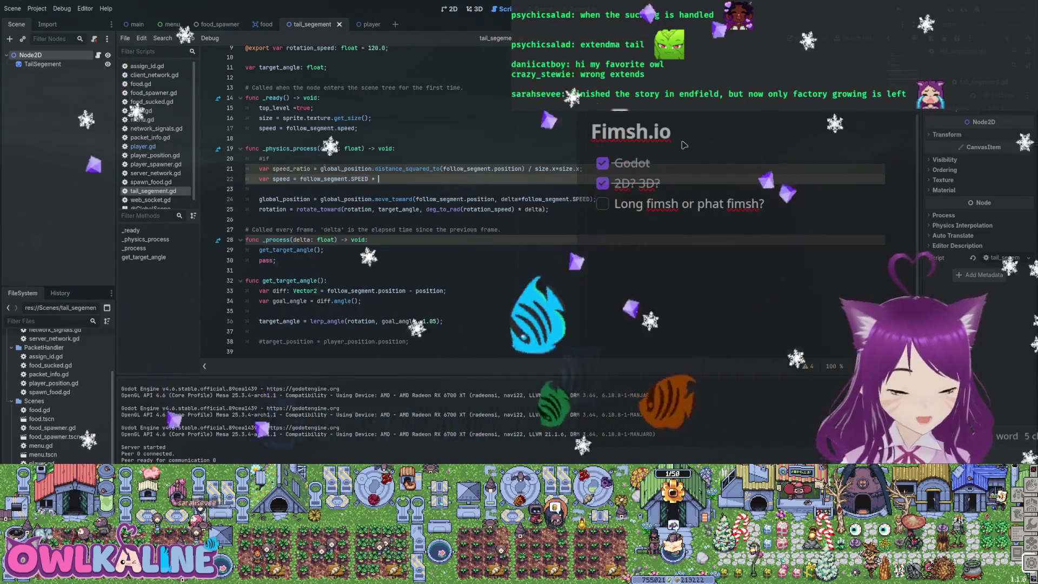
type("_ratio")
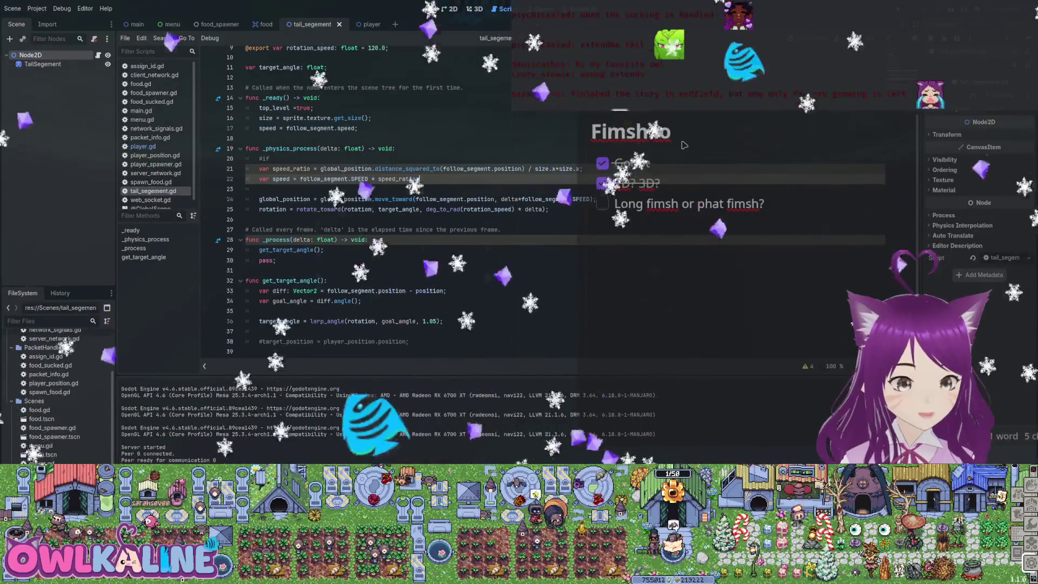
type(".clamp")
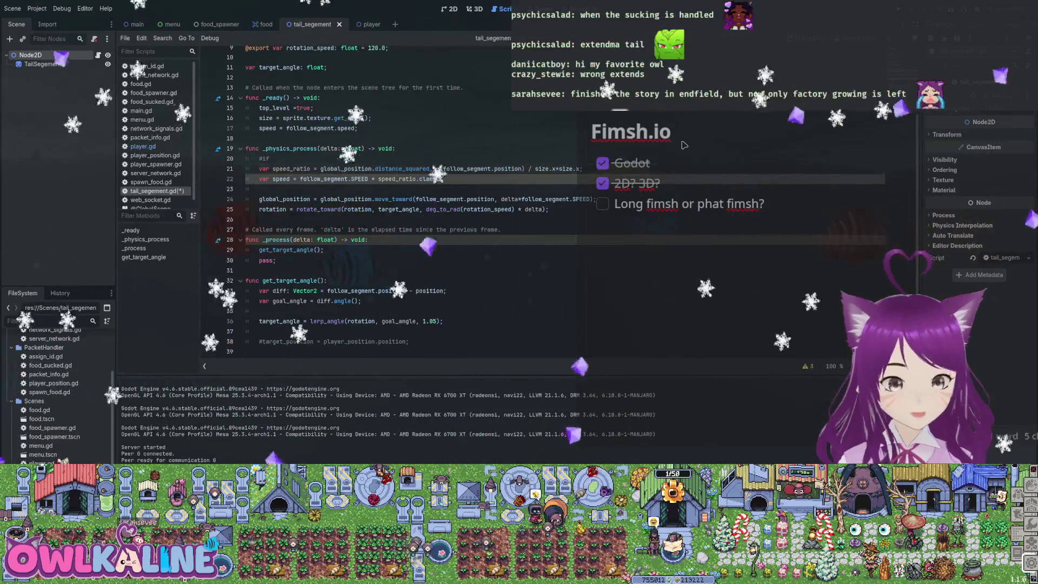
type("(")
Declare both speed_ratio and speed with the float type
key("Up")
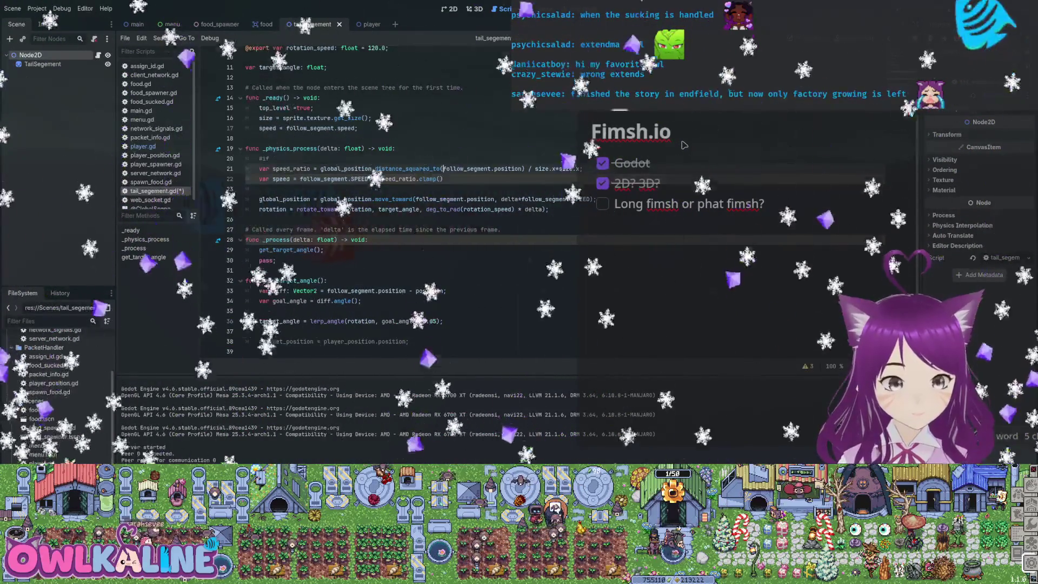
type(": float")
key("Down")
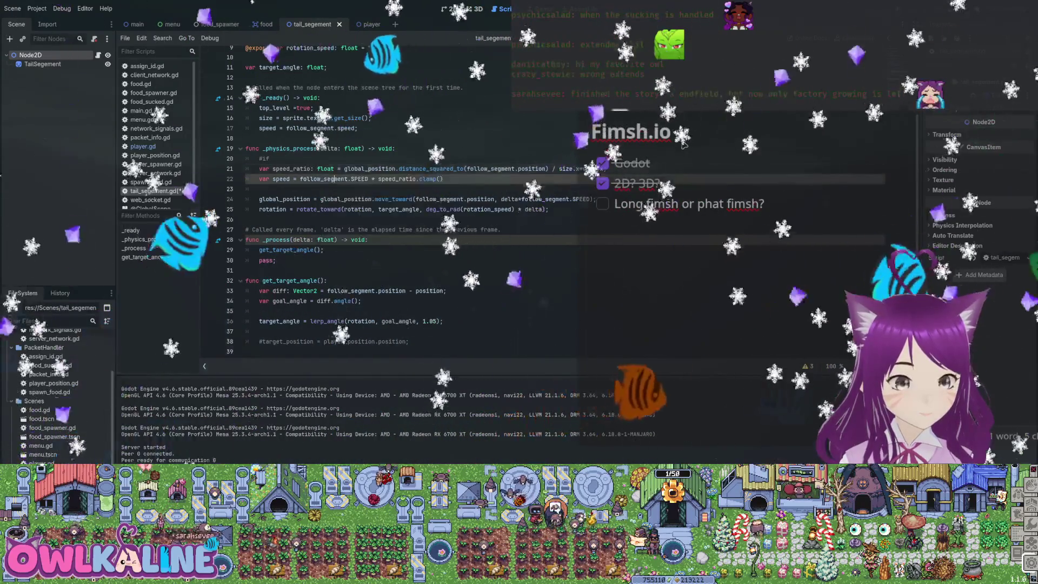
key("ctrl+Left")
key("ctrl+Left")
key("BackSpace")
type(": float =")
Multiply SPEED by clamp(speed_ratio, 0.0, 1.0), save tail_segement.gd, and run the game
key("End")
key("Left")
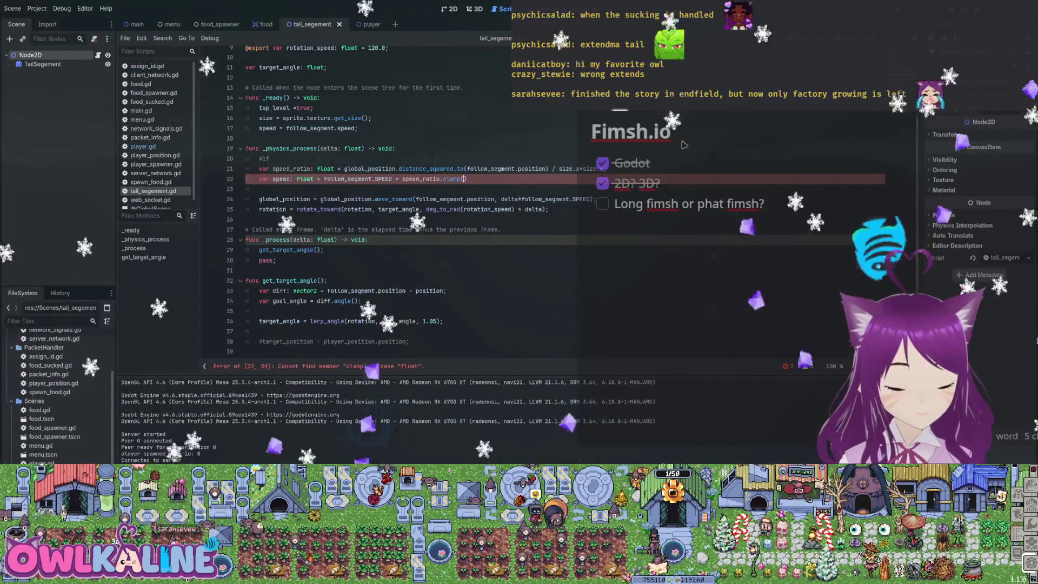
type("0.0,")
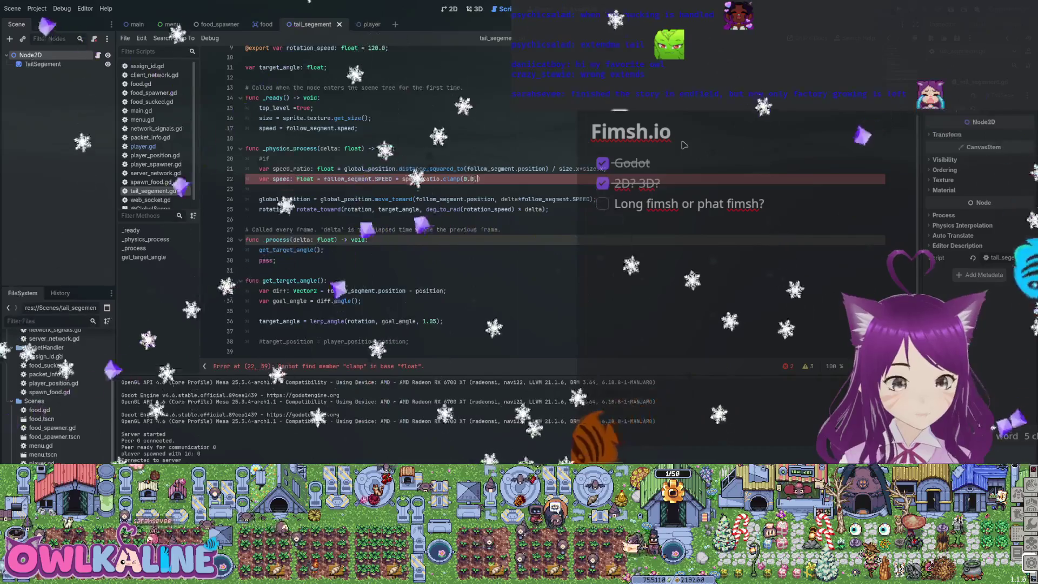
key("Left")
key("Left")
key("Left")
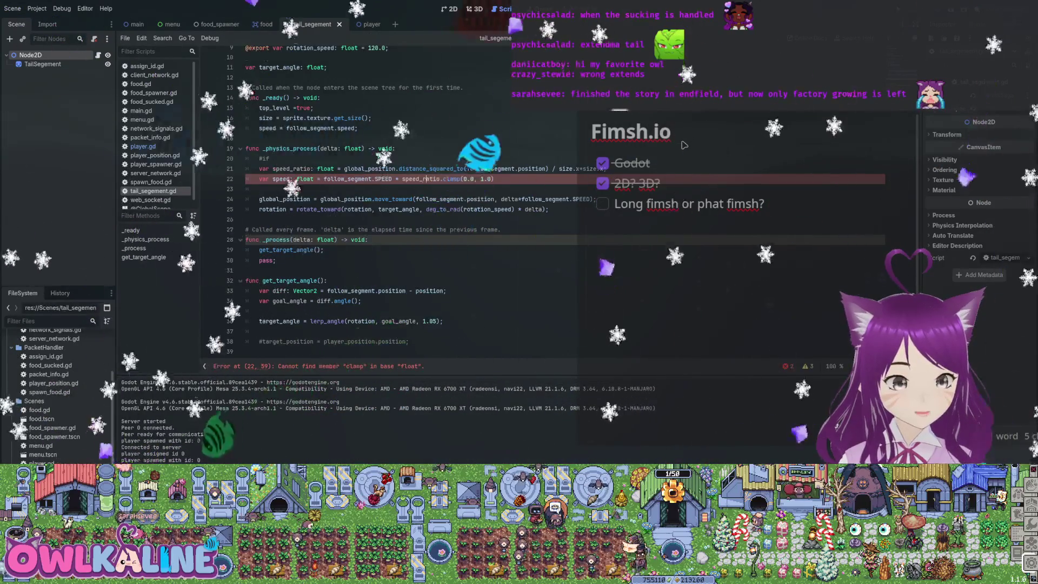
type("amp(")
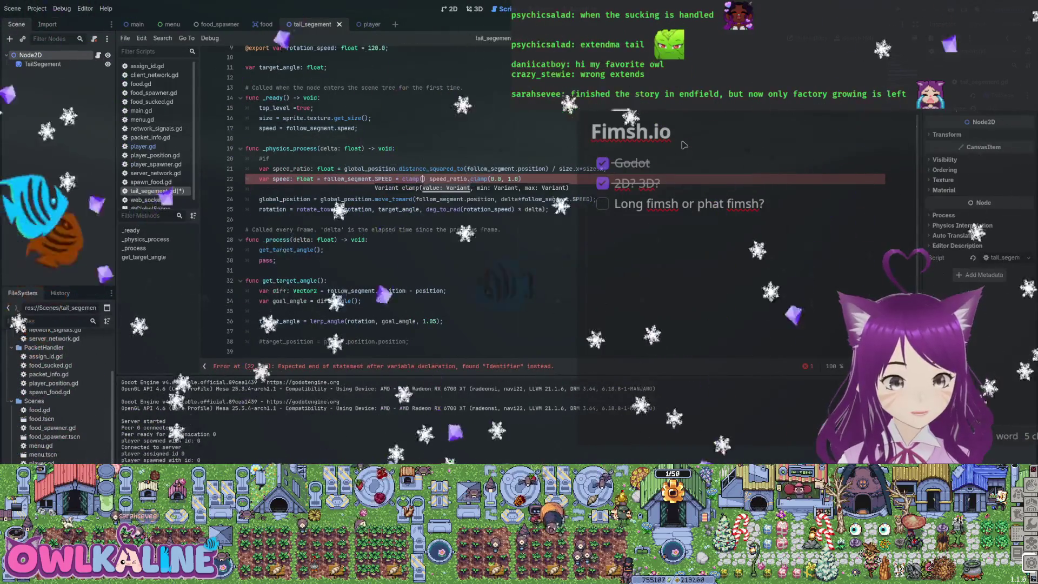
key("ctrl+Right")
type(",")
type(" 0.0,")
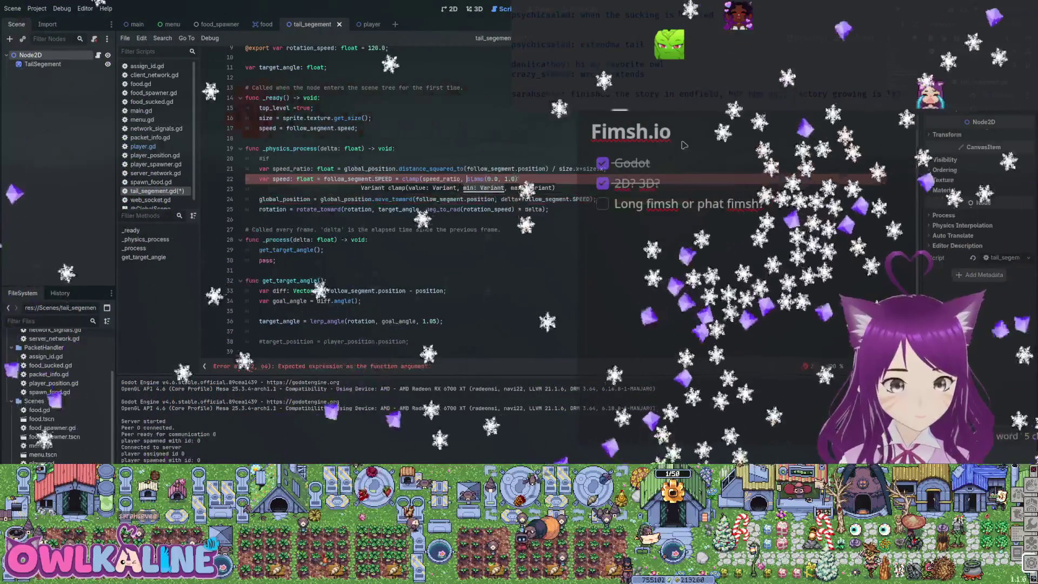
type(" 1.0")
key("ctrl+s")
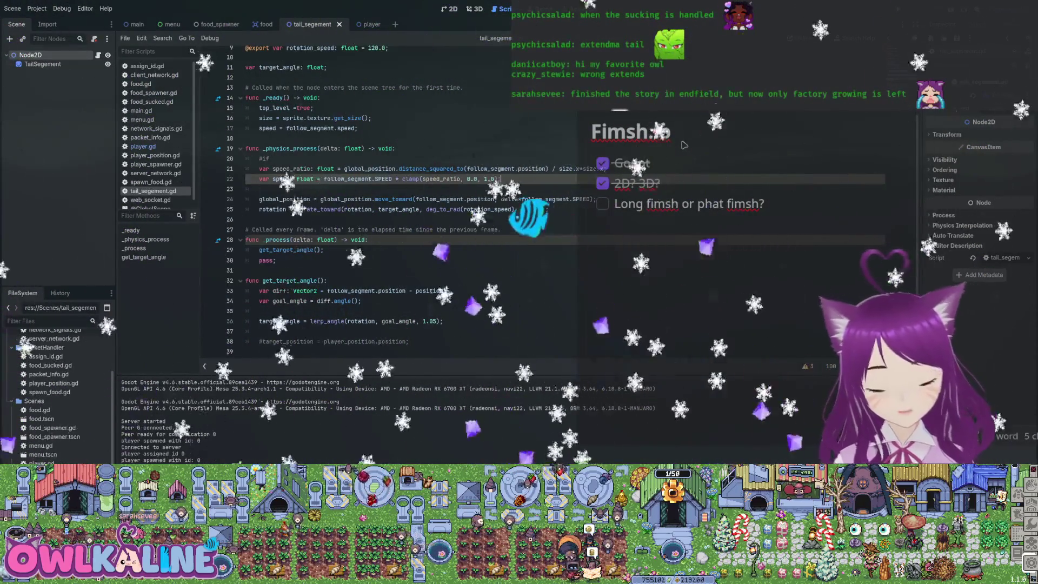
key("F5")
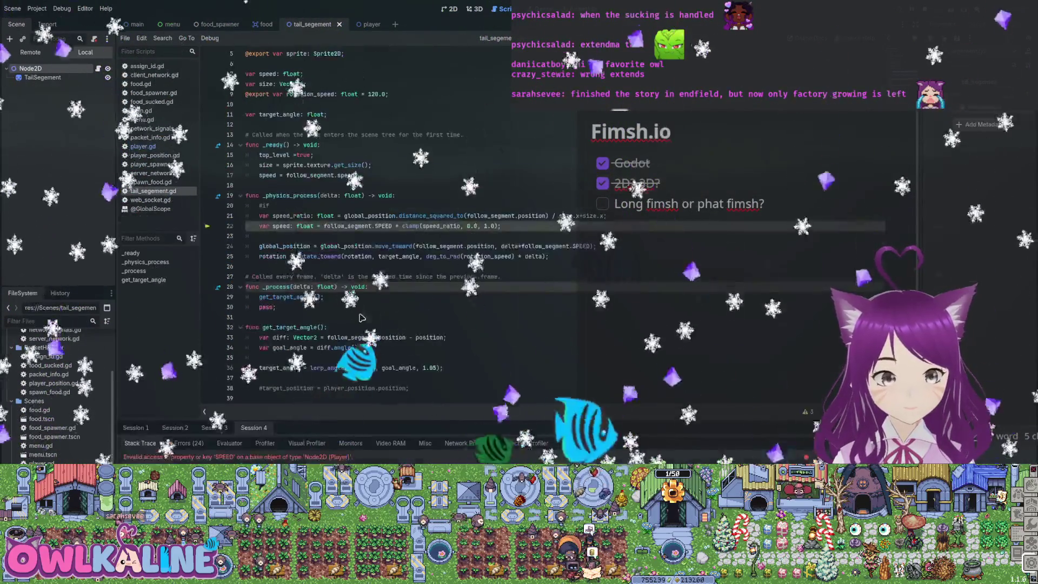
Stop the running game and make move_toward step by delta*speed instead of follow_segment.SPEED
key("F8")
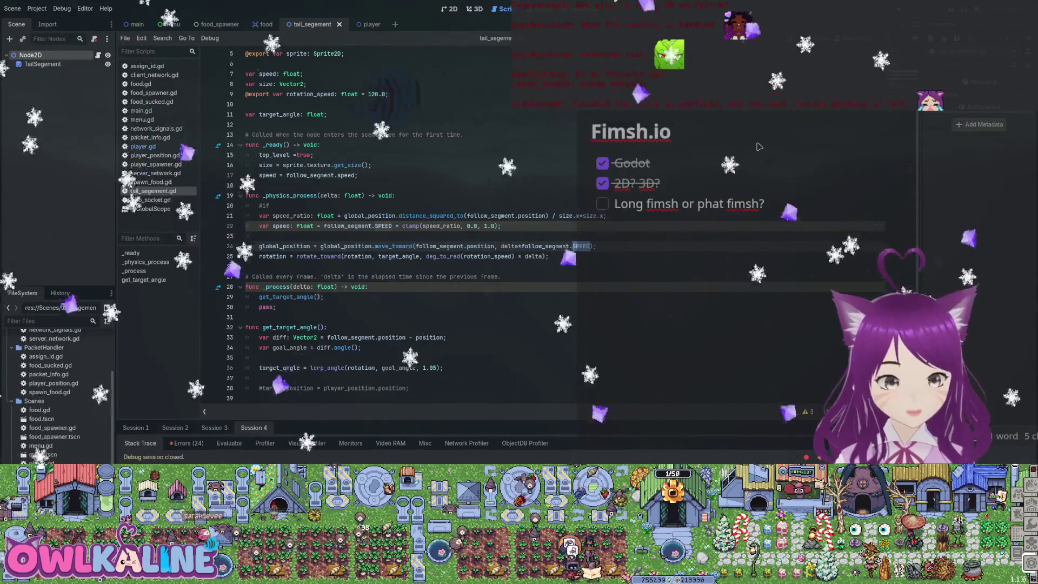
type("ed")
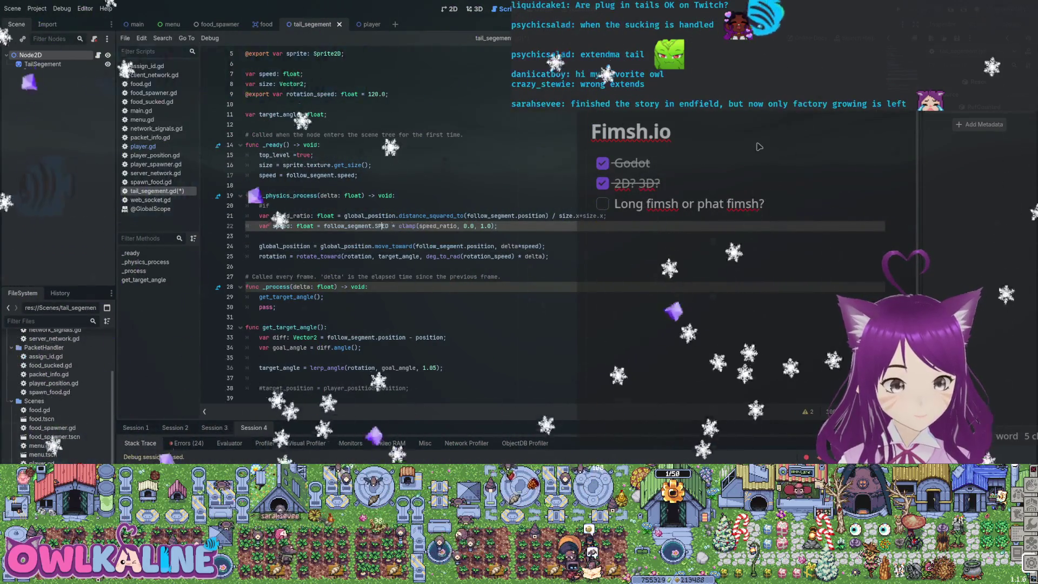
Rename the variable to variable_speed, use delta*variable_speed in move_toward, and run the game
type("oe")
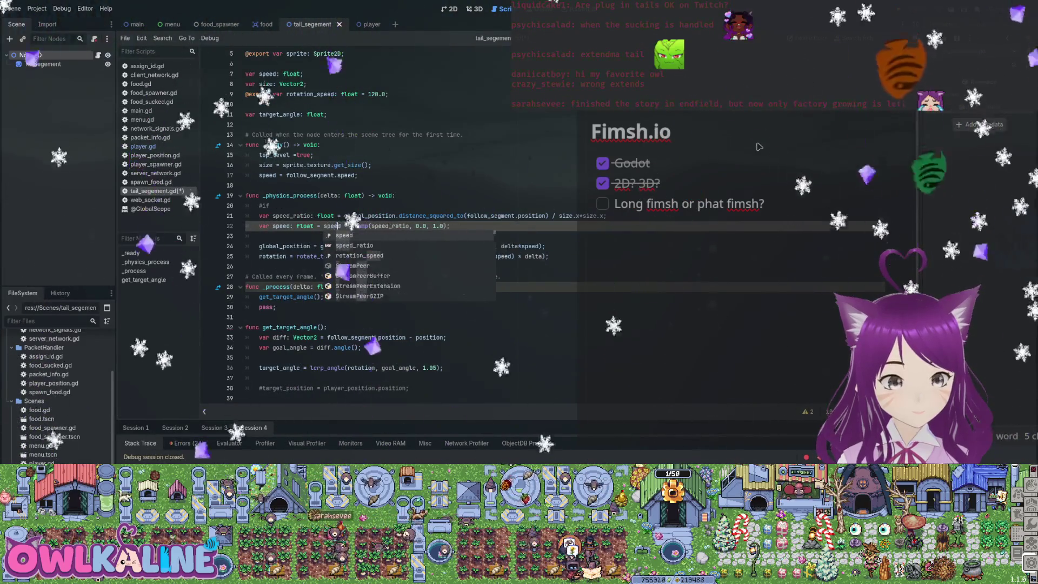
key("Return")
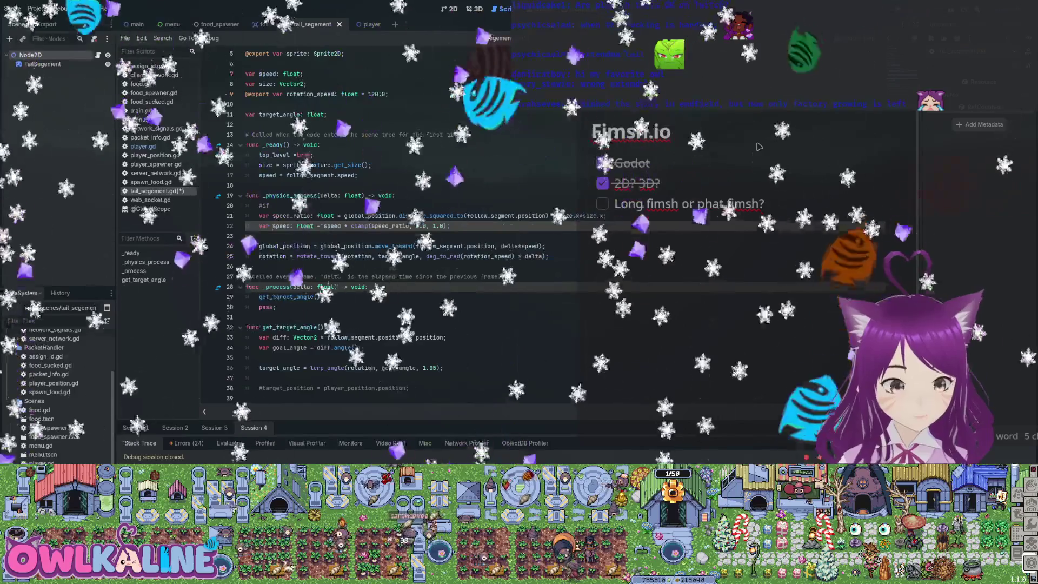
type("riable_")
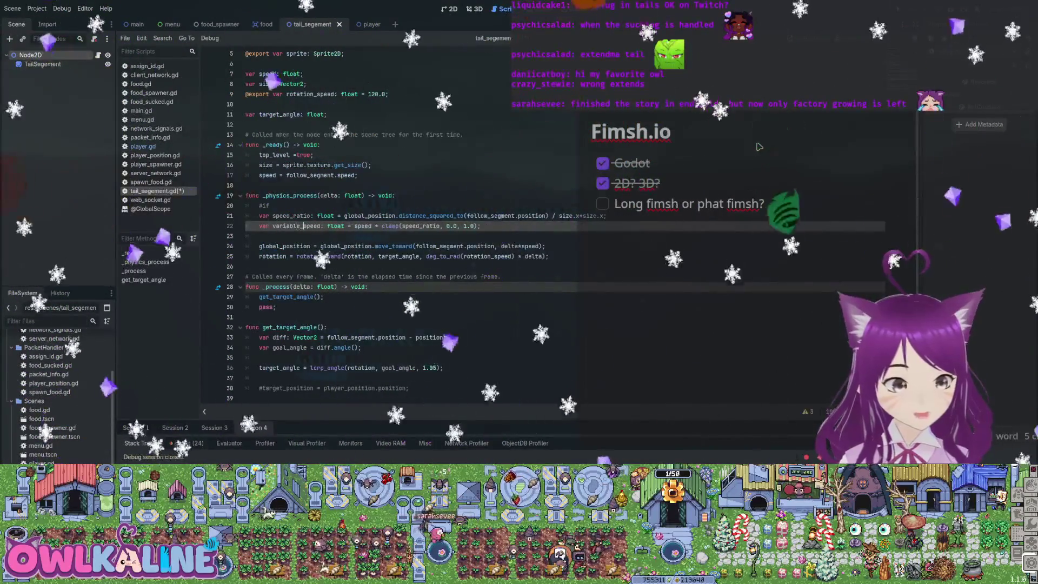
left_click(310, 246)
left_click(524, 246)
type("variable_")
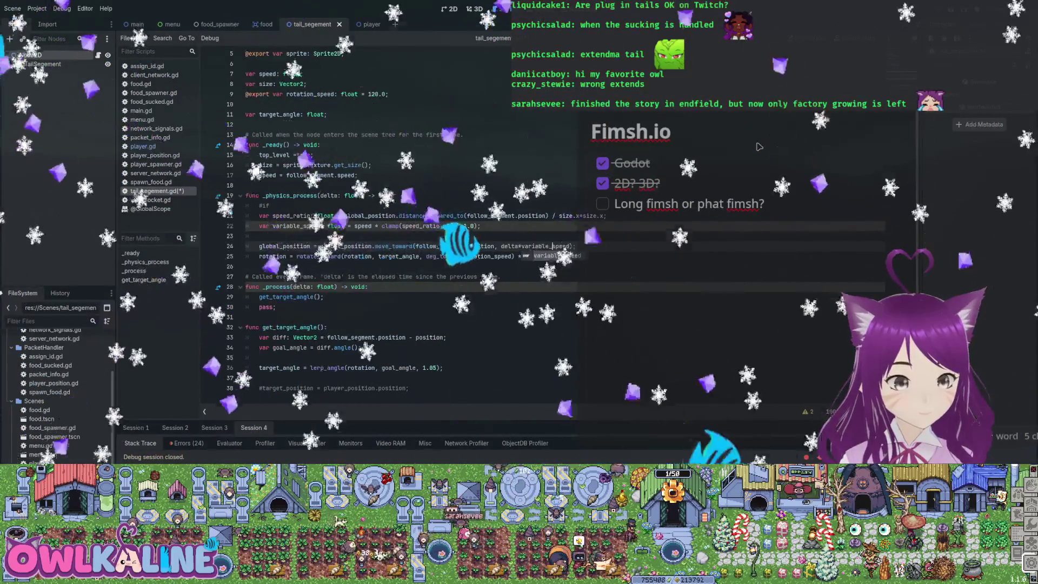
key("Up")
key("Up")
key("Up")
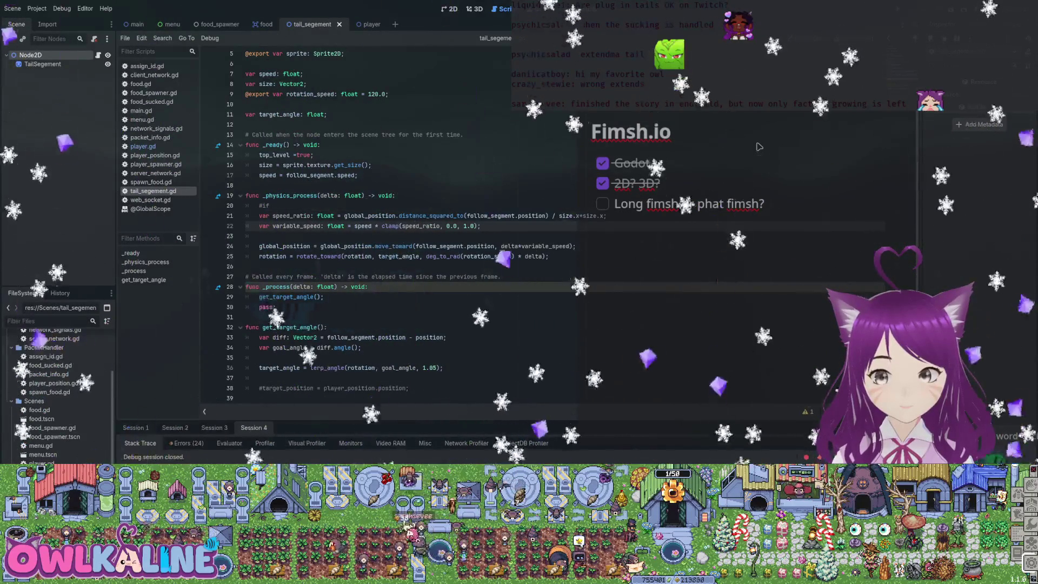
key("F5")
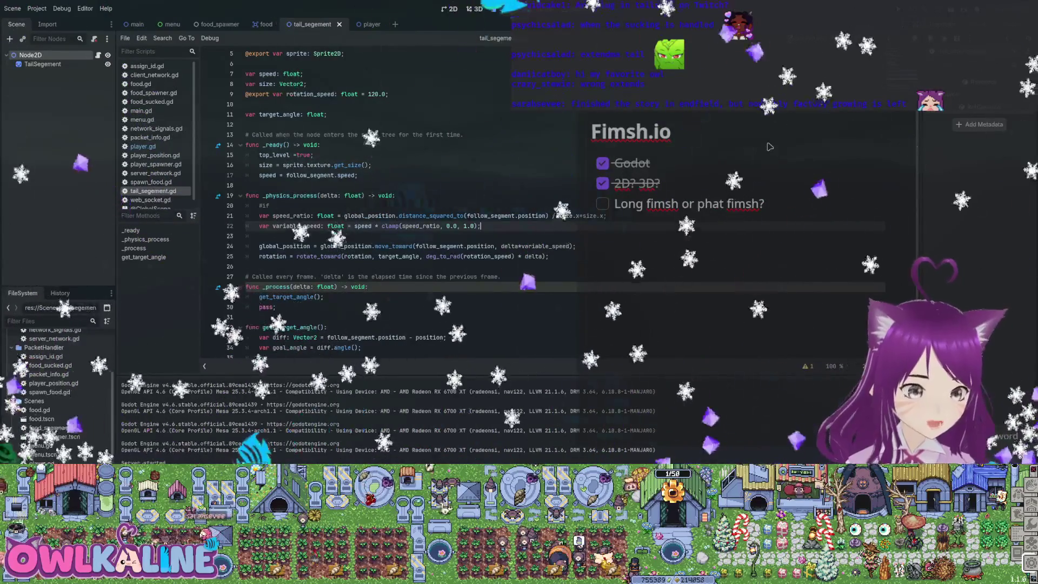
Prefix the speed_ratio expression with '1.0 -', save, and run the project again
type("1.0 -")
key("ctrl+s")
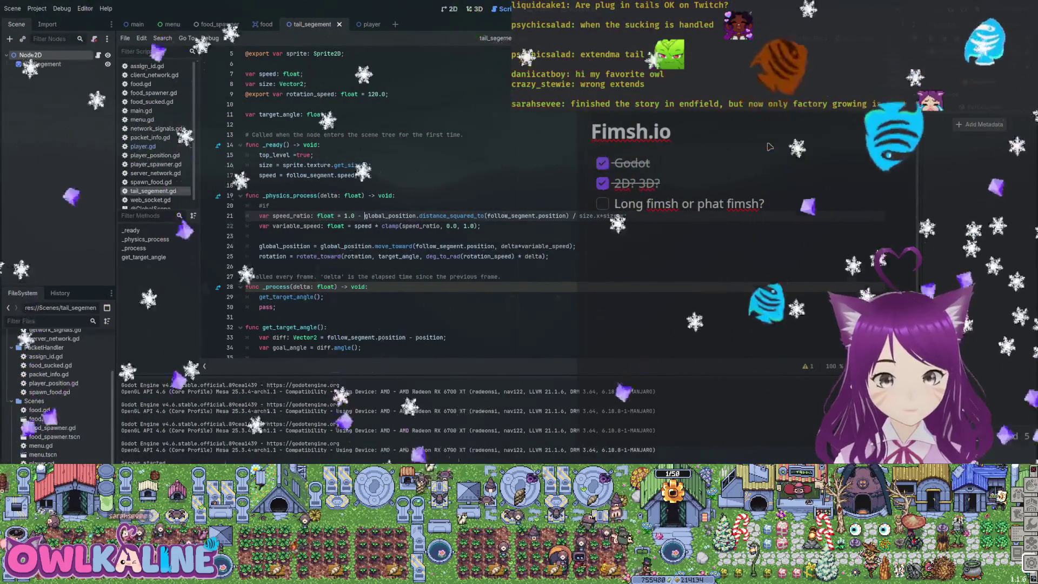
key("F5")
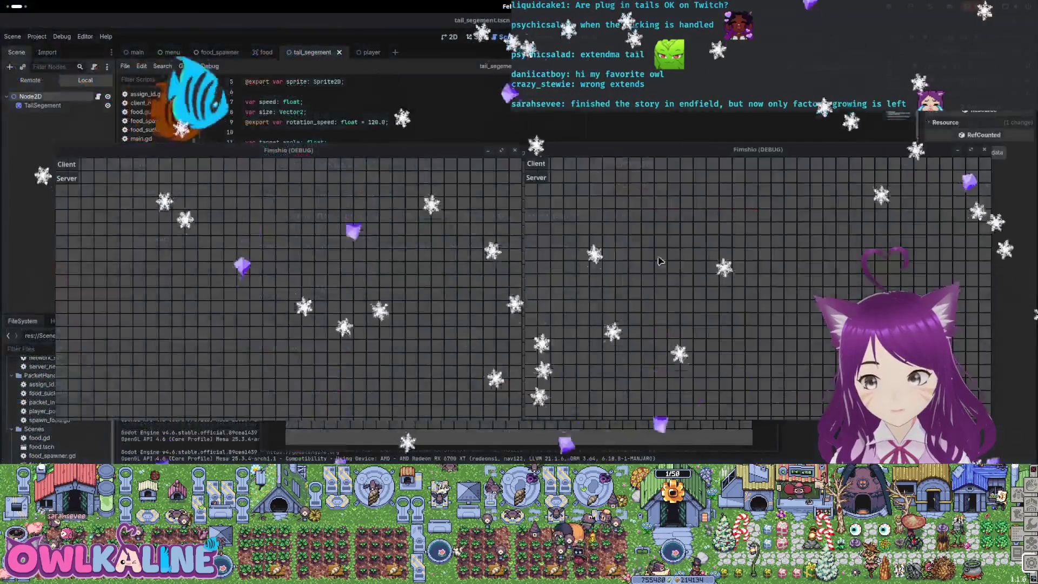
Start the right window as Server, join from the left as Client, then stop the game
left_click(536, 178)
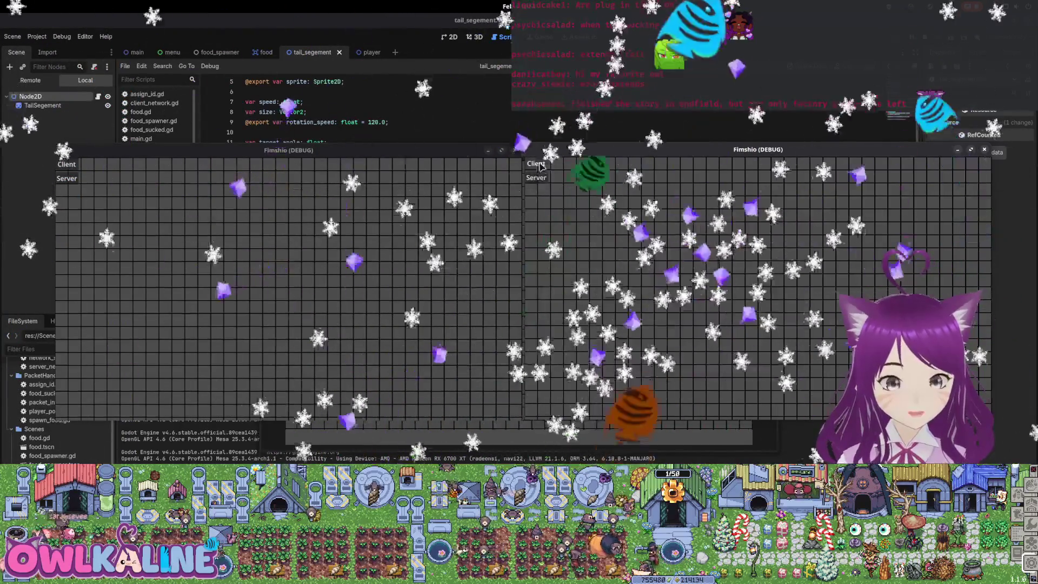
left_click(67, 164)
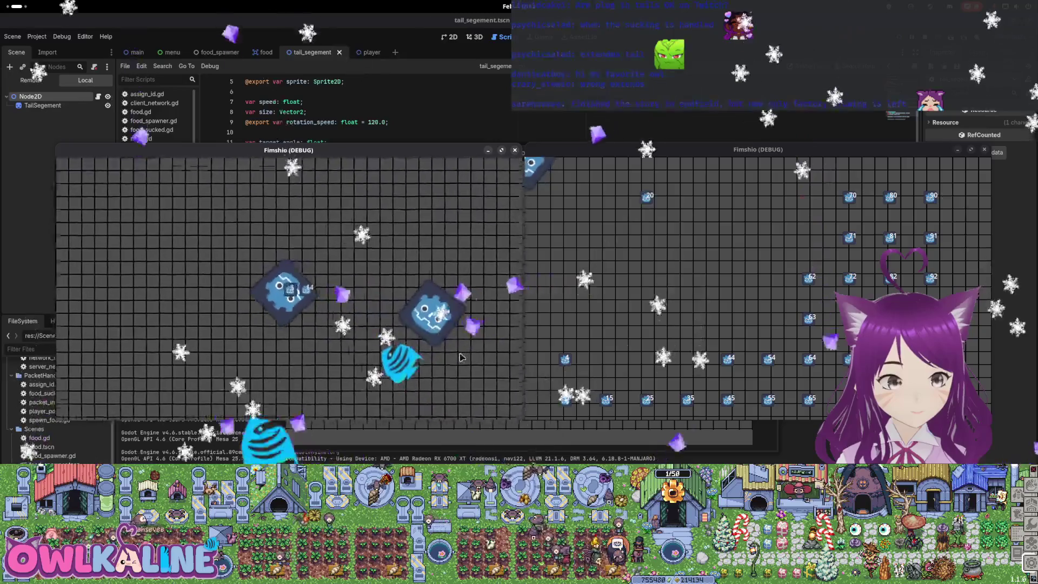
key("F8")
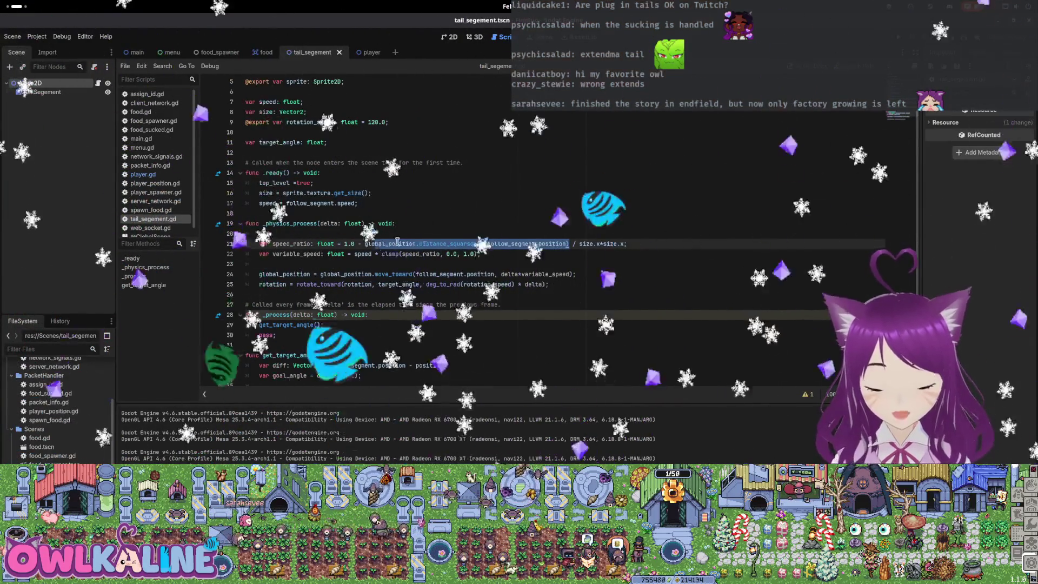
Delete the '1.0 -' prefix from speed_ratio, leaving just the squared-distance ratio
left_click_drag(361, 244, 341, 243)
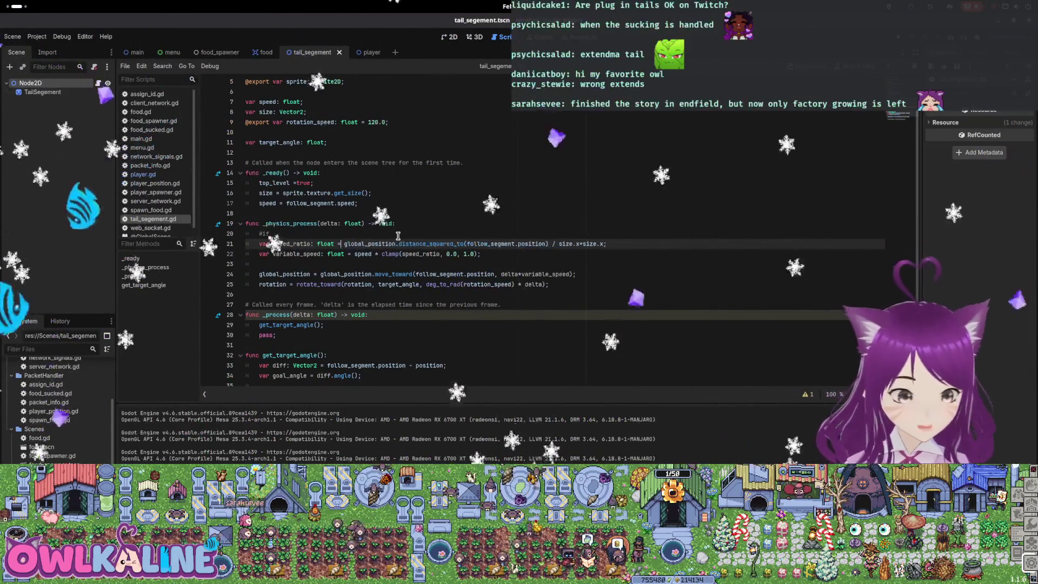
mouse_move(382, 244)
left_mouse_down()
mouse_move(556, 243)
mouse_move(498, 244)
left_mouse_up()
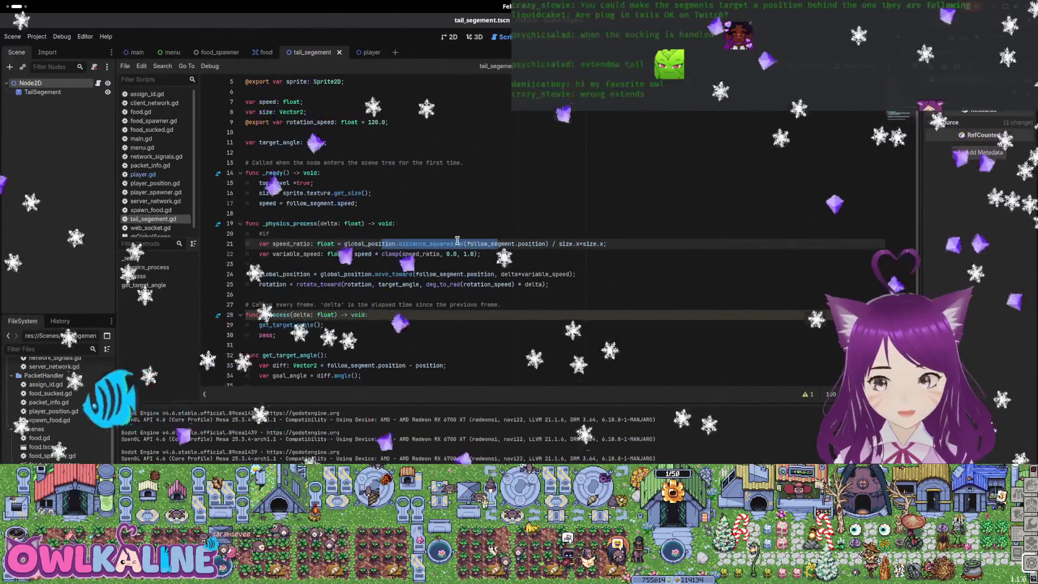
mouse_move(457, 239)
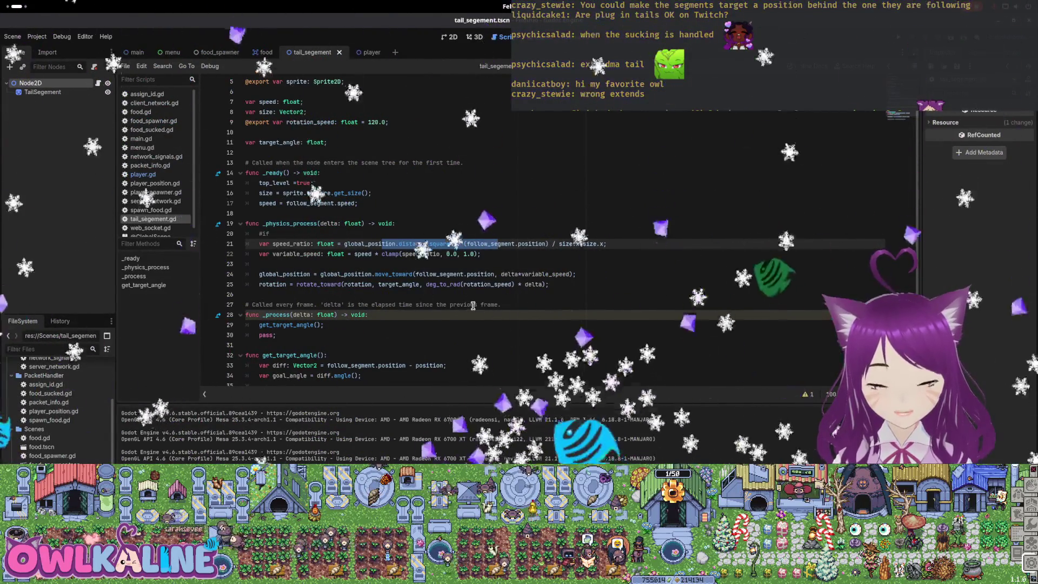
key("Up")
mouse_move(413, 248)
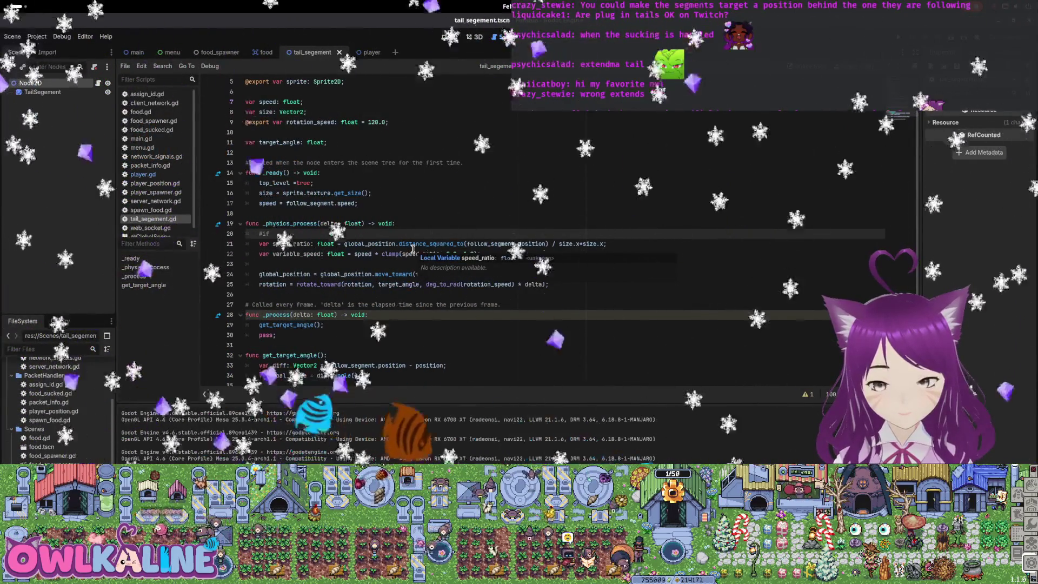
left_click(508, 267)
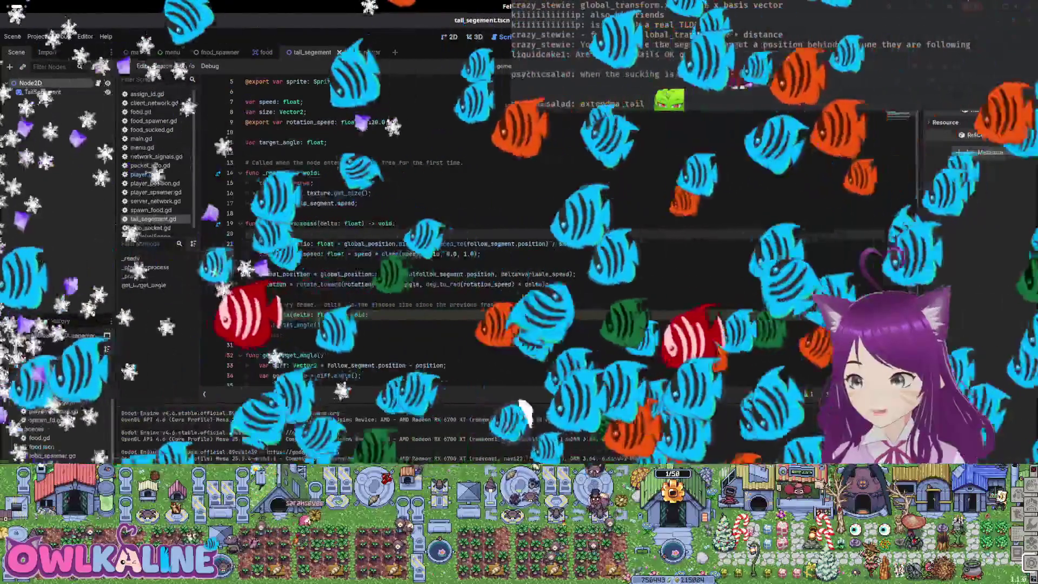
Comment out the speed_ratio, variable_speed and move_toward lines, then begin a target line using follow_segment.global_transform.x * size.x
type("if")
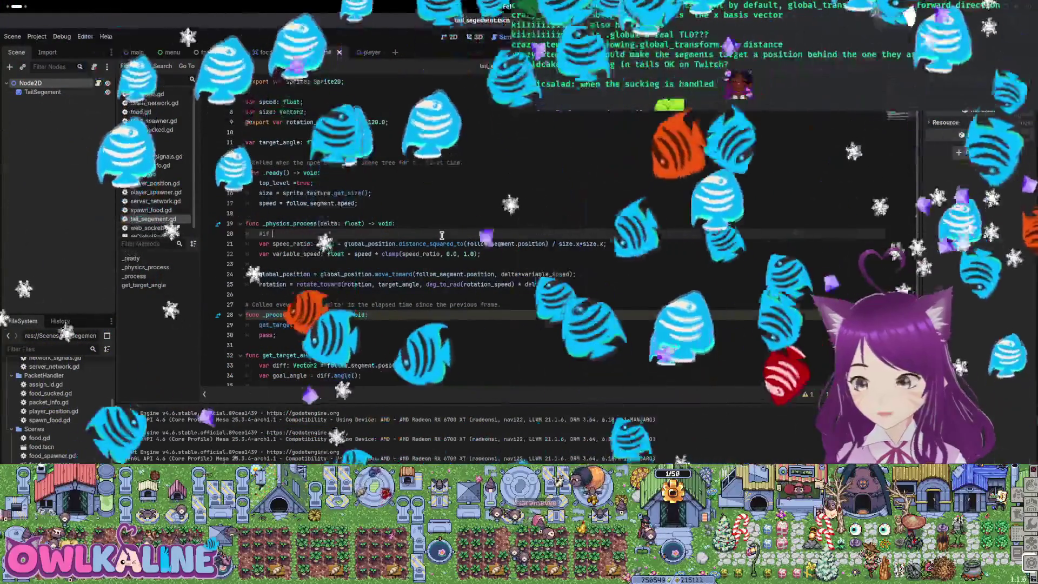
left_click_drag(274, 257, 263, 245)
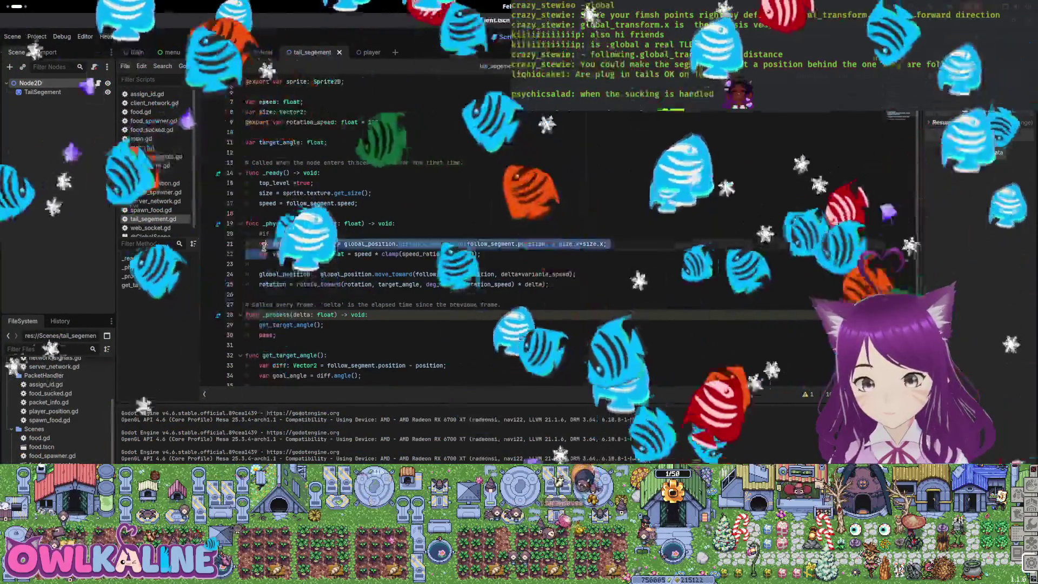
type("#")
key("Down")
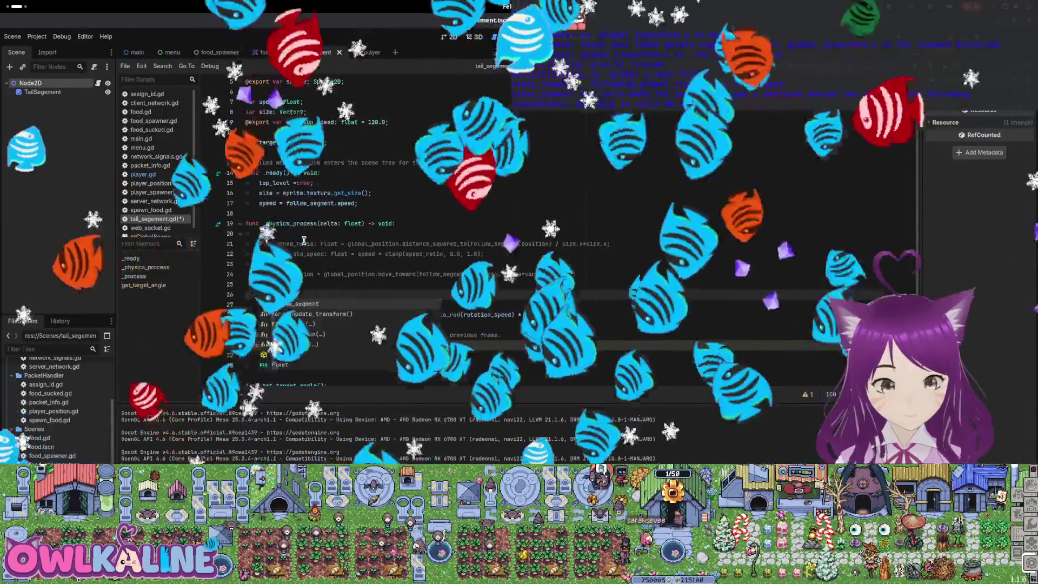
type("global_transform.x * size.x")
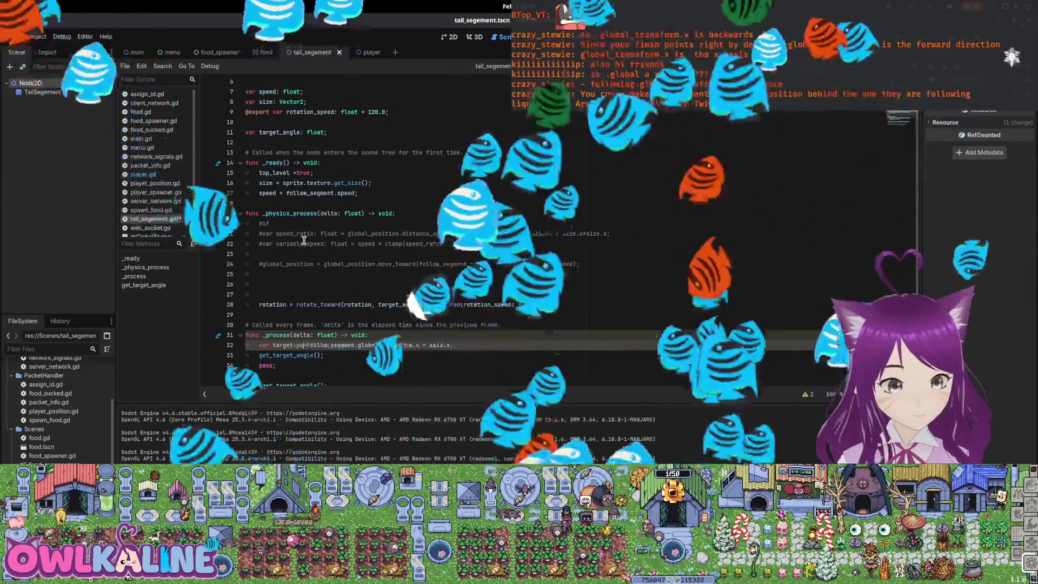
Assign -follow_segment.global_transform.x * size.x to target_position and declare a Vector2 target_position below target_angle
type("tar")
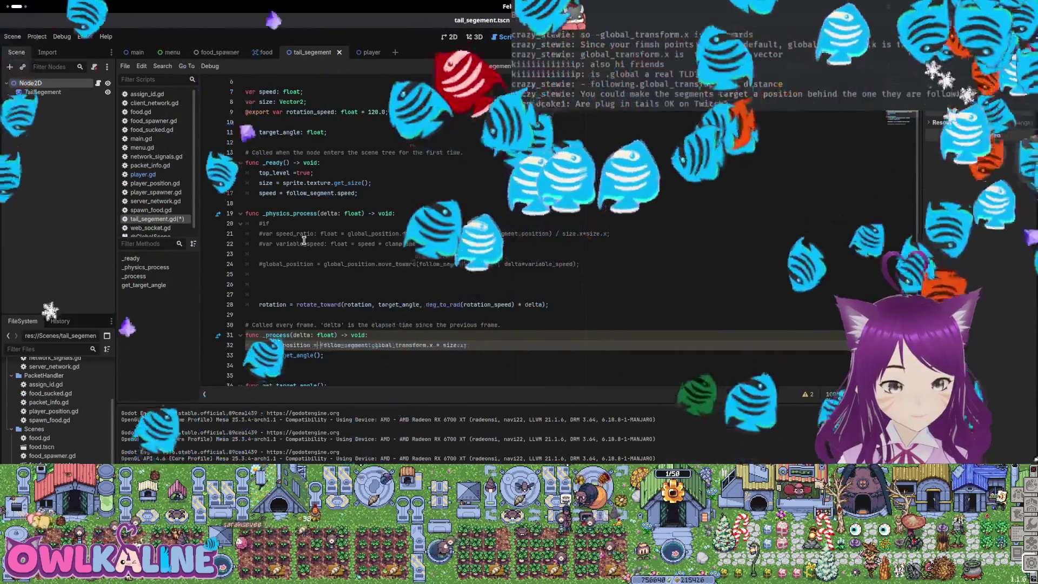
scroll(324, 260, "down", 2)
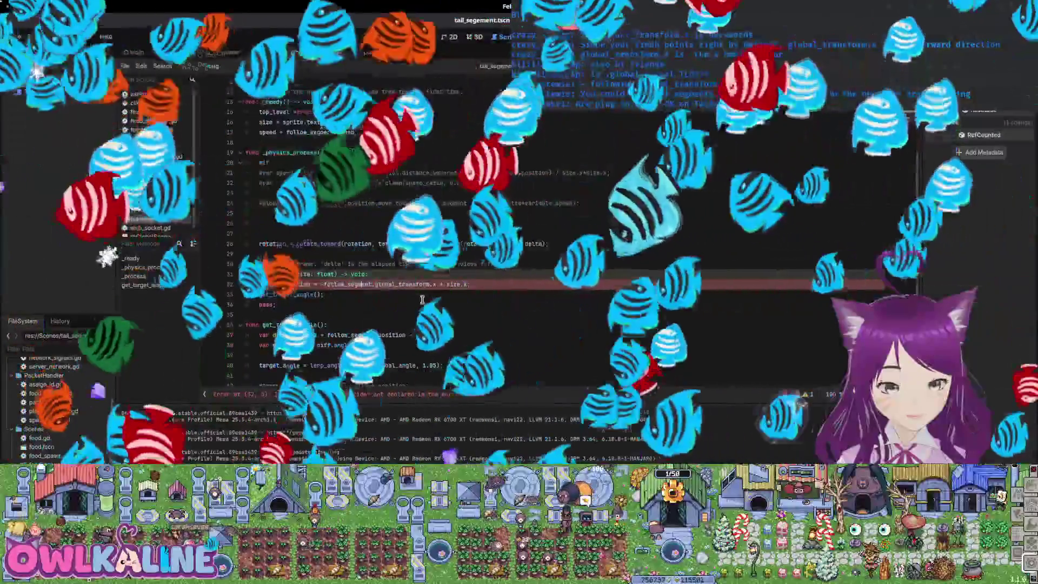
scroll(313, 155, "up", 4)
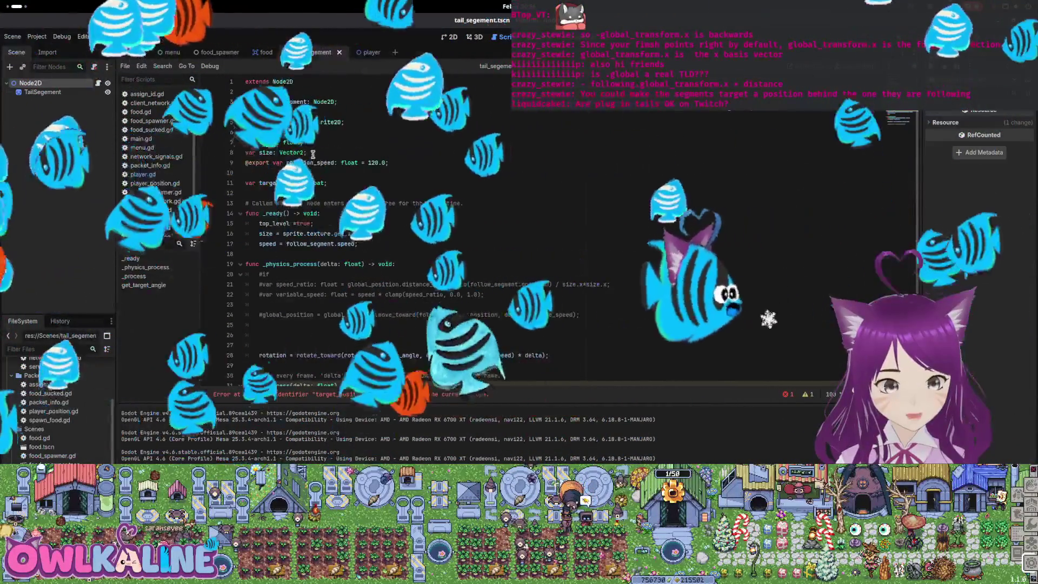
left_click(341, 182)
key("Return")
type("var t")
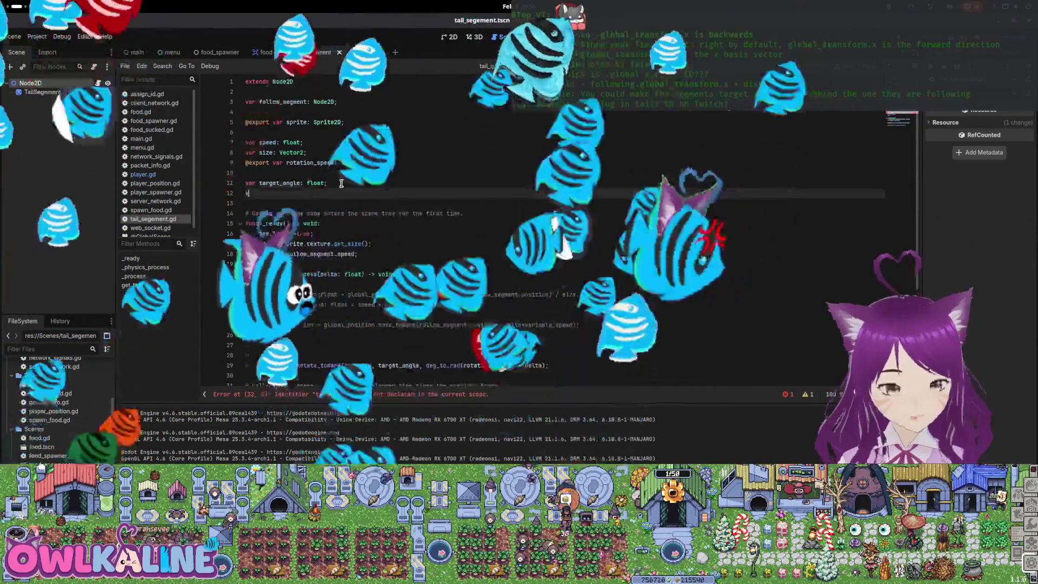
type("ar")
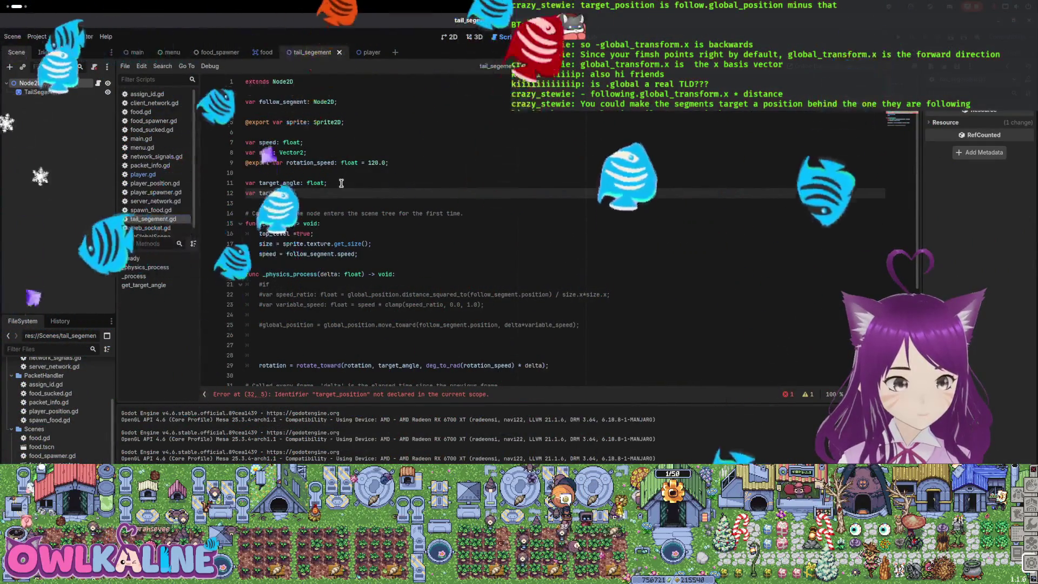
type("Vector2;")
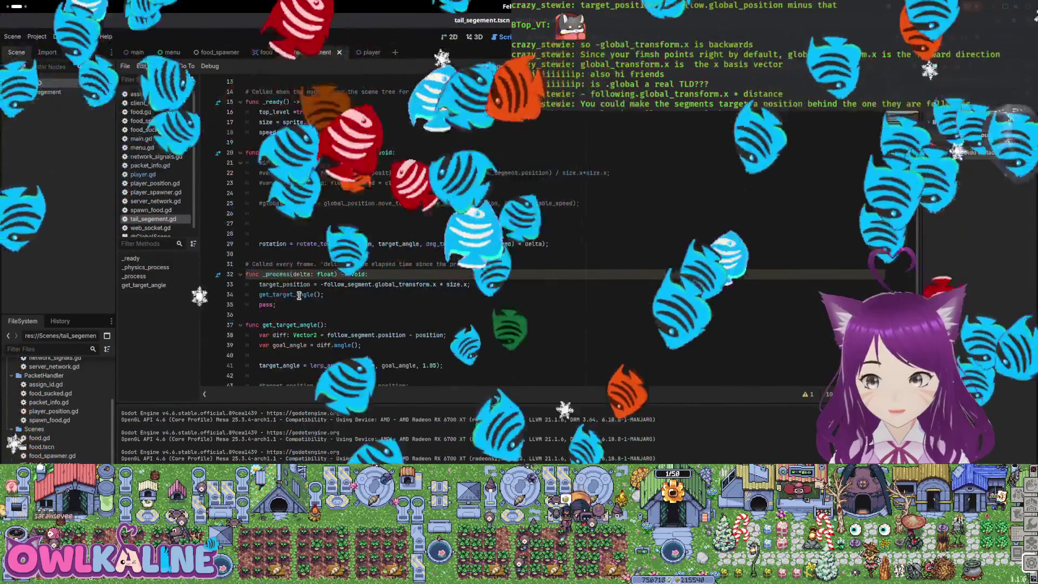
Prepend follow_segment.global_position to the target_position expression and save tail_segement.gd
left_click(320, 284)
key("ctrl+space")
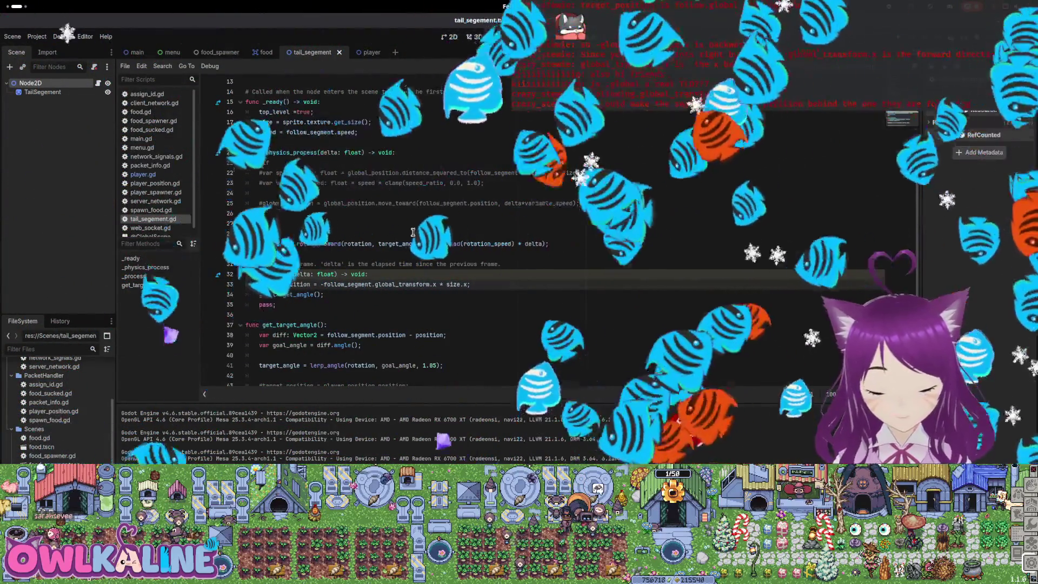
type("f")
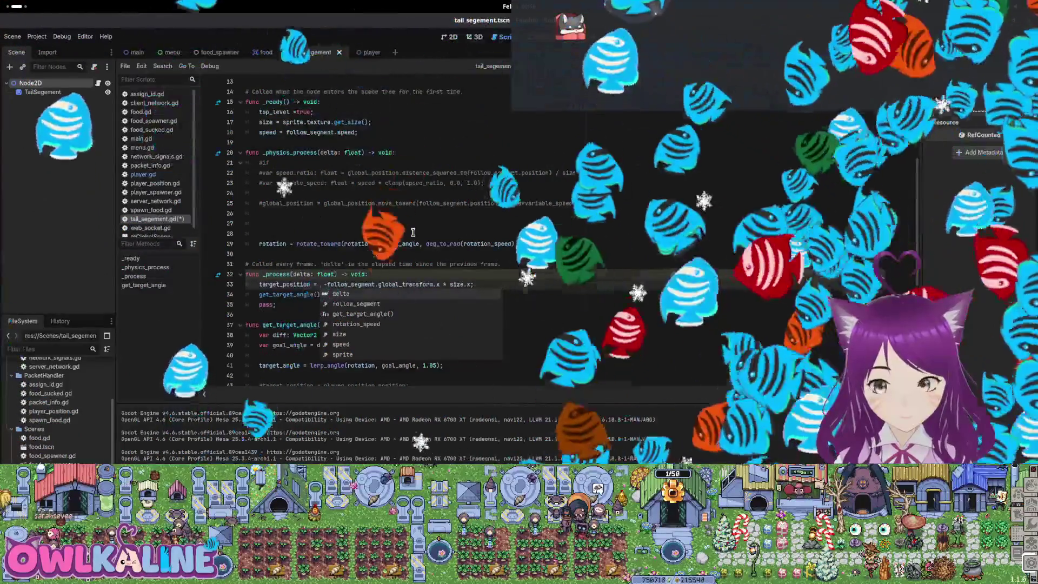
key("Return")
type(".")
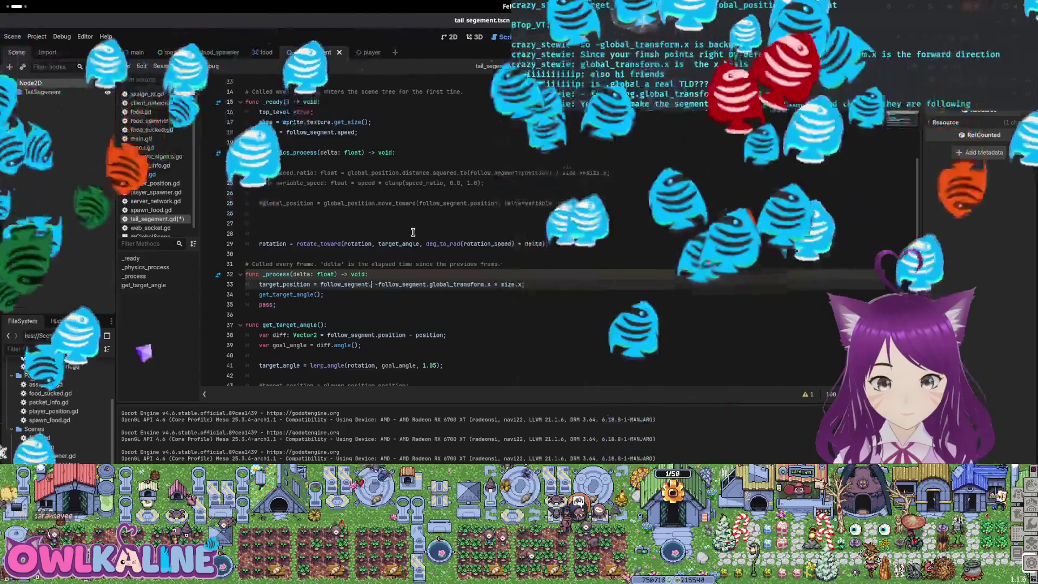
type("glob")
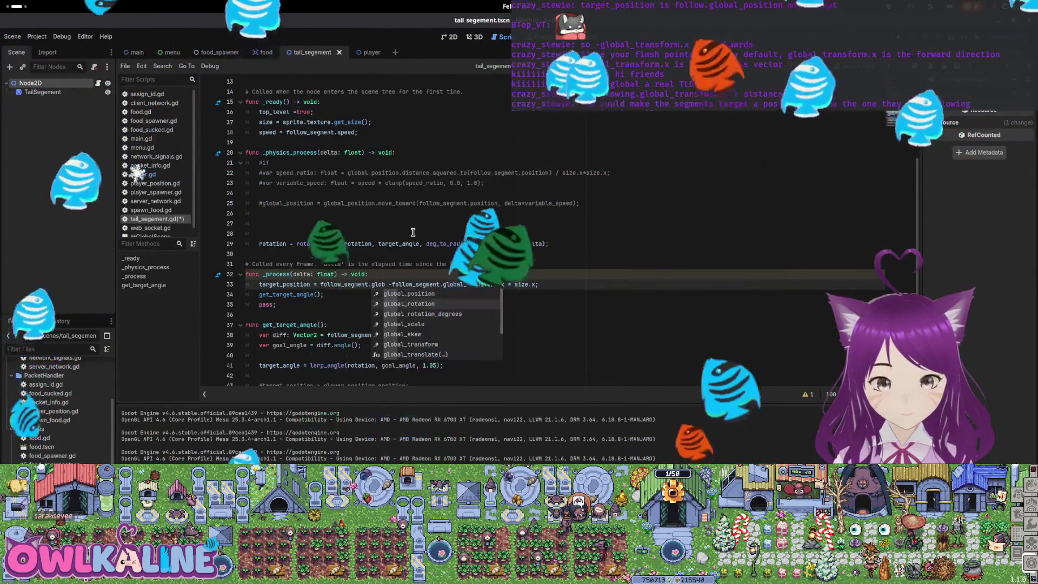
key("Return")
key("Right")
key("Right")
key("ctrl+s")
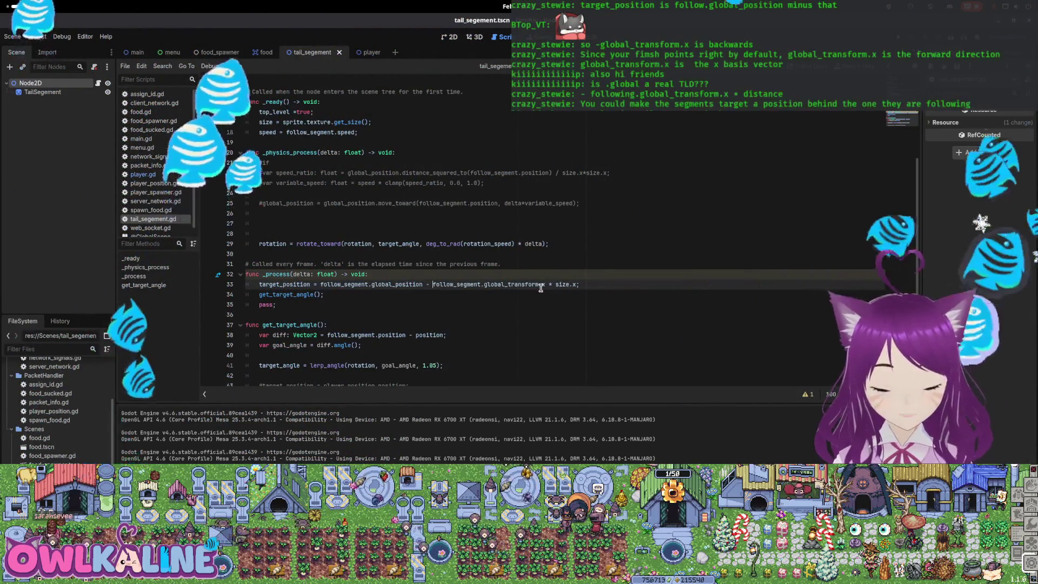
mouse_move(545, 287)
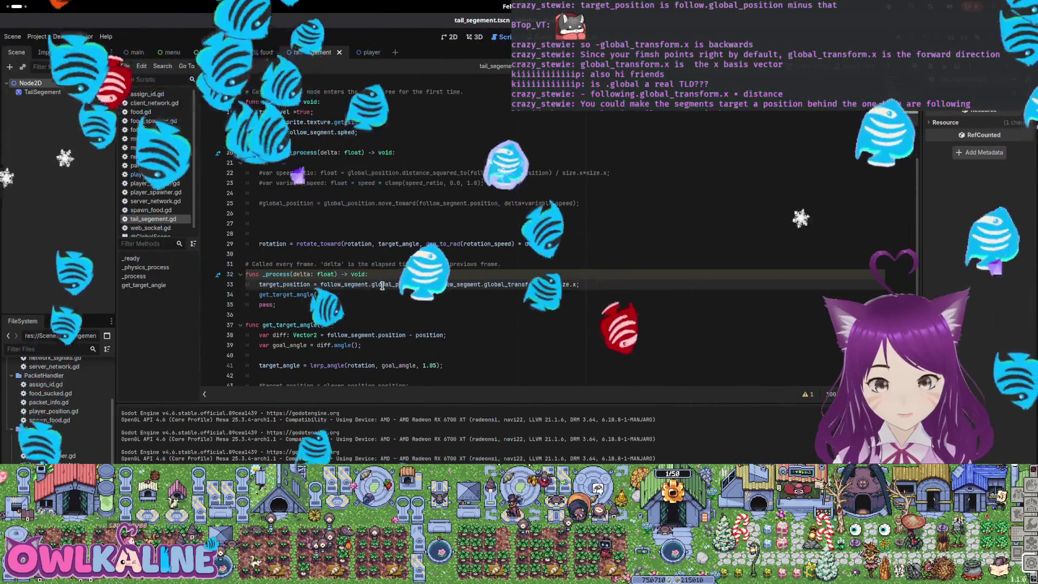
Append * size.x, uncomment the move_toward line and aim it at target_position
scroll(305, 260, "up", 2)
type("* size.x;")
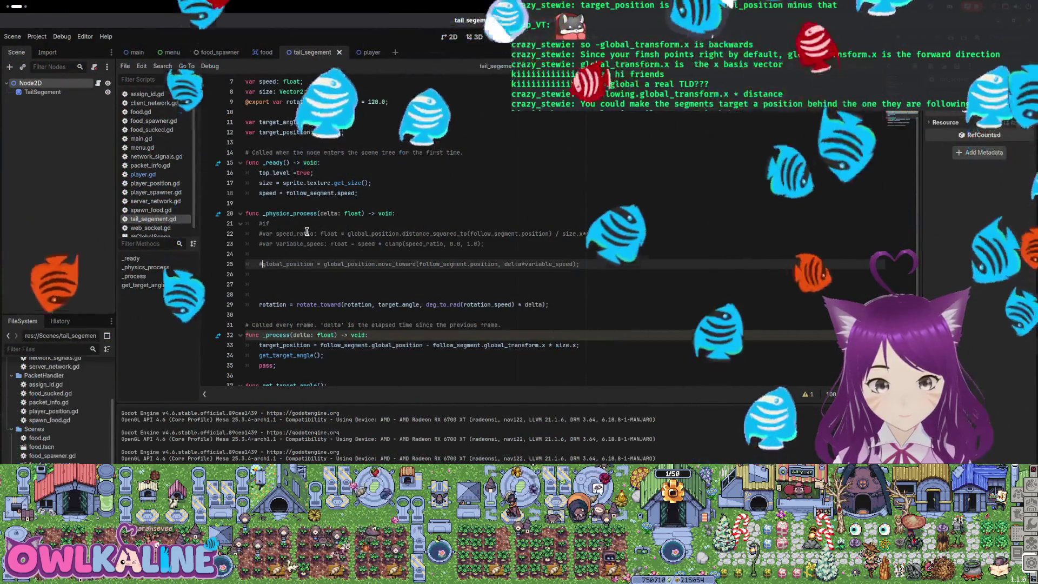
key("ctrl+k")
key("Delete")
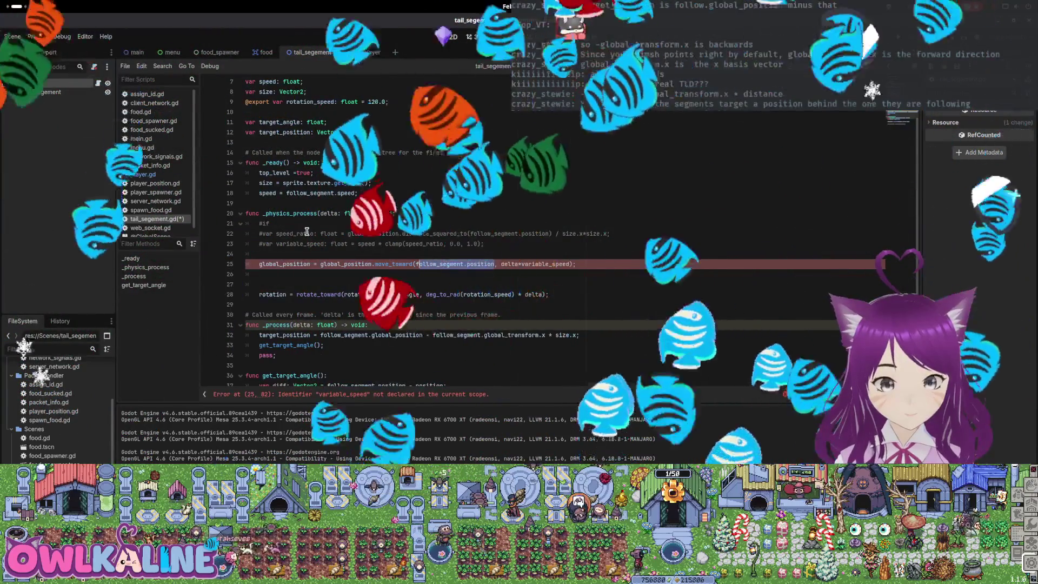
type("target_")
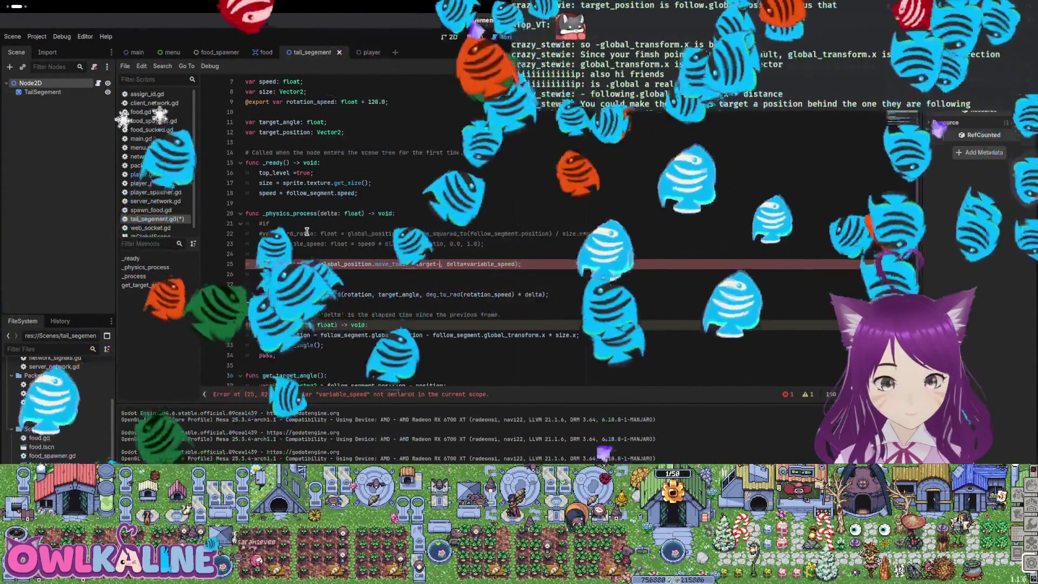
type("position")
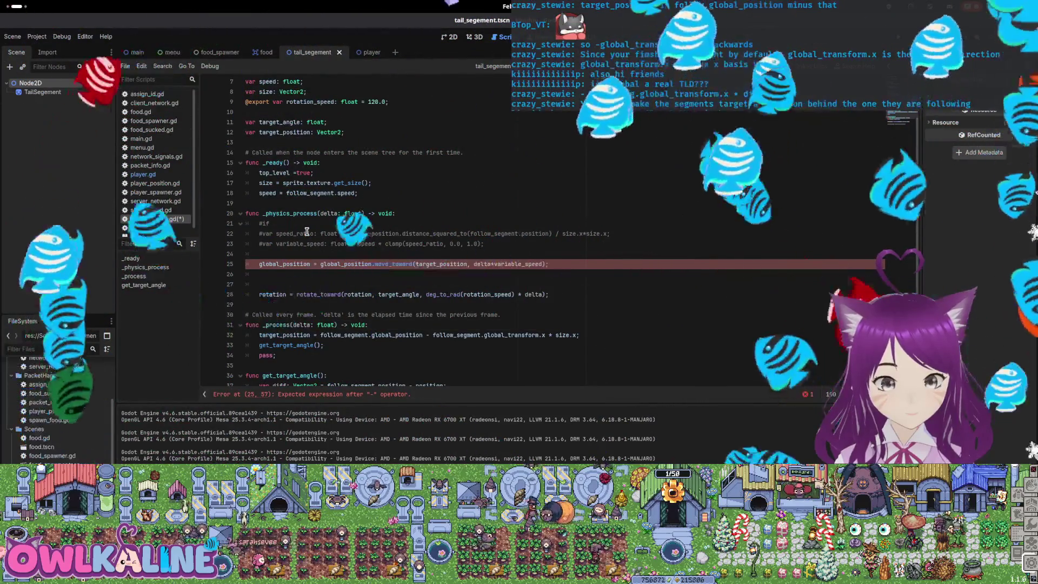
Trim variable_speed down to speed in the move_toward call and run the project
key("Right")
key("Right")
key("Right")
key("Delete")
key("Right")
key("Delete")
key("Delete")
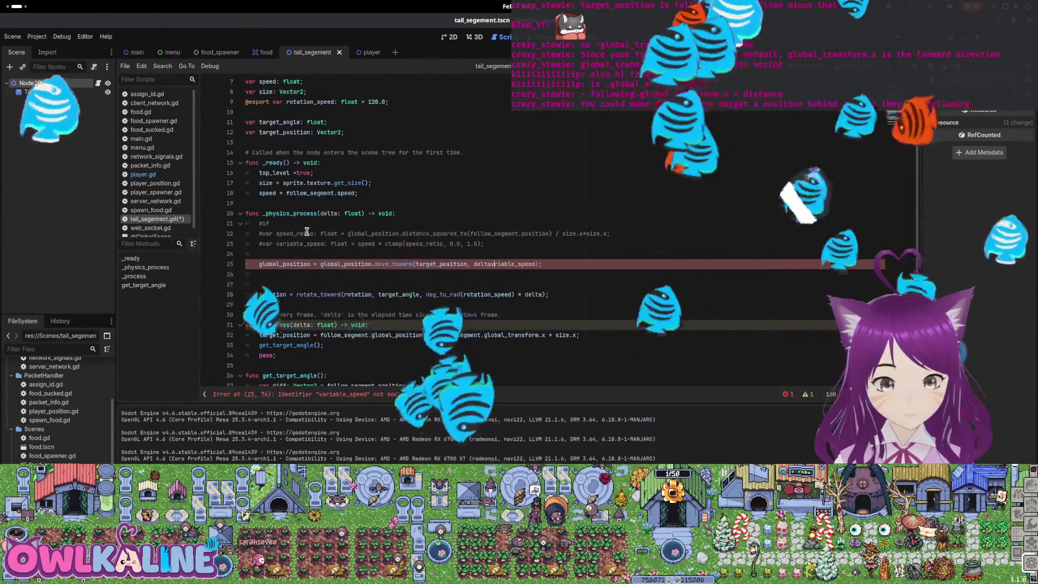
key("BackSpace")
key("Delete")
key("Delete")
key("Delete")
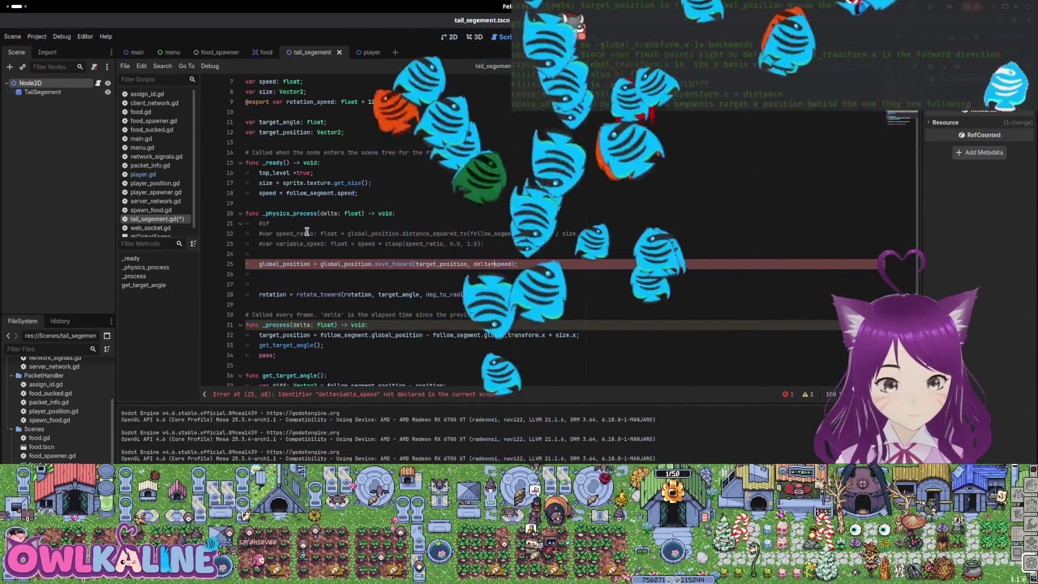
key("F5")
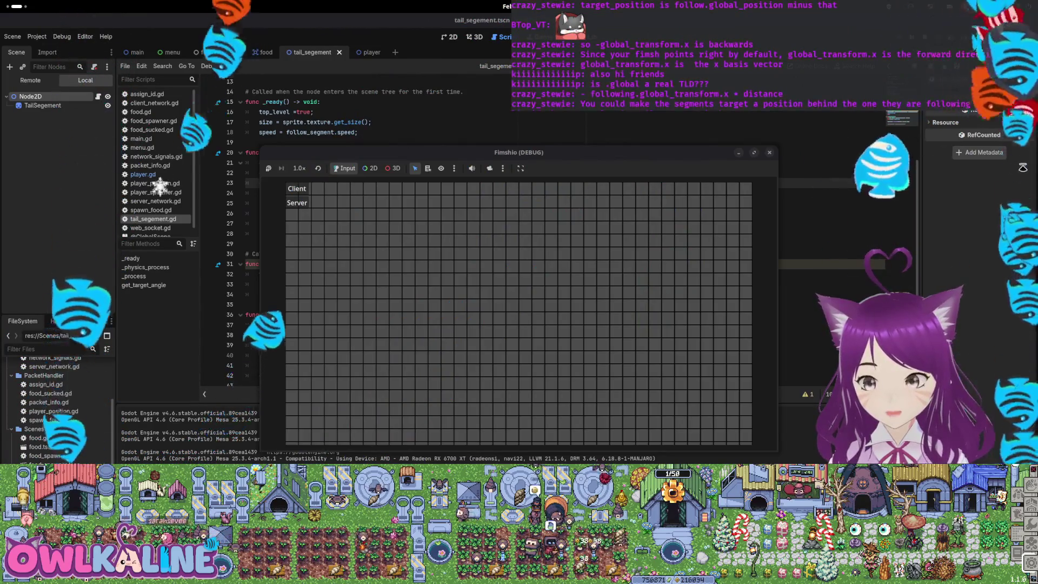
Start a Client/Server session in the Fimshio window, stop the run, and append *0.5 to size.x
left_click(297, 203)
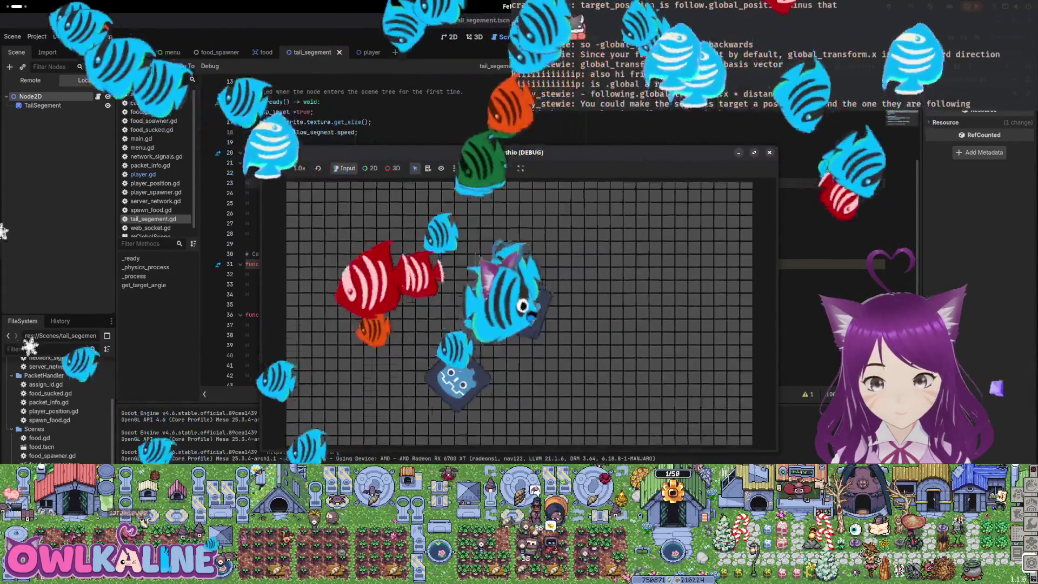
key("F8")
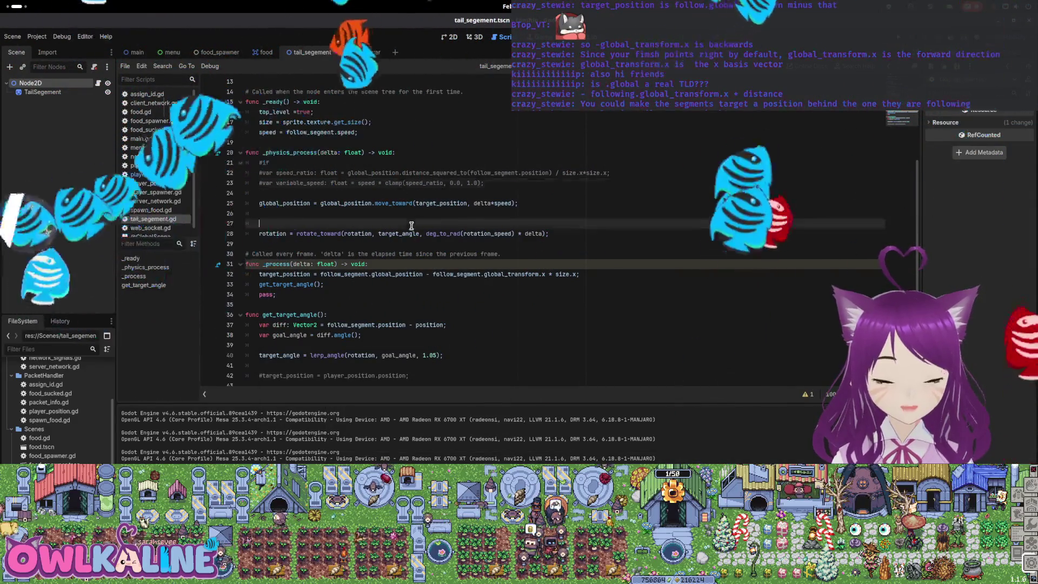
type("*0.5")
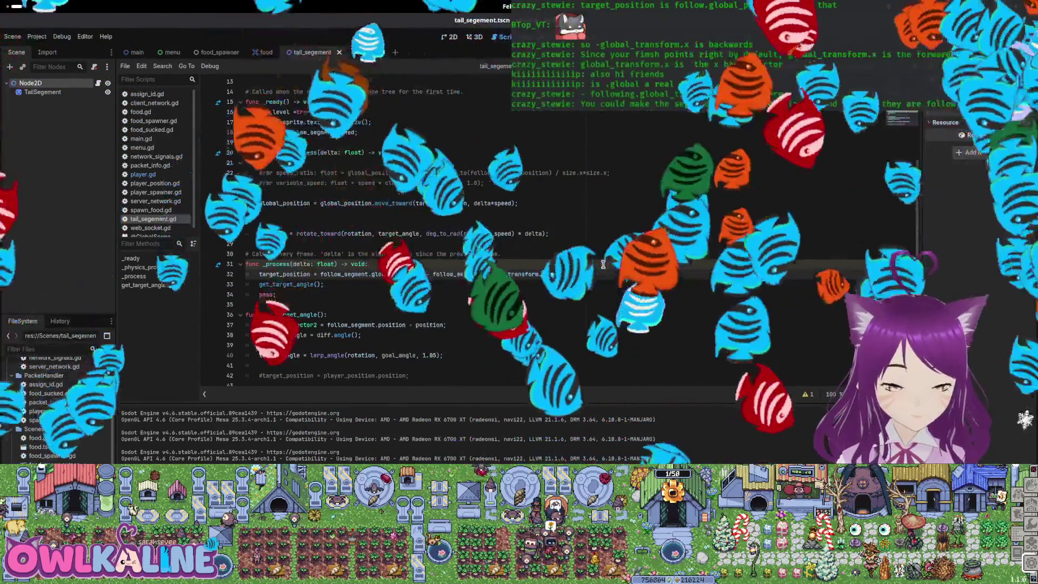
Relaunch Fimshio, start a session to test the size.x*0.5 offset, then return to the script editor
key("F5")
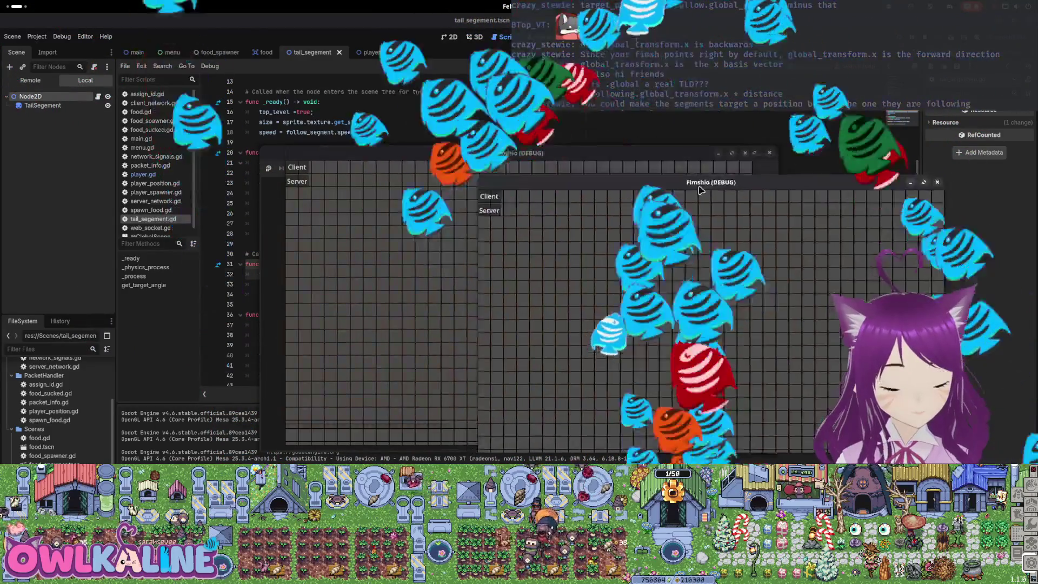
left_click(292, 171)
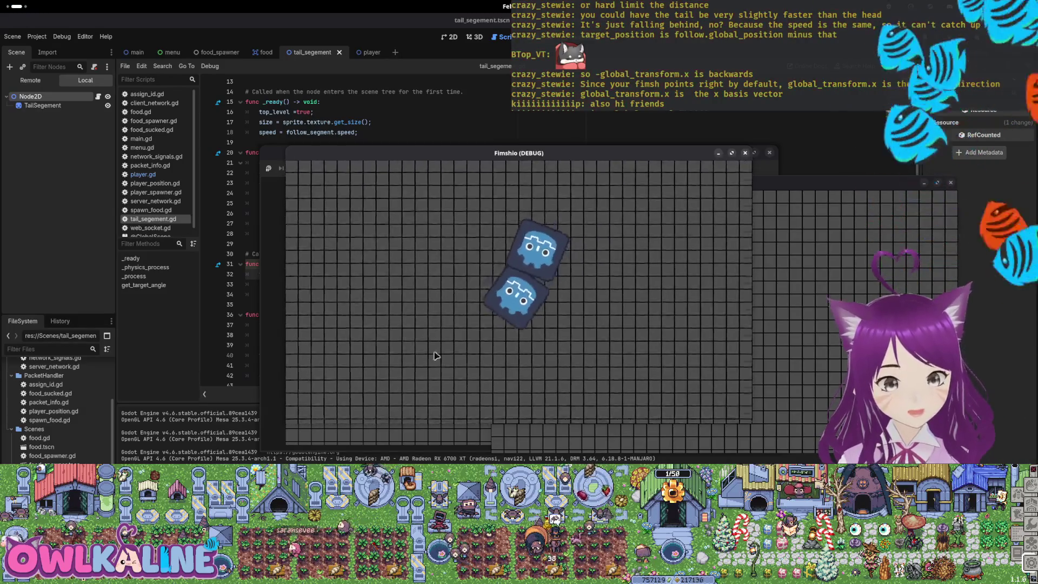
left_click(437, 190)
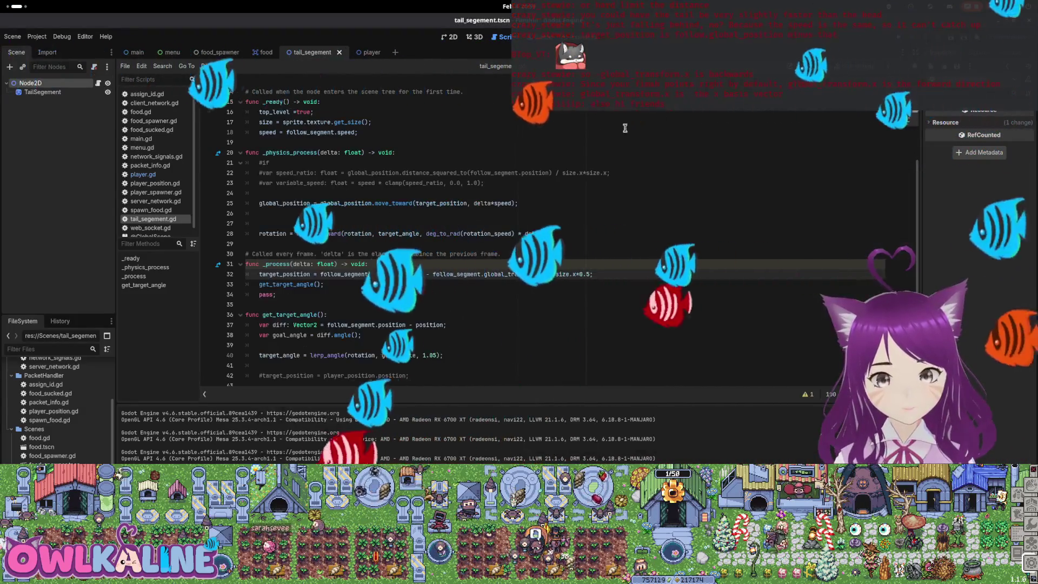
In player.gd, paste two copies of the segment instantiate lines below the original
scroll(411, 141, "up", 4)
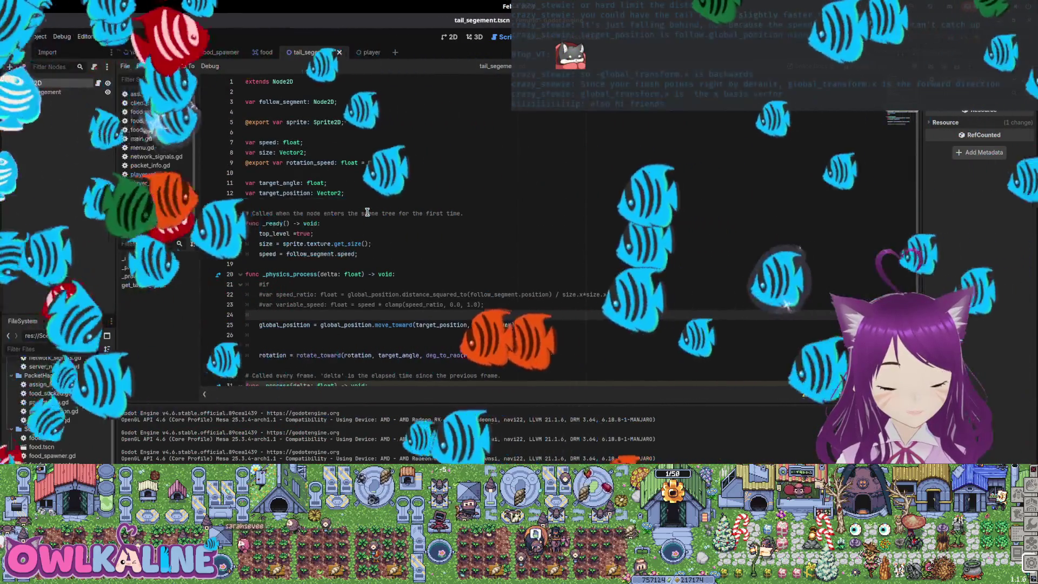
left_click(361, 52)
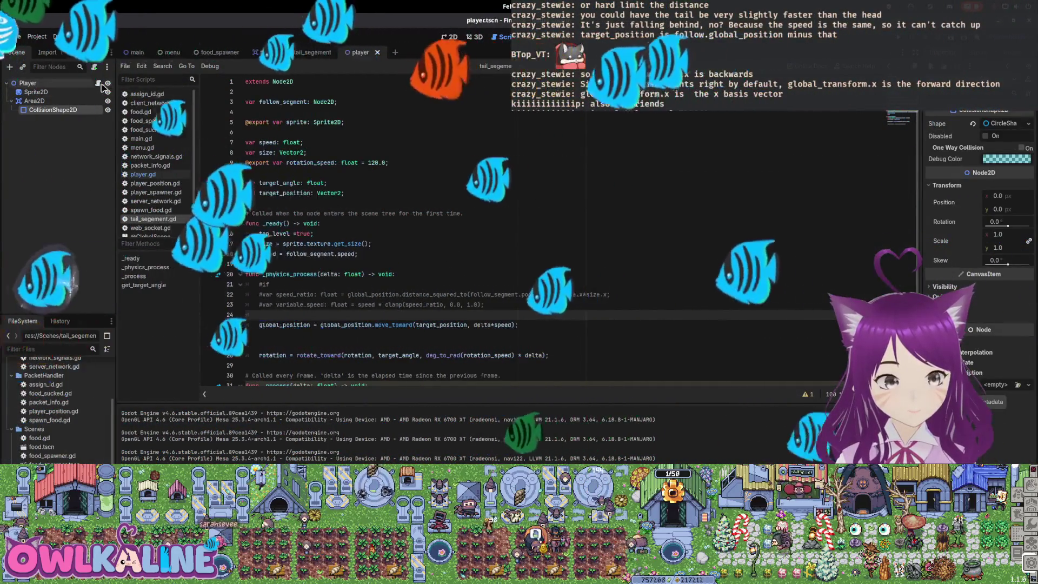
left_click(367, 245)
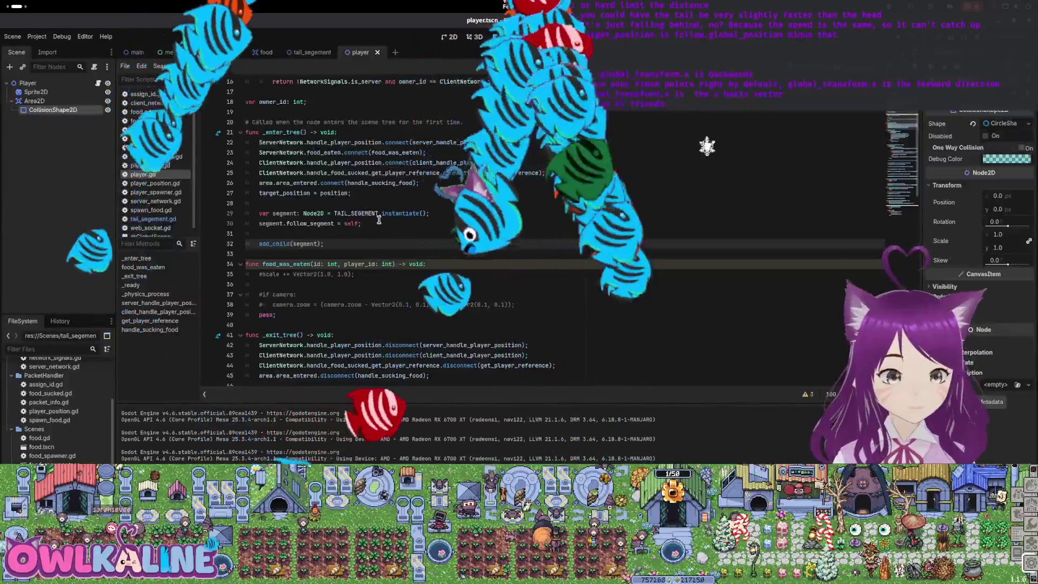
left_click_drag(361, 223, 270, 214)
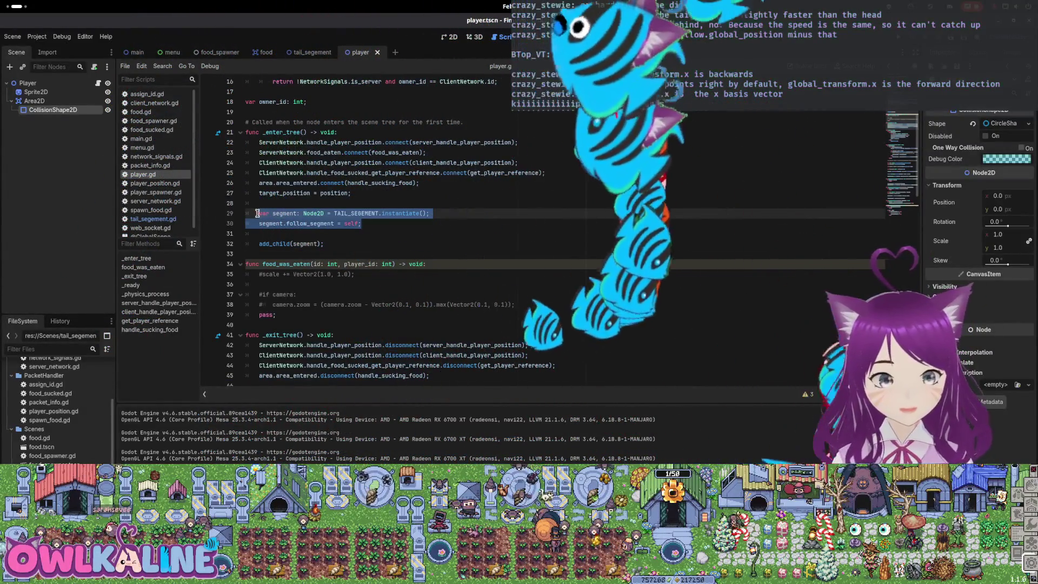
left_click(388, 233)
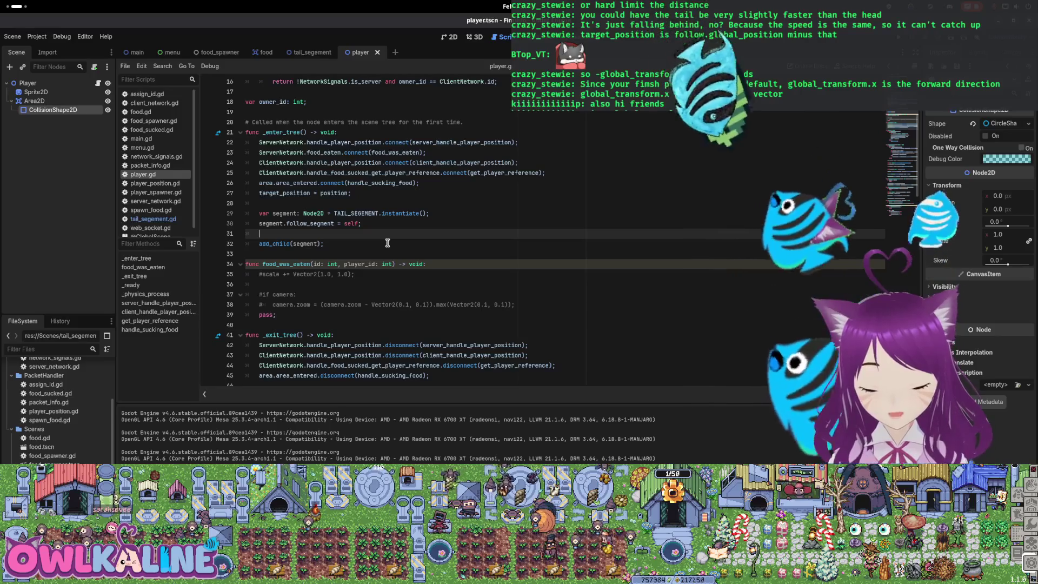
key("ctrl+v")
key("Return")
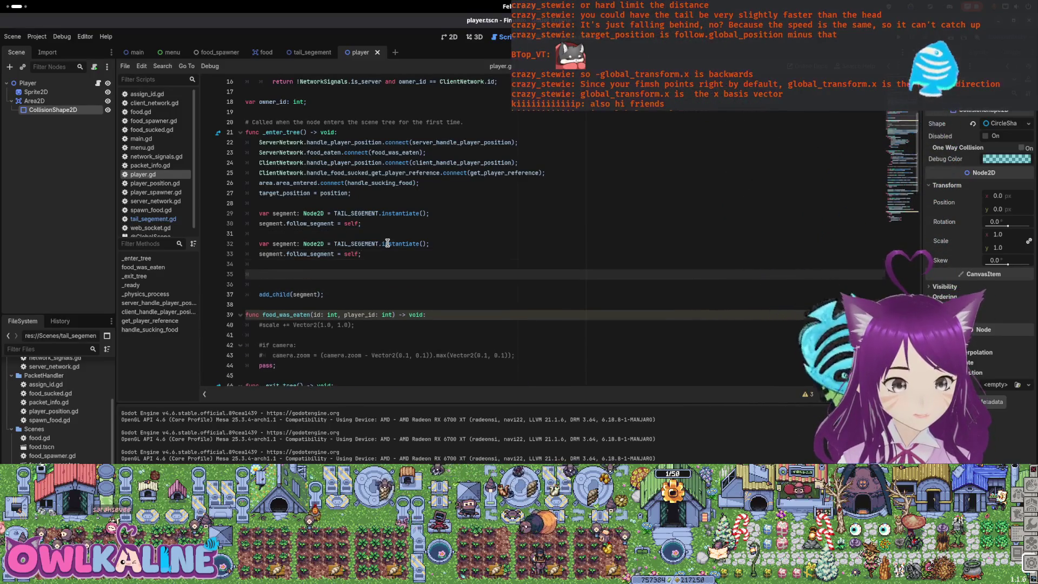
type("var segment: Node2D = TAIL_SEGEMENT.instantiate(); \tsegment.follow_segment = self;")
Rename the copies to segment1 and segment2, making them follow segment and segment1 respectively
left_click(295, 244)
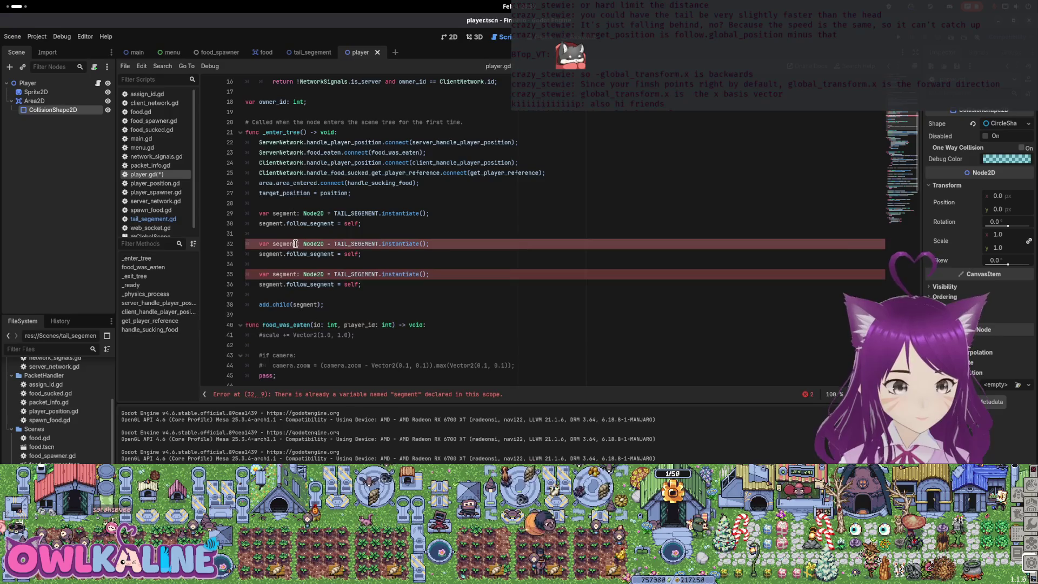
left_click(298, 274)
type("2")
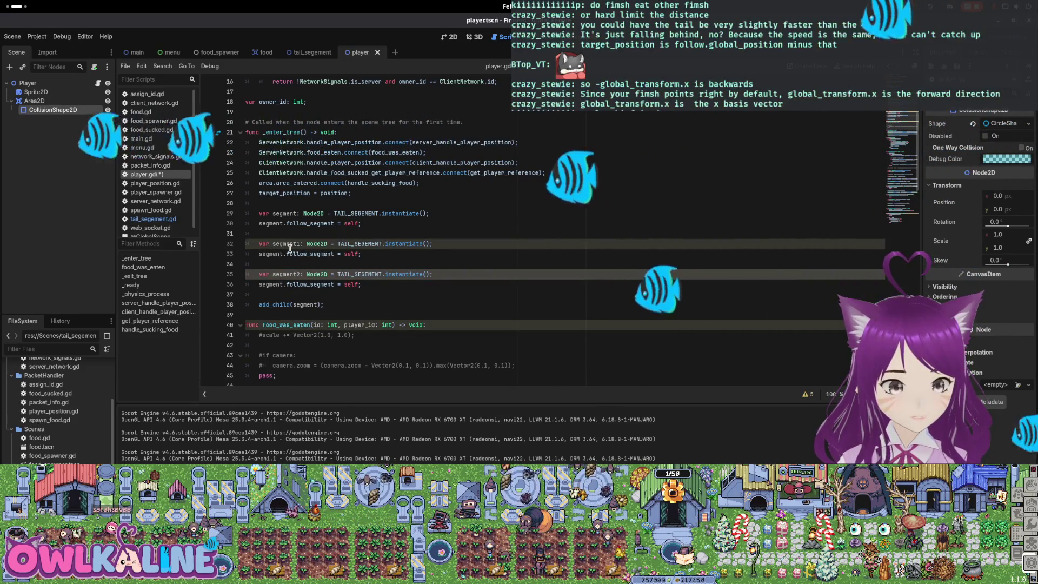
left_click(360, 255)
key("BackSpace")
key("BackSpace")
key("BackSpace")
type("segeme")
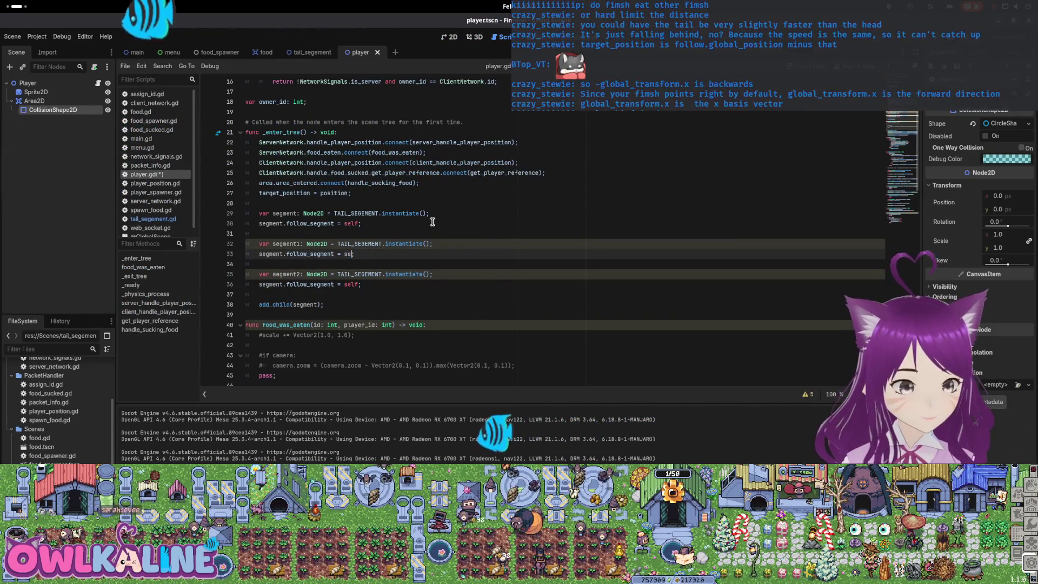
type("nt;")
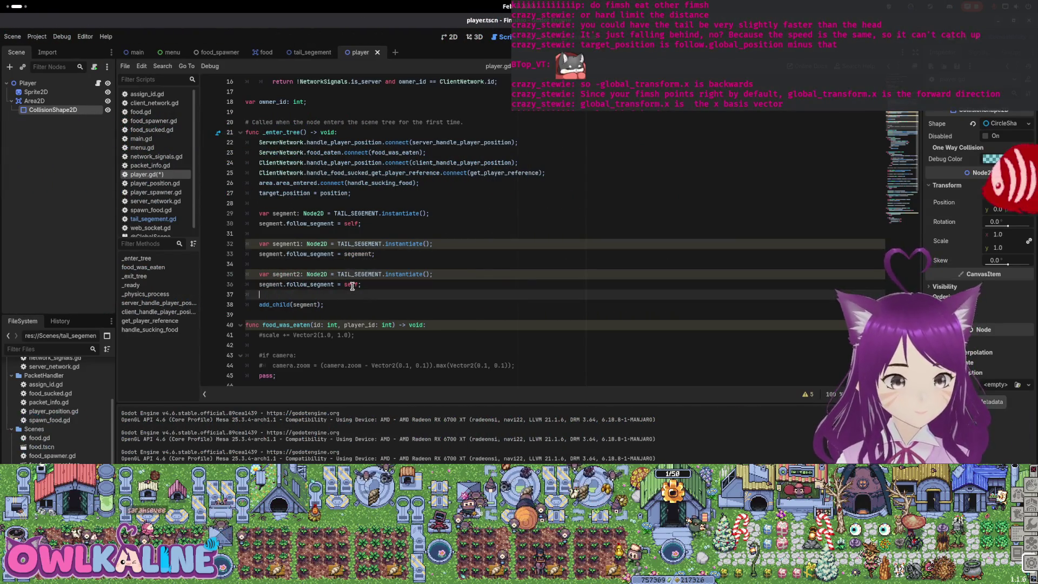
double_click(351, 285)
type("segme")
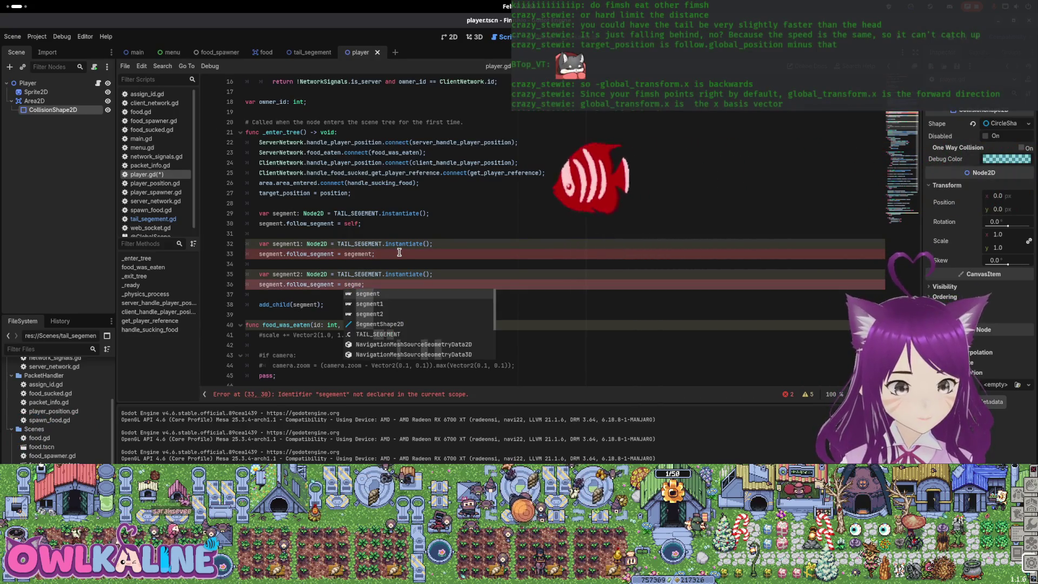
type("nt1;")
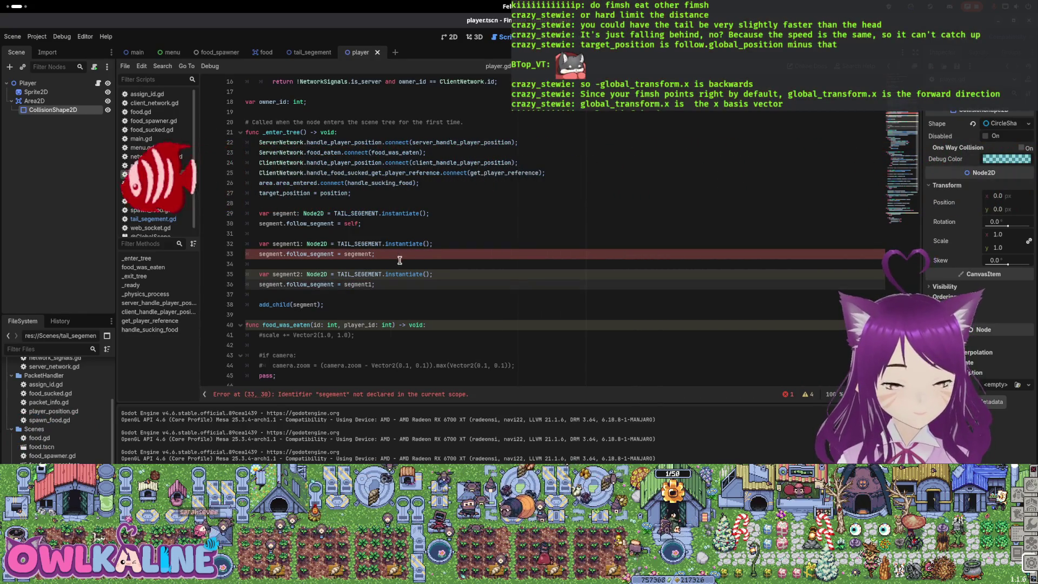
left_click(356, 252)
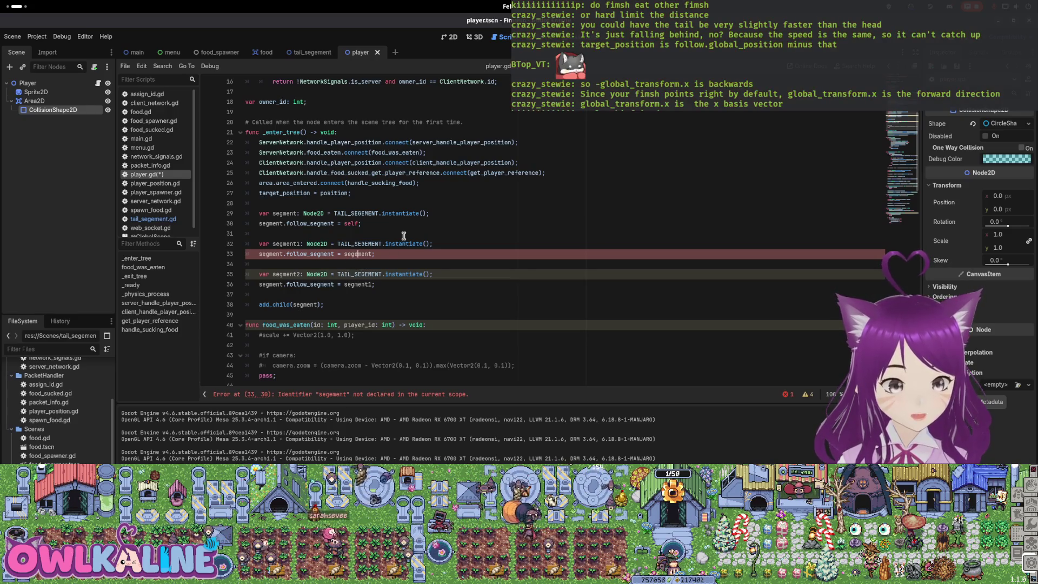
Add the line segment.add_child(segment1); using autocomplete
left_click(303, 295)
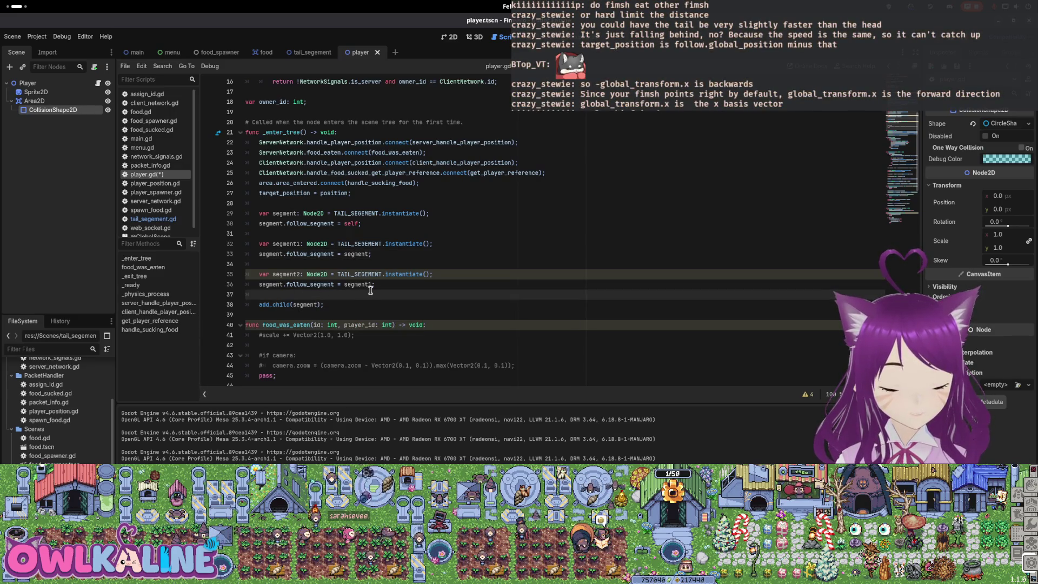
key("Return")
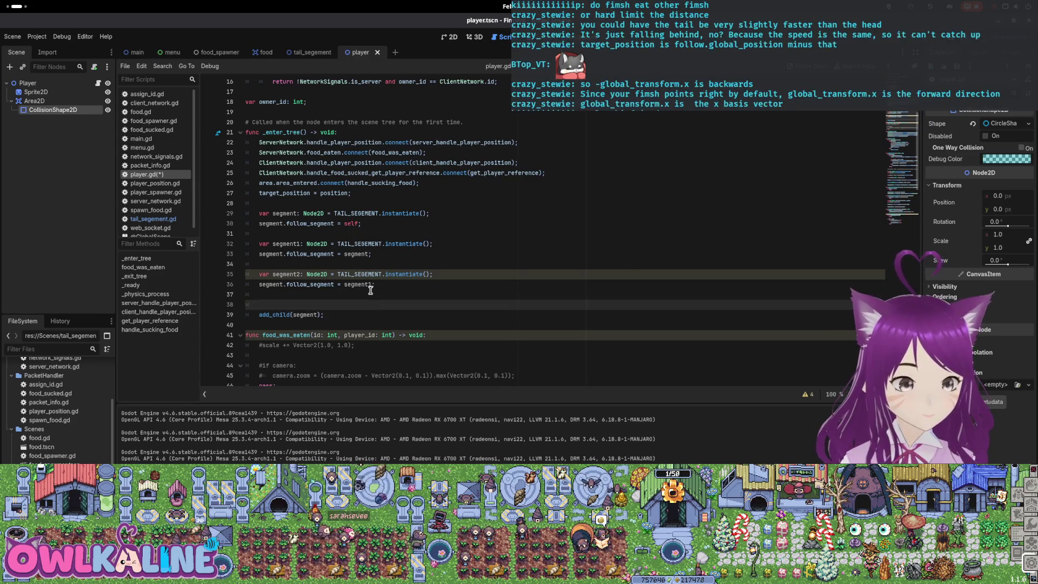
key("Return")
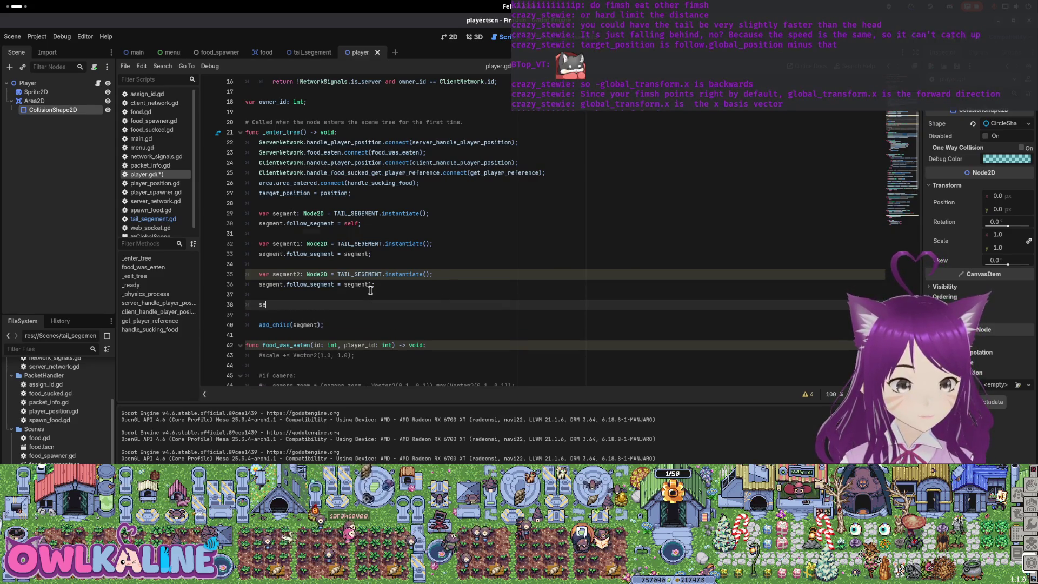
type("g")
key("Down")
key("Up")
key("Up")
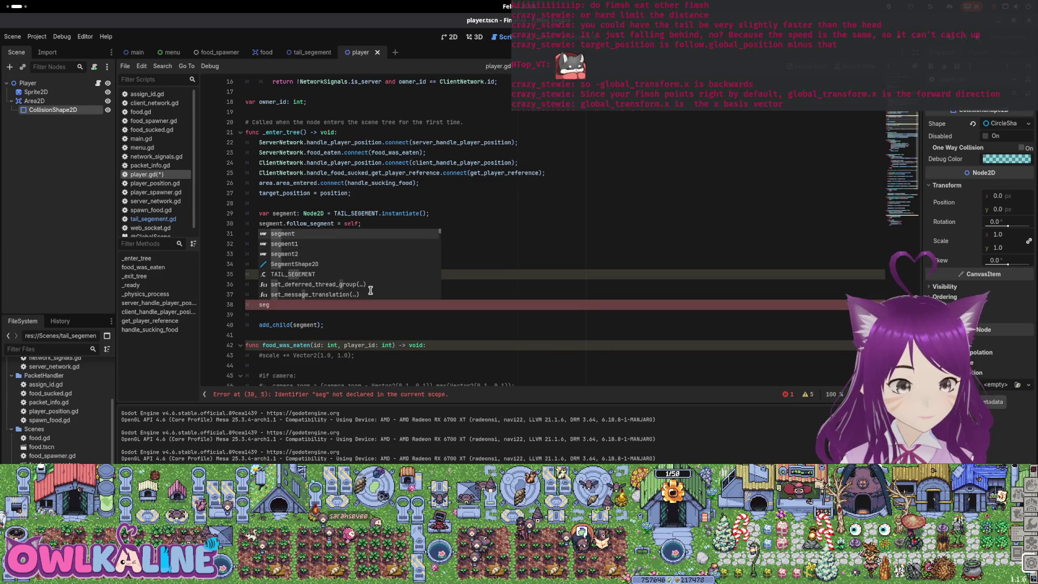
key("Return")
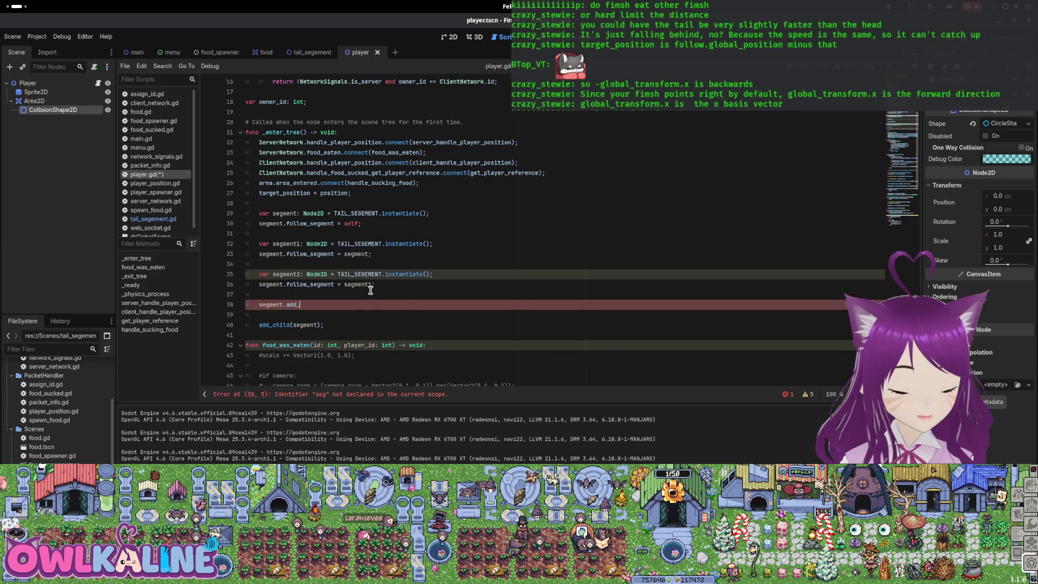
type("c")
key("Return")
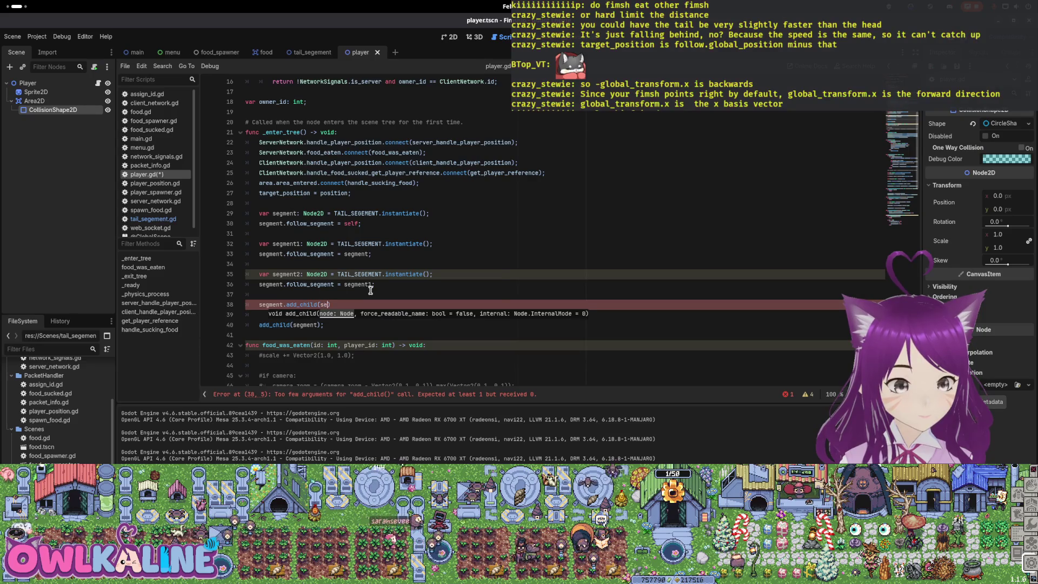
type("gment1")
key("Return")
key("End")
type(";")
Add segment1.add_child(segment2) on the next line and run the game
key("Return")
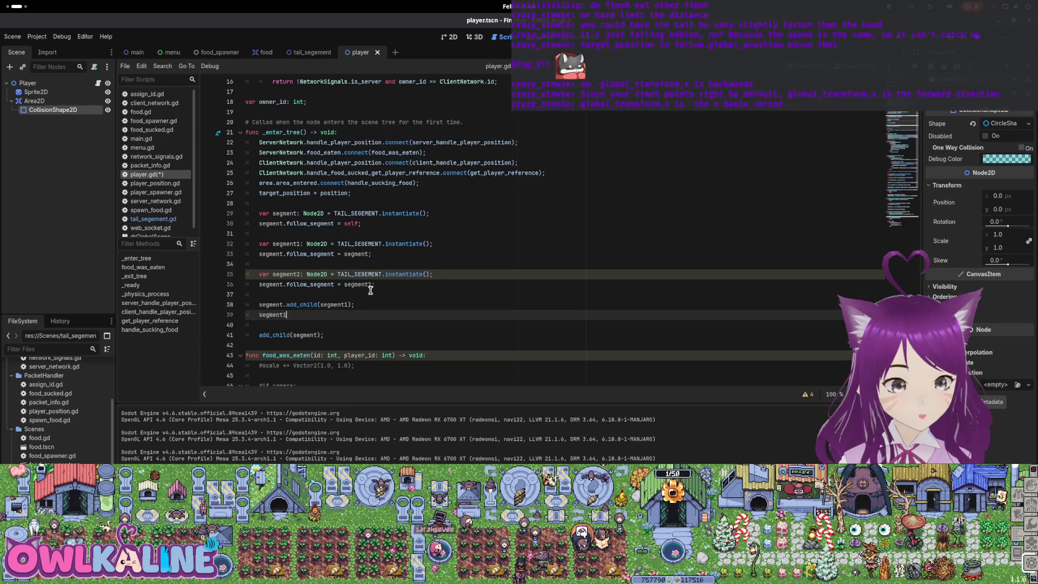
type("hild(s")
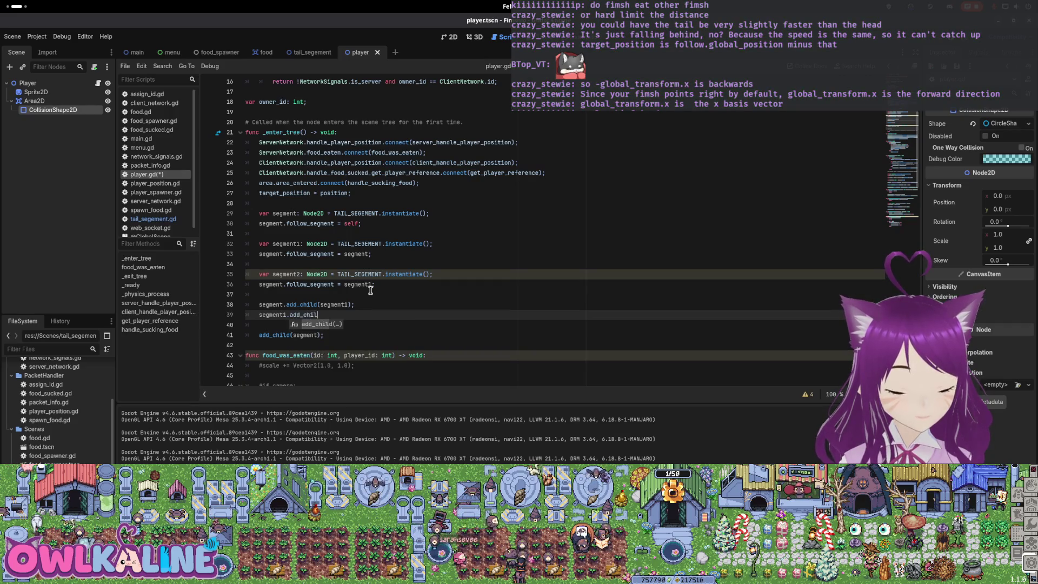
type("egment2);")
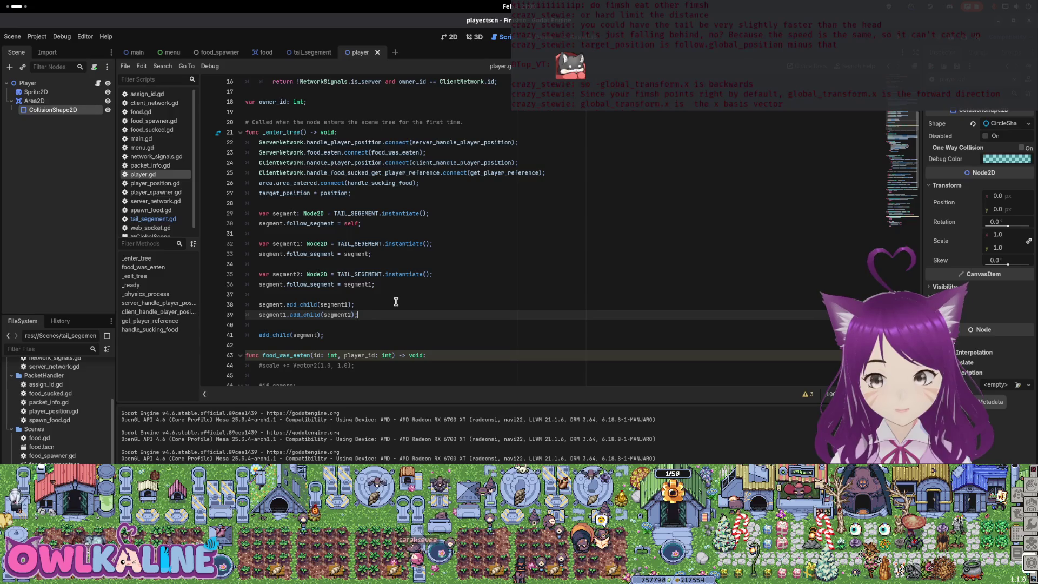
left_click(320, 325)
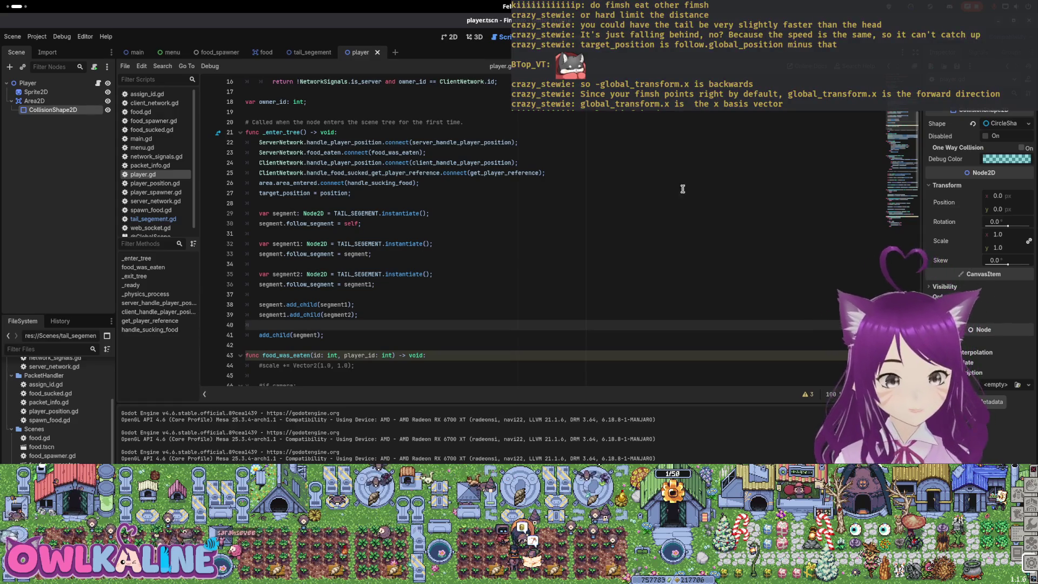
key("F5")
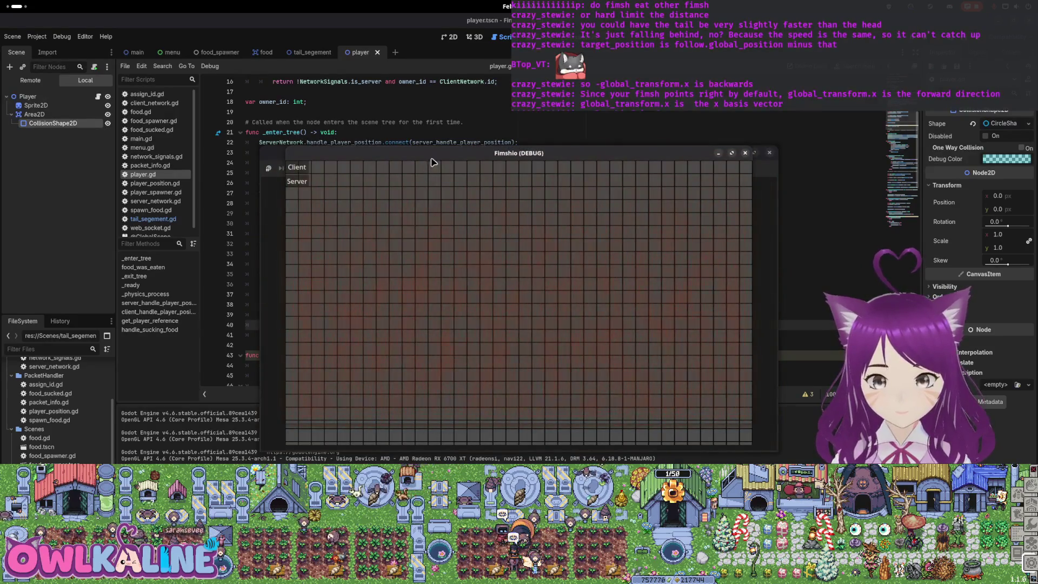
Run one Fimshio window as Server and the other as Client, then stop when the debugger breaks
left_click(614, 185)
left_click(361, 227)
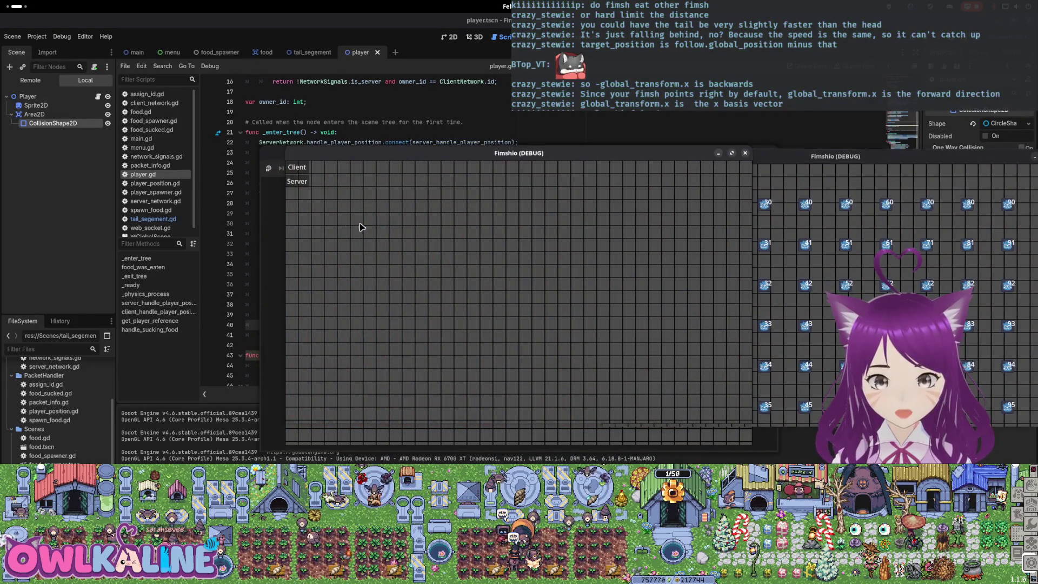
left_click(301, 169)
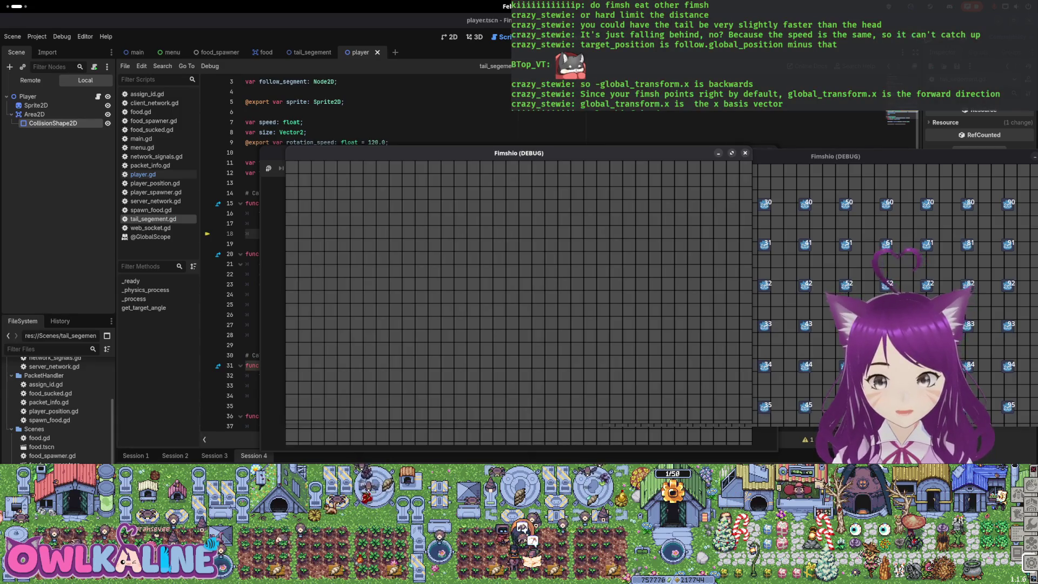
key("F8")
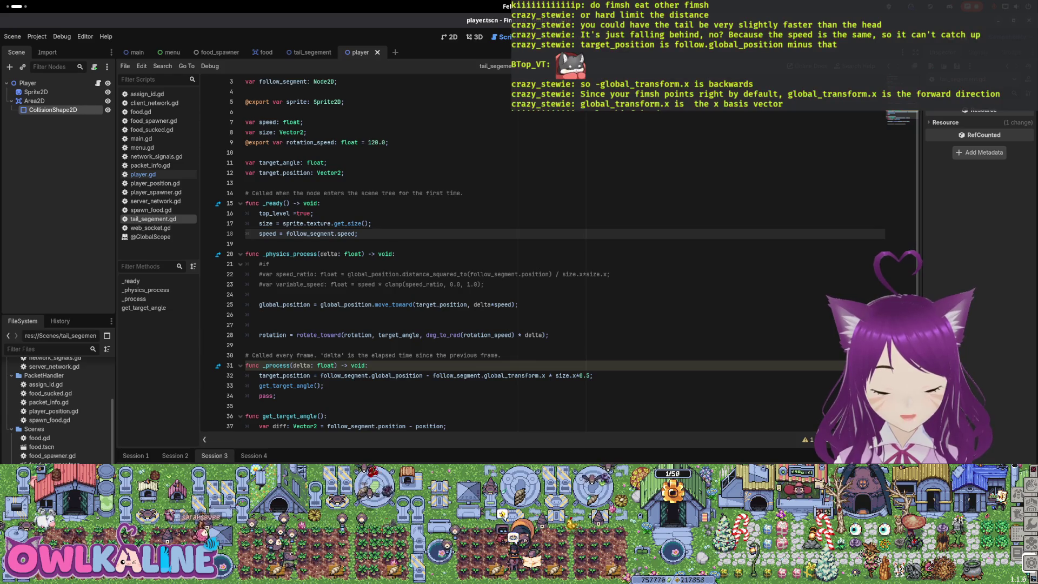
Open player.gd and highlight where segment1 and segment2 are used
scroll(345, 399, "up", 1)
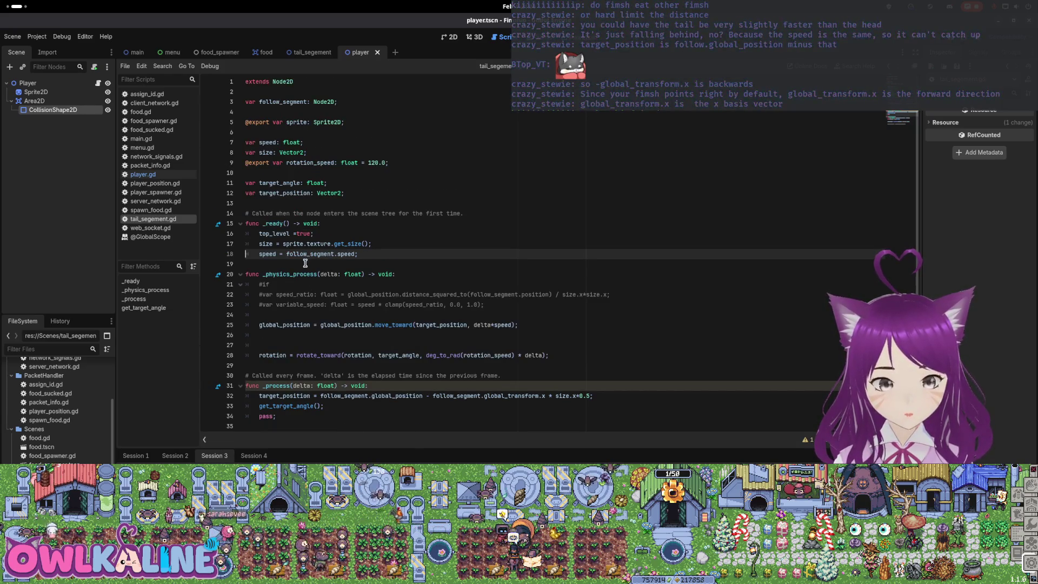
left_click(97, 84)
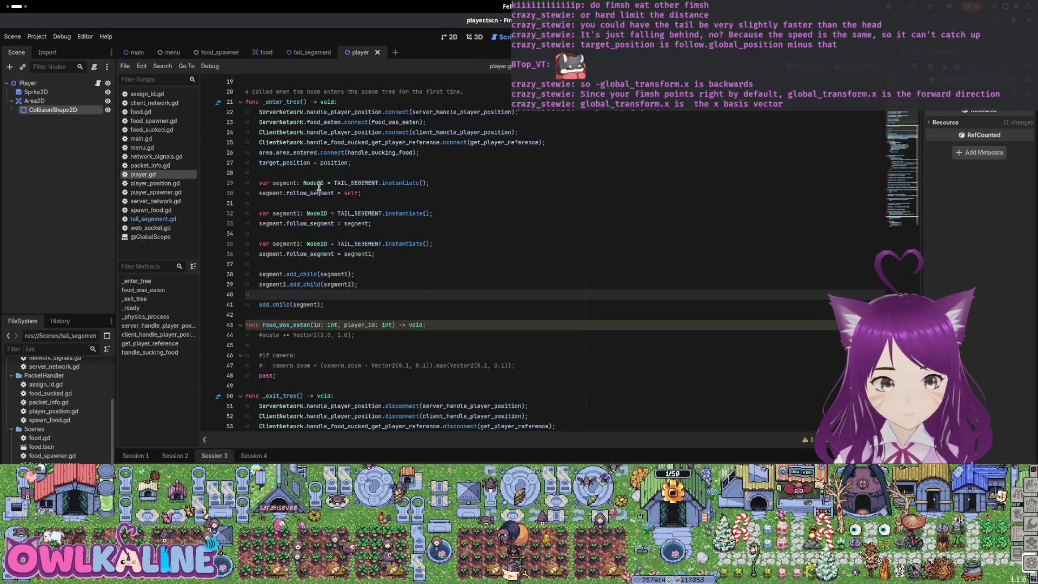
double_click(292, 244)
left_click(282, 212)
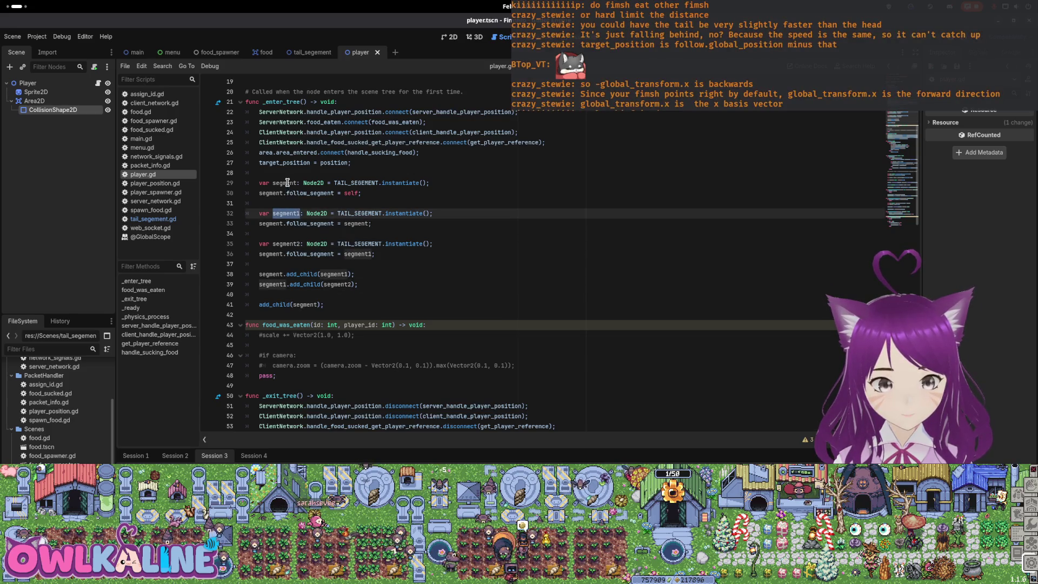
left_click(295, 274)
Move add_child(segment) above segment.add_child(segment1) and relaunch the game
left_click_drag(324, 304, 260, 300)
key("ctrl+c")
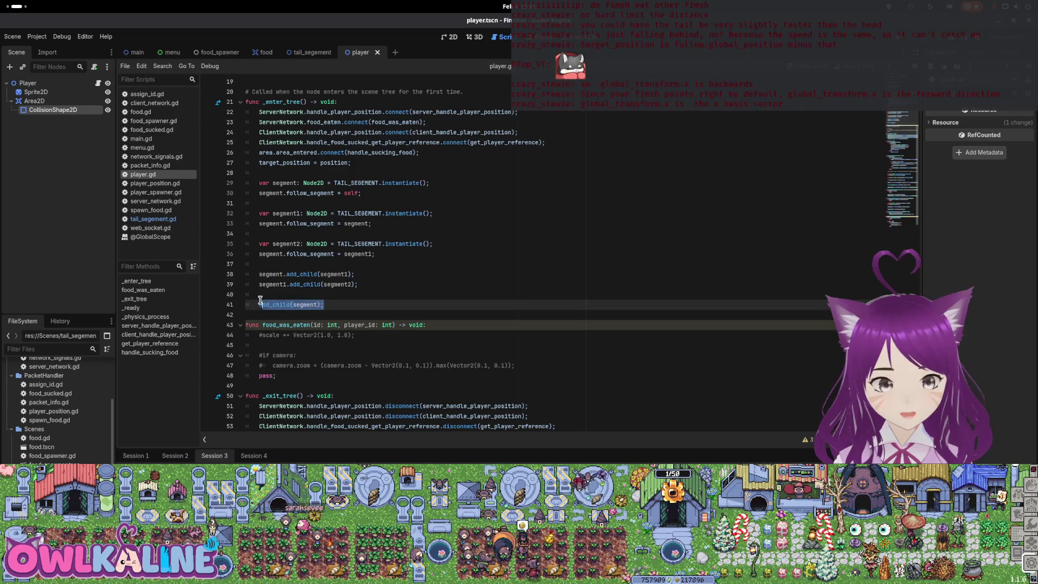
left_click(275, 263)
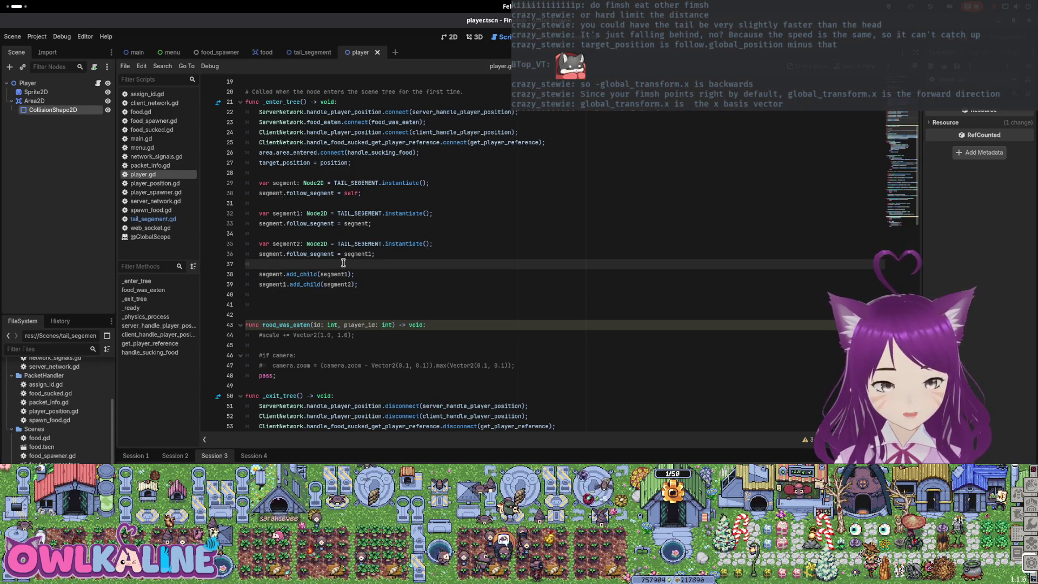
key("ctrl+v")
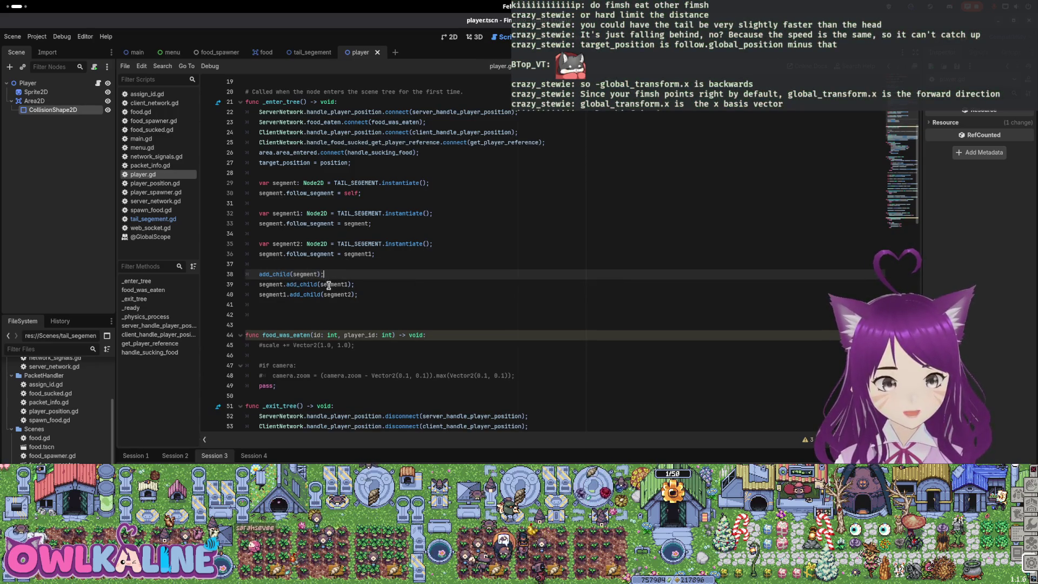
left_click(329, 285)
left_click(275, 298)
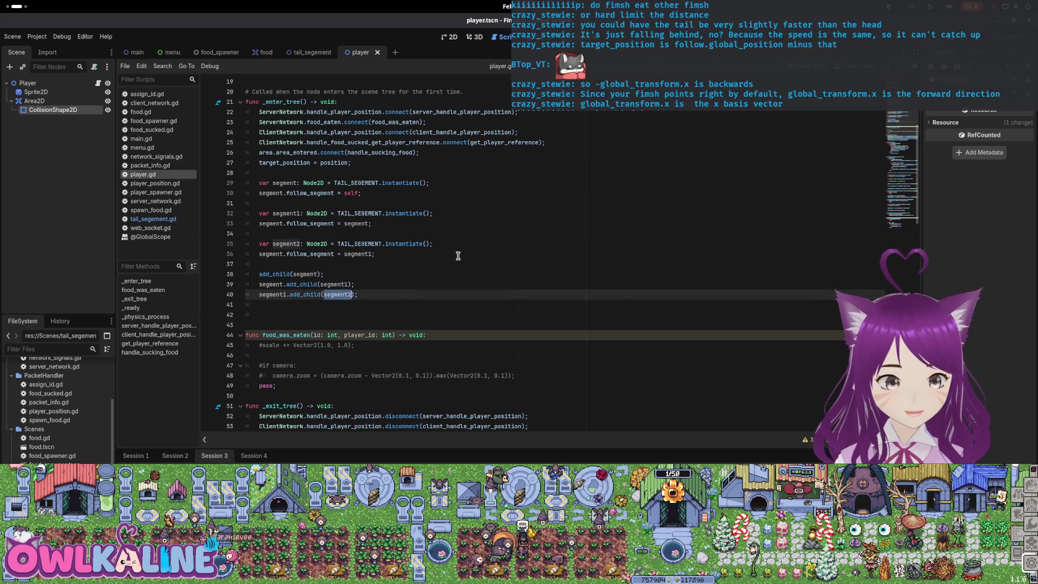
key("F5")
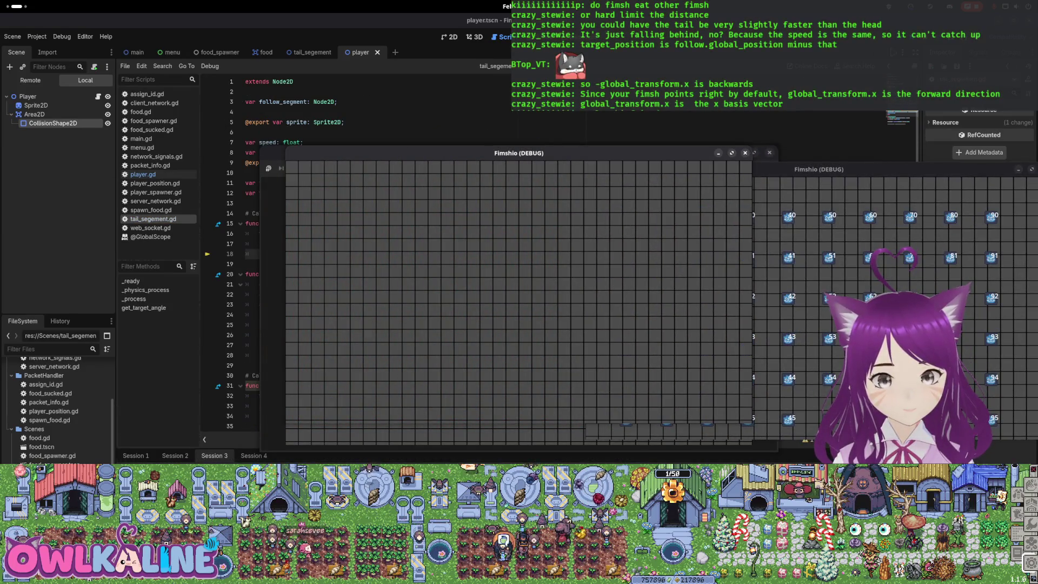
Stop the test run, then remove both chained add_child lines from player.gd's _enter_tree
key("F8")
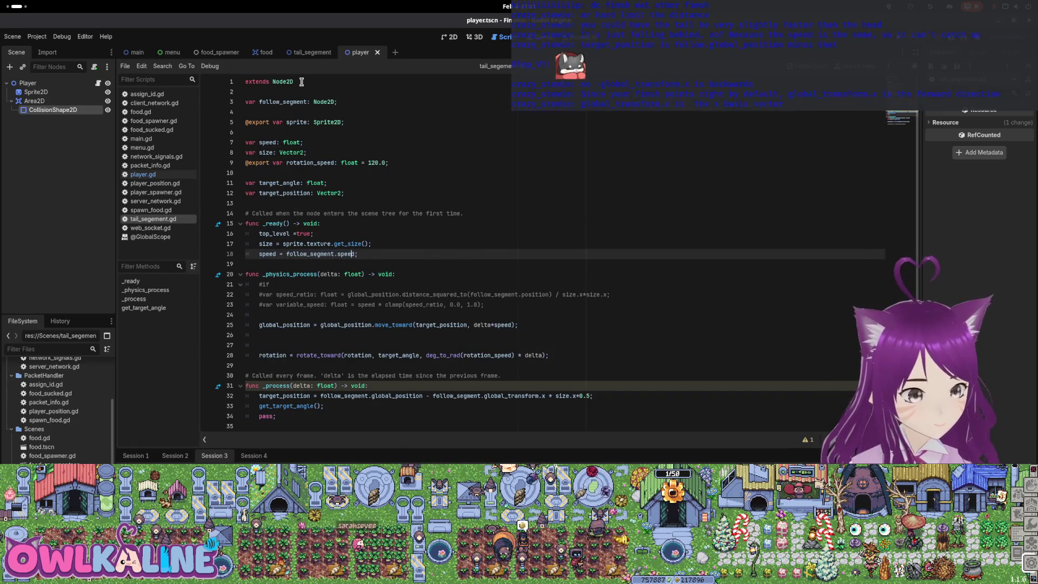
left_click(98, 83)
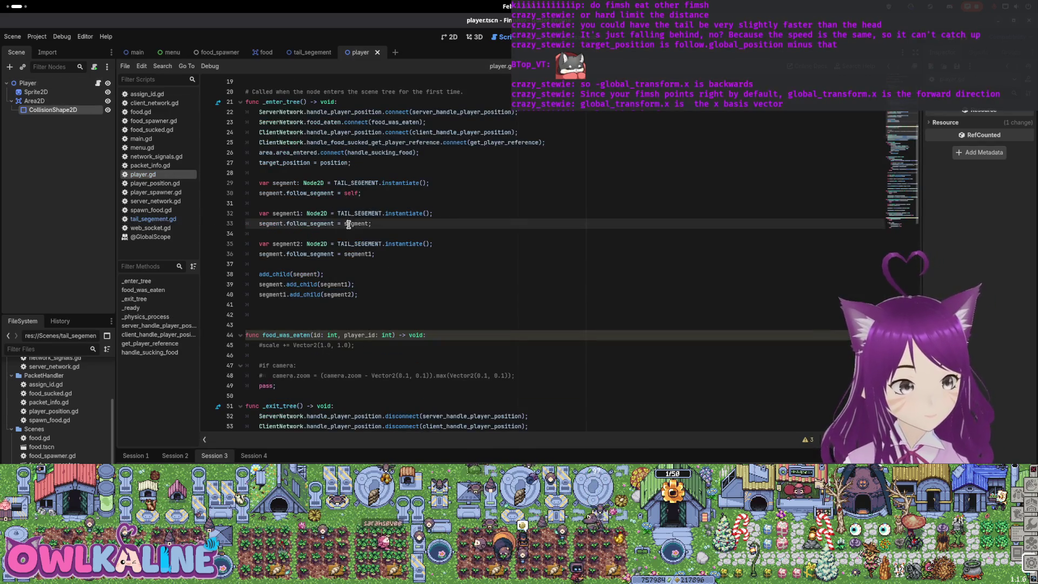
mouse_move(357, 294)
left_mouse_down()
mouse_move(254, 186)
mouse_move(247, 162)
mouse_move(247, 213)
left_mouse_up()
key("Left")
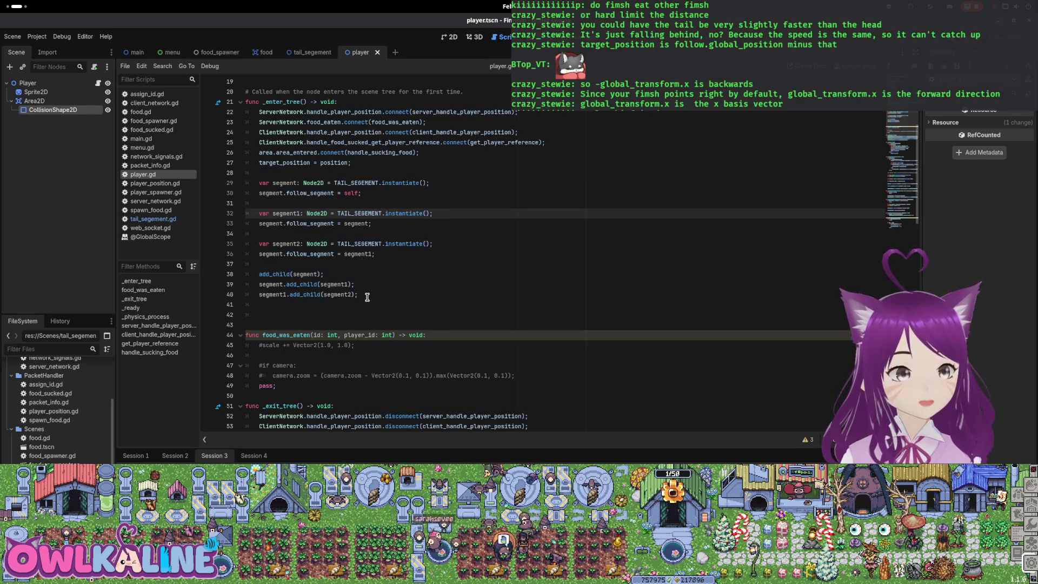
left_click_drag(367, 297, 250, 286)
key("BackSpace")
key("BackSpace")
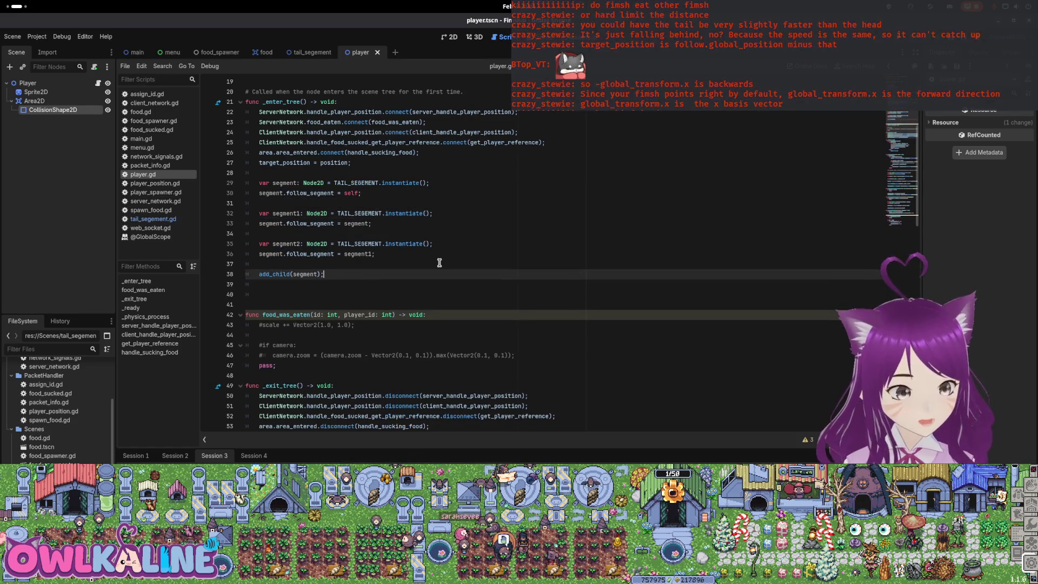
Delete the segment1 and segment2 setup code below add_child(segment)
key("Delete")
key("Delete")
key("Up")
key("Up")
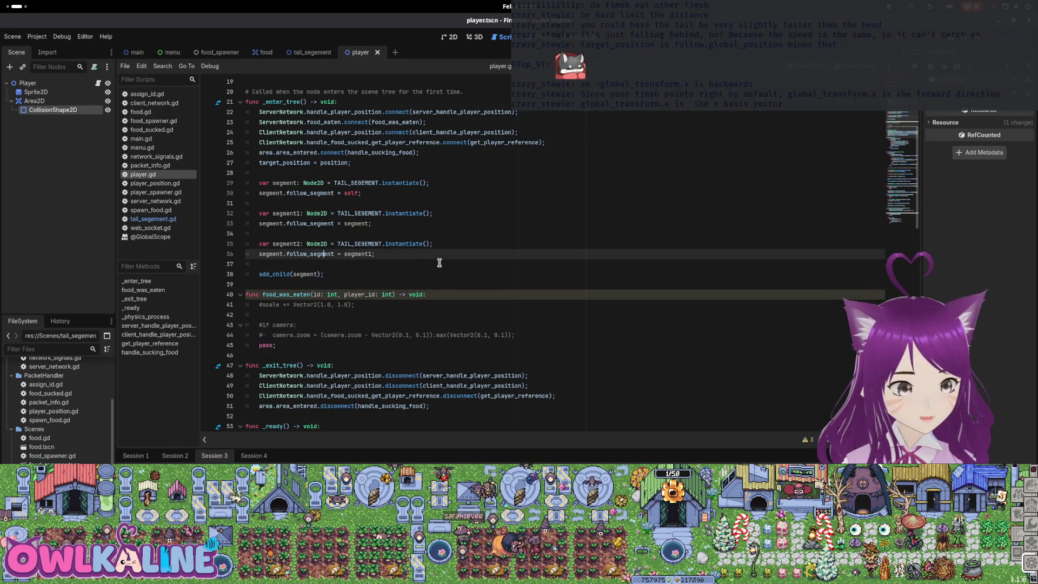
key("shift+Up")
key("shift+Up")
key("shift+Up")
key("BackSpace")
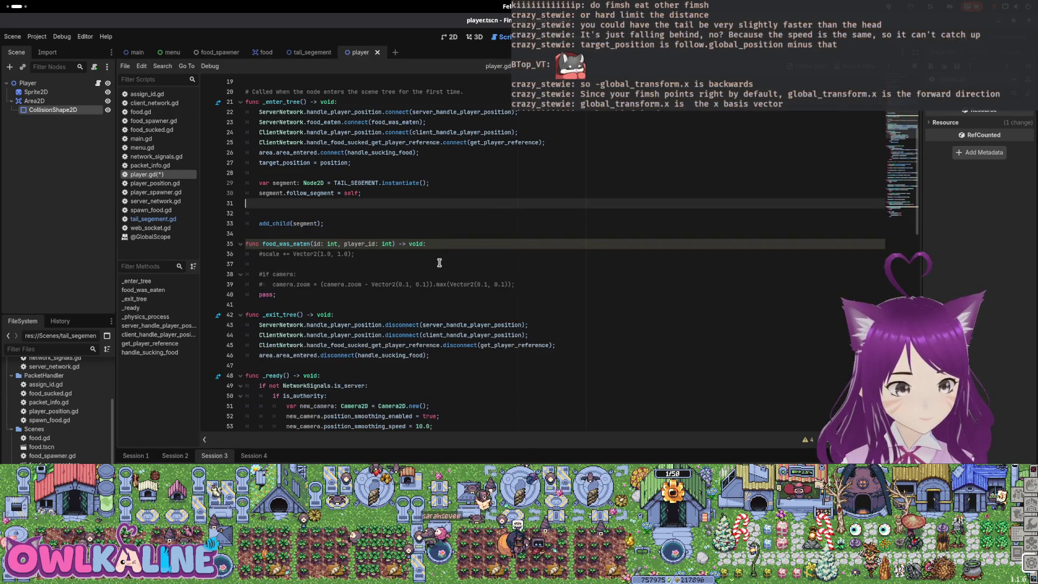
scroll(385, 231, "up", 2)
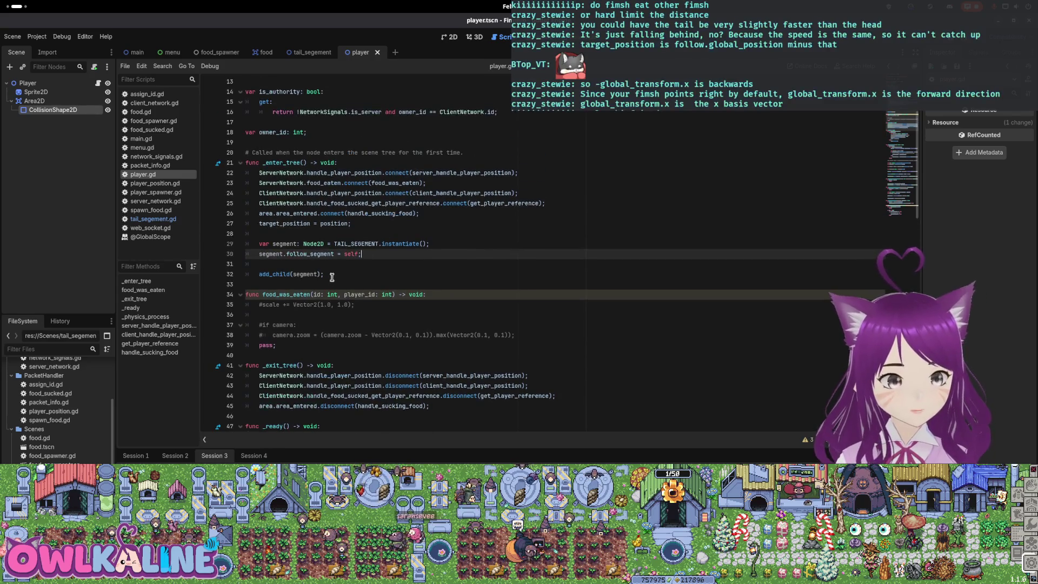
left_click(291, 282)
Start a new add_new_tail_segment function after add_child(segment)
key("Return")
key("Return")
key("Up")
type("func add_new_tail_segment(")
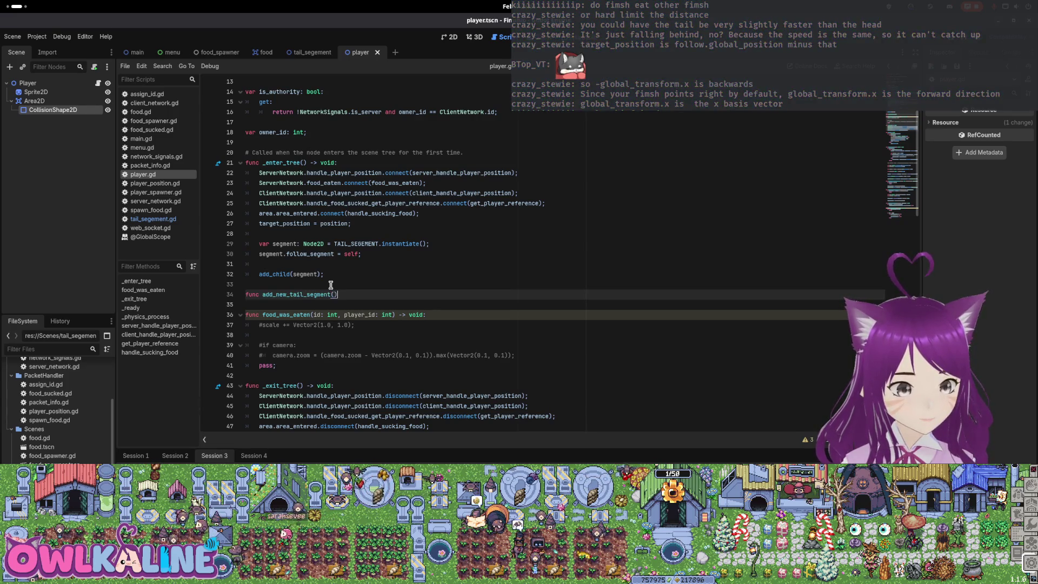
key("Return")
type(";")
Cut and paste the segment creation code around add_new_tail_segment, then drop the leftover function header
key("Up")
key("Up")
key("Up")
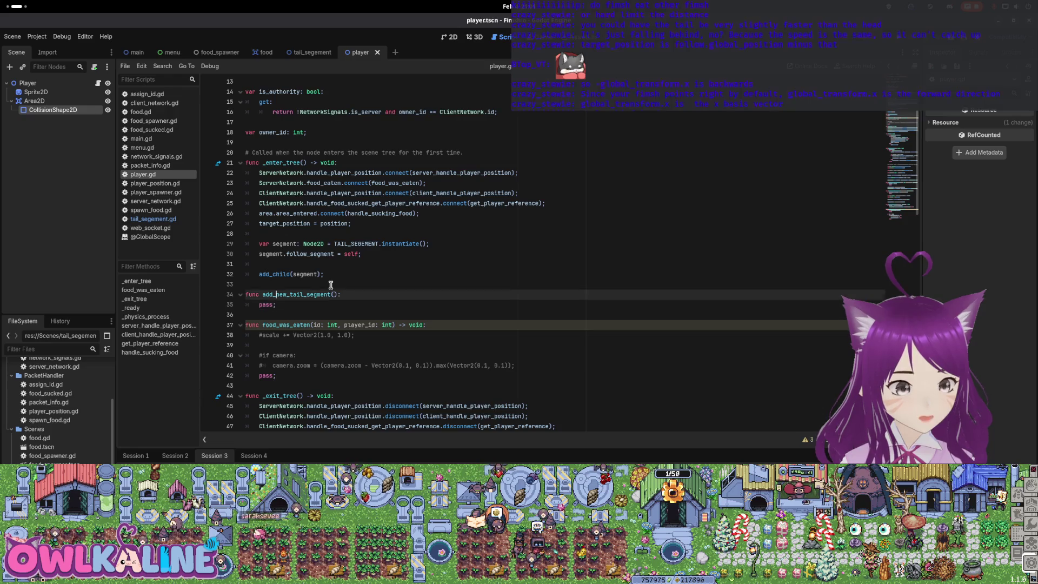
key("shift+Up")
key("shift+Up")
key("shift+Up")
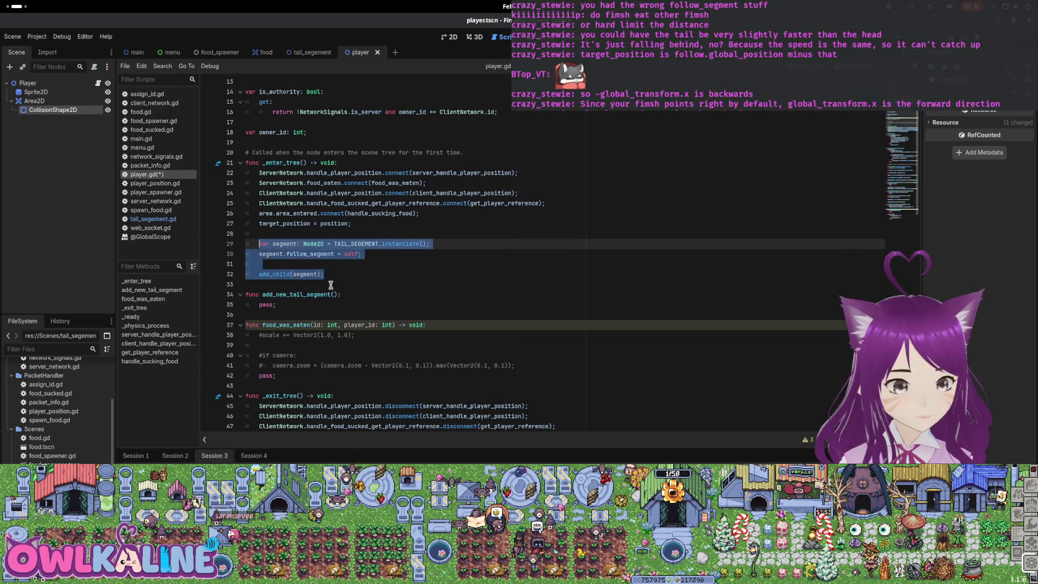
key("ctrl+x")
key("Down")
key("Down")
key("End")
key("Return")
key("ctrl+v")
key("Up")
key("Up")
key("Up")
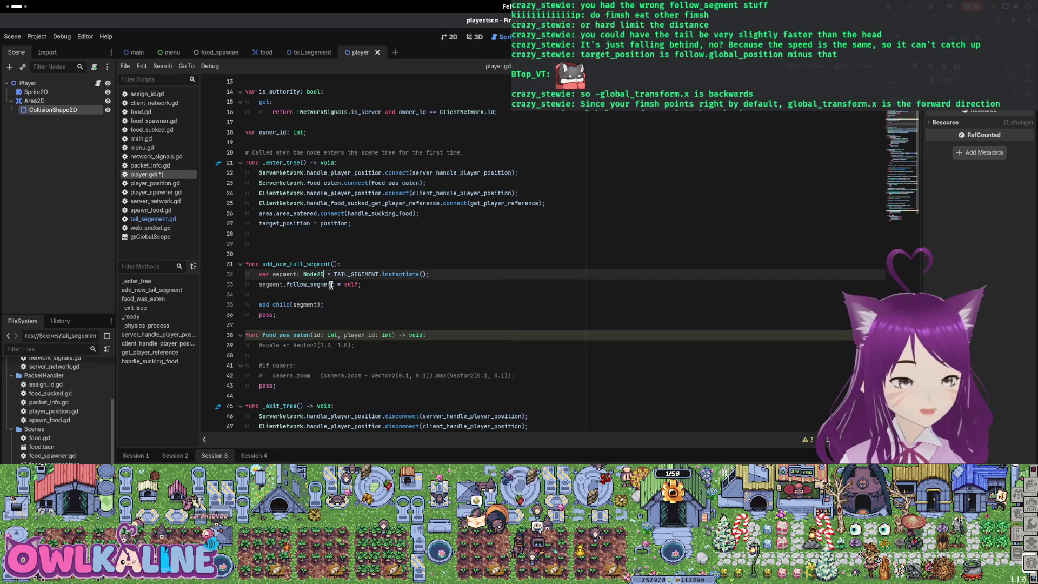
key("BackSpace")
key("BackSpace")
key("BackSpace")
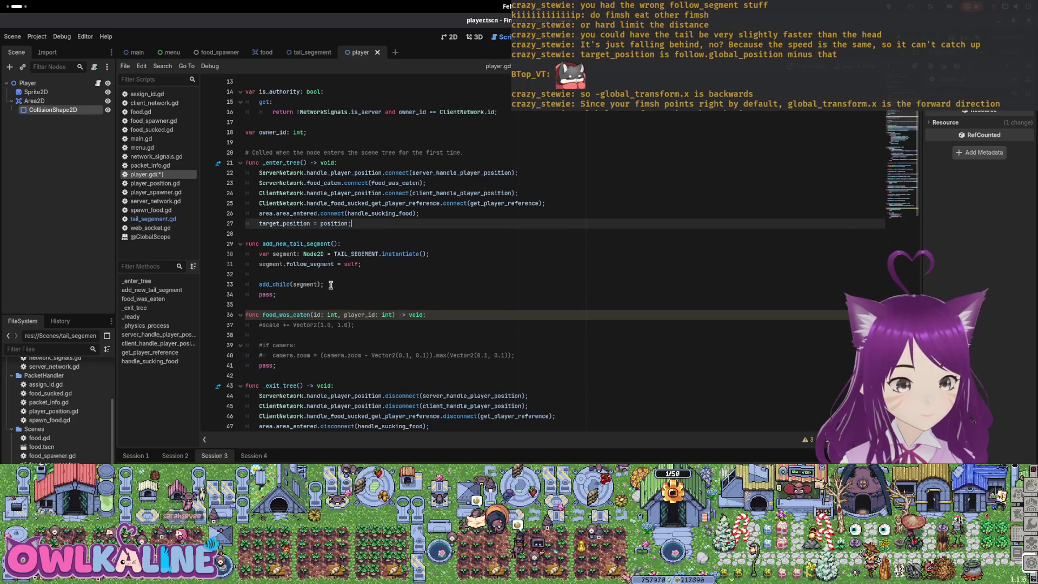
key("Down")
key("Down")
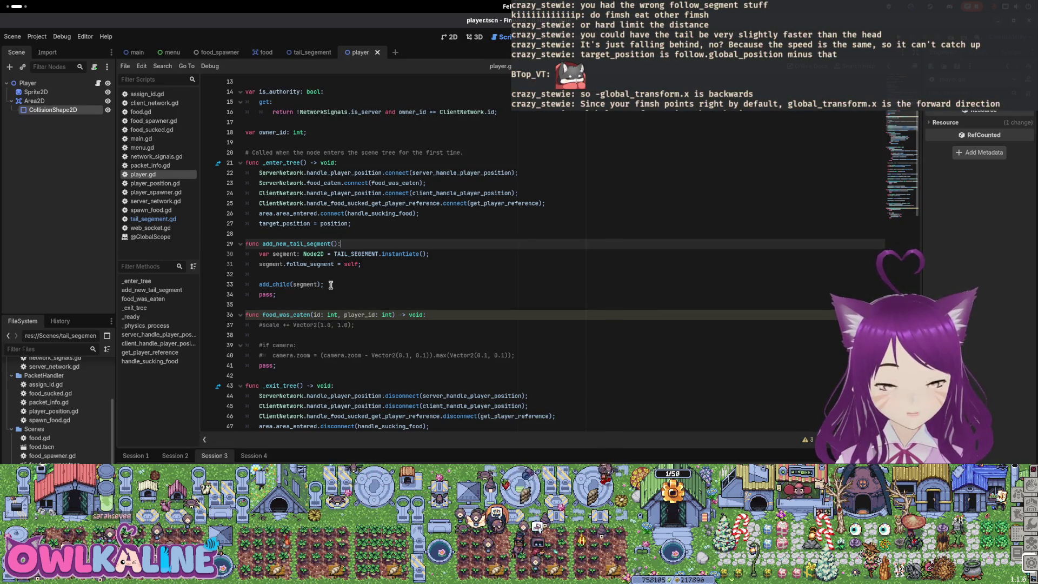
key("alt+Down")
key("alt+Down")
key("alt+Down")
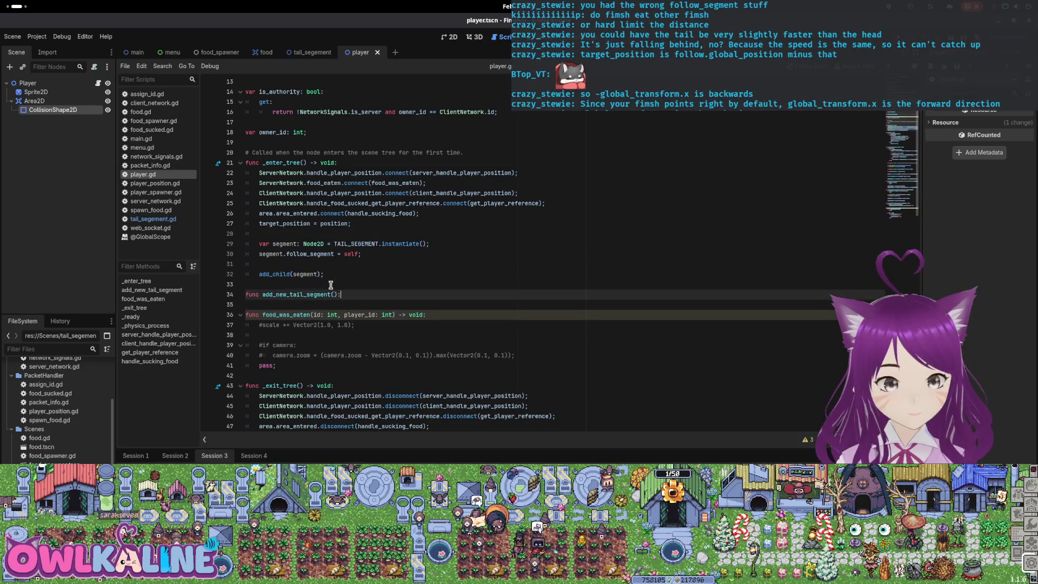
key("ctrl+z")
key("ctrl+z")
key("ctrl+z")
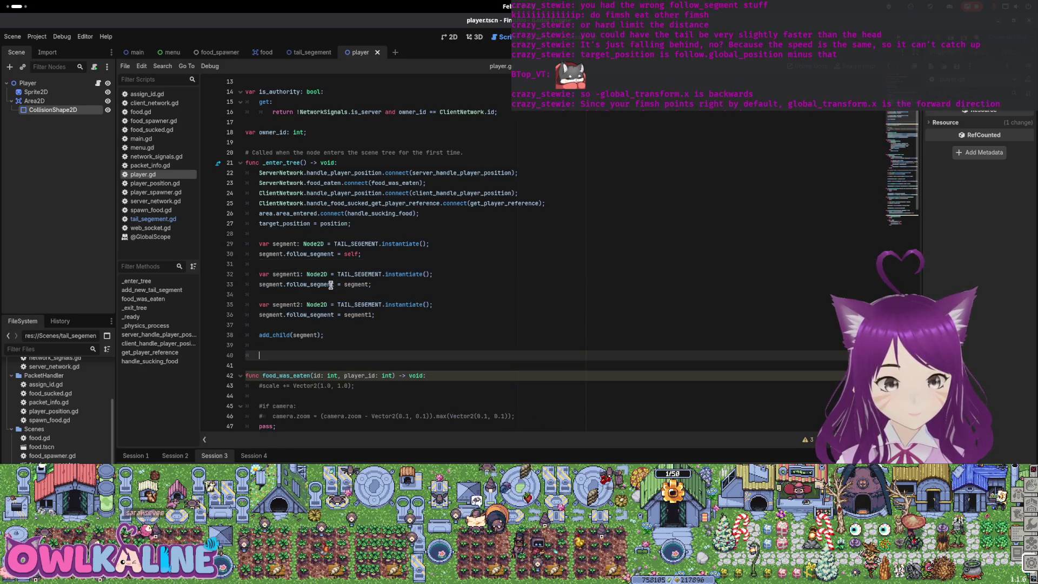
Restore the segment.add_child(segment1) and segment1.add_child(segment2) lines with redo
key("ctrl+shift+z")
key("ctrl+shift+z")
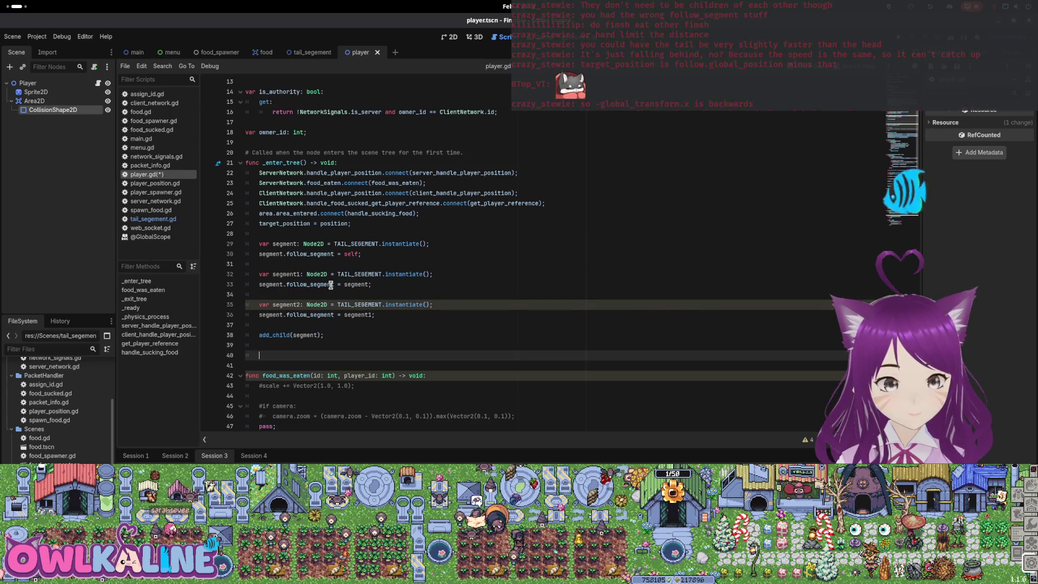
left_click(303, 264)
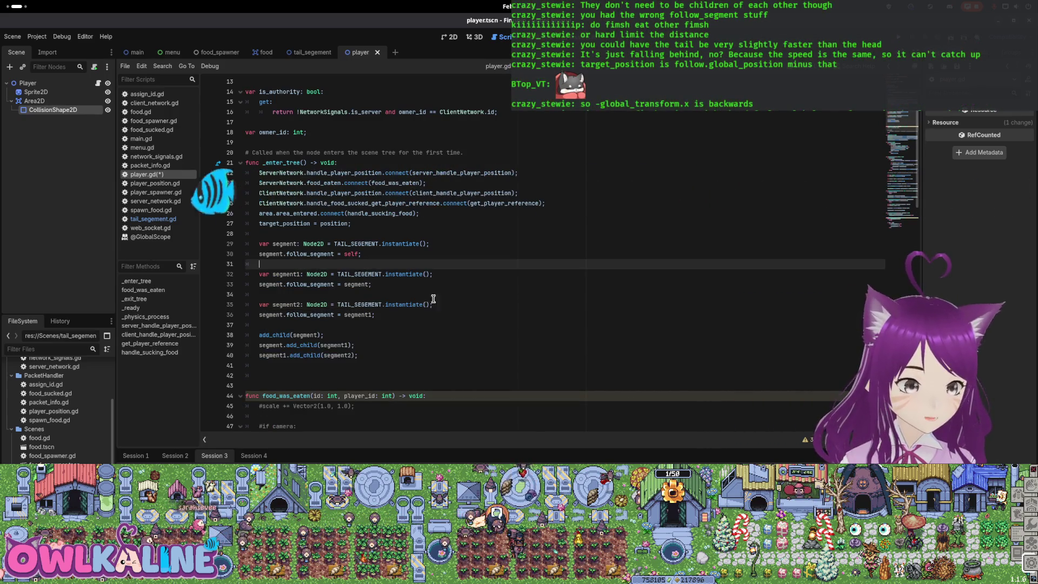
scroll(378, 277, "down", 1)
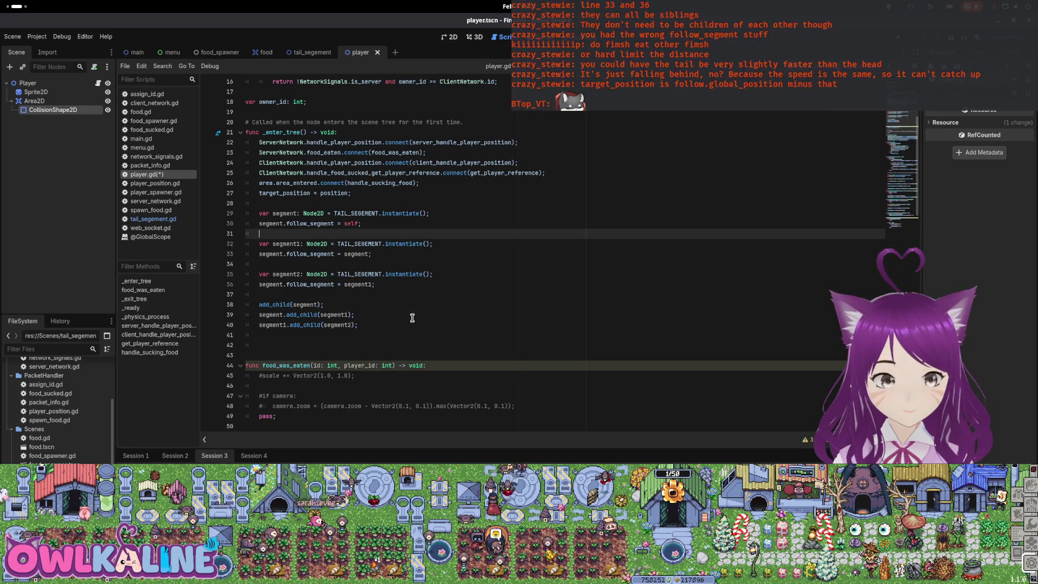
Correct lines 33 and 36 to segment1.follow_segment and segment2.follow_segment, then run the game
left_click(388, 285)
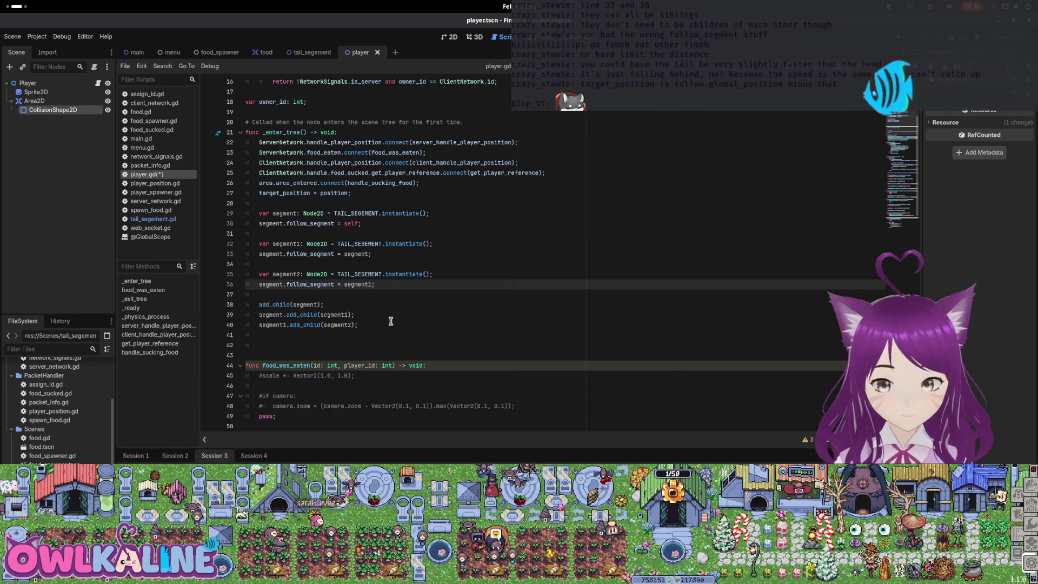
left_click(281, 285)
type("2")
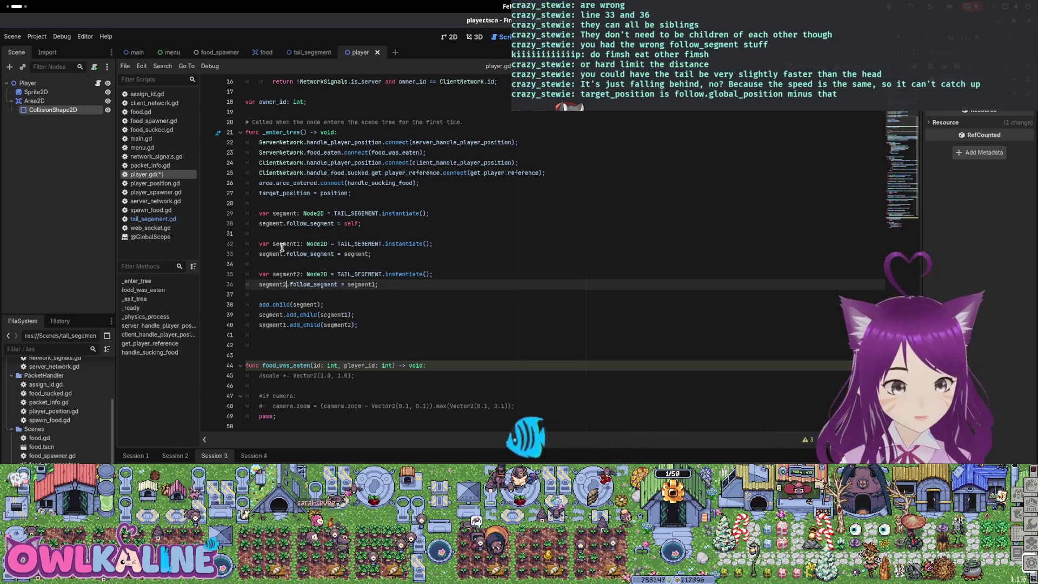
left_click(282, 253)
type("1")
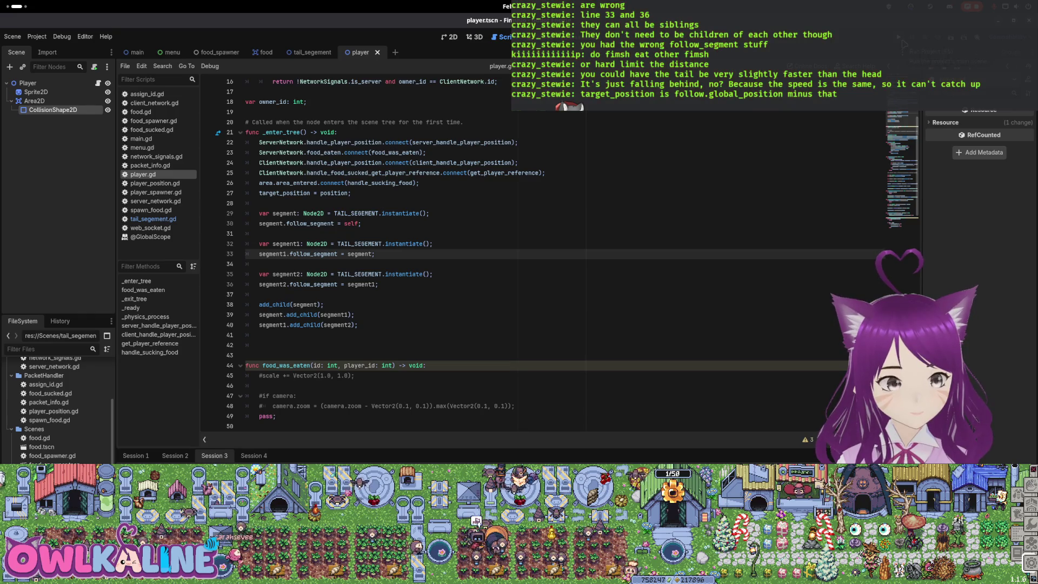
key("F5")
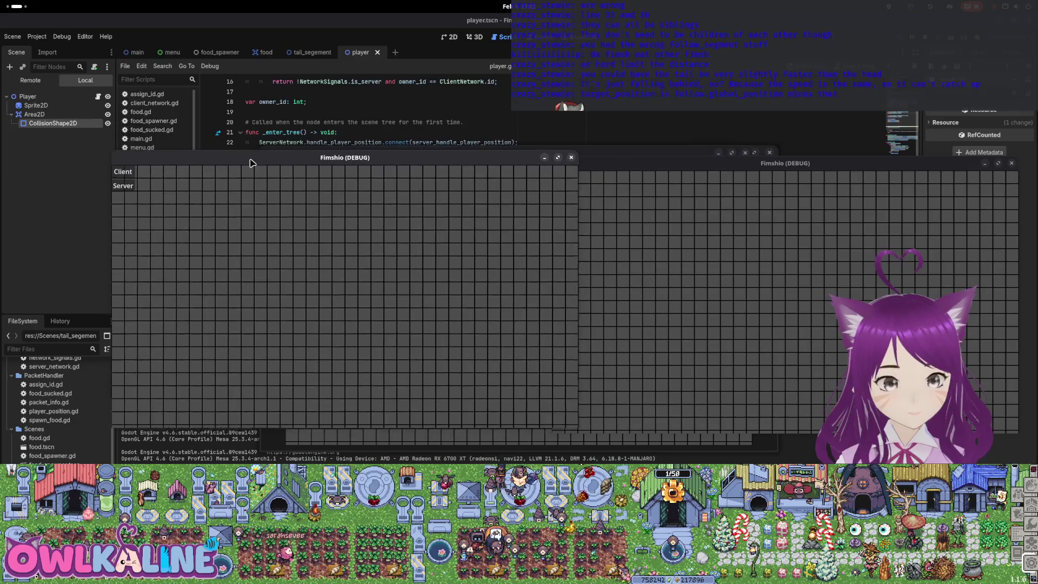
Run one Fimshio window as Server and the other as Client, check the tail, then stop the game
left_click(563, 192)
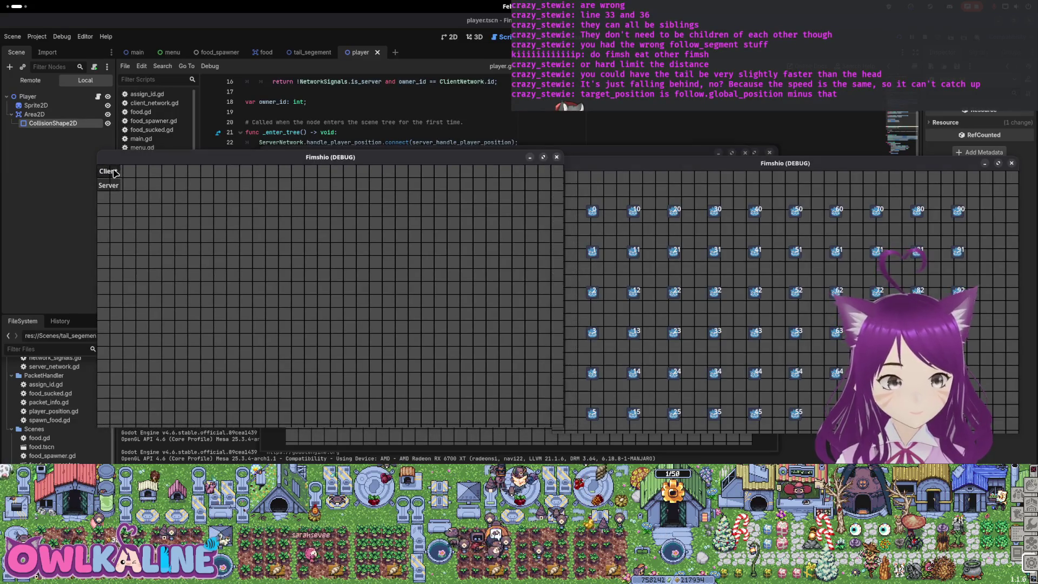
left_click(108, 171)
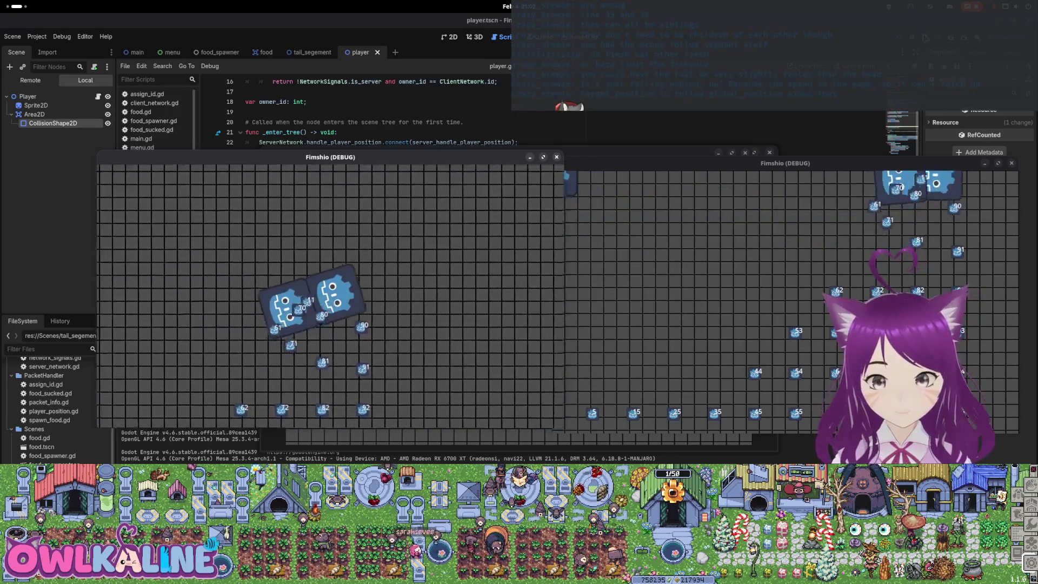
key("F8")
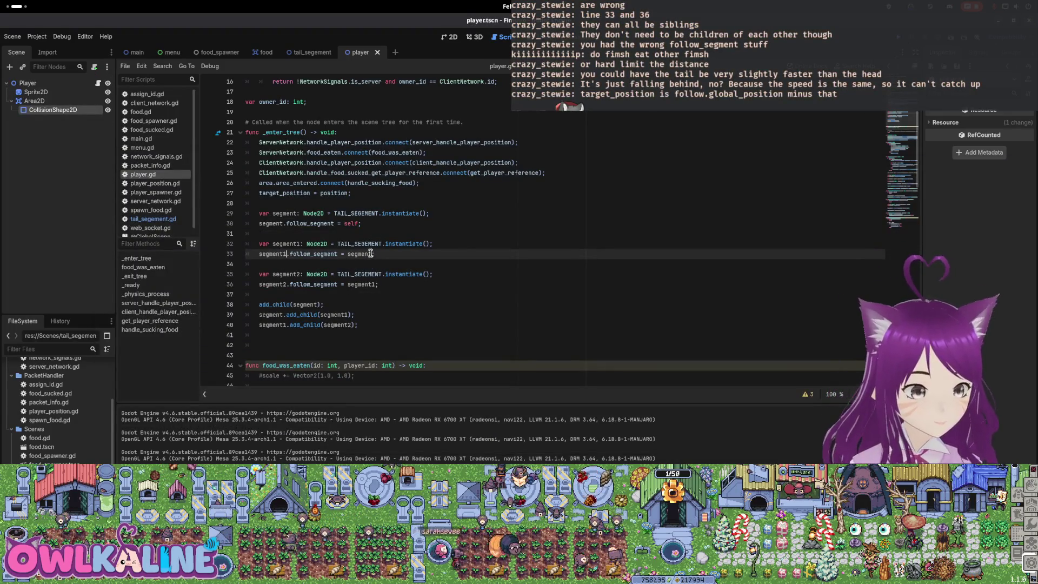
Highlight the segment1 and segment2 usages in player.gd
double_click(280, 254)
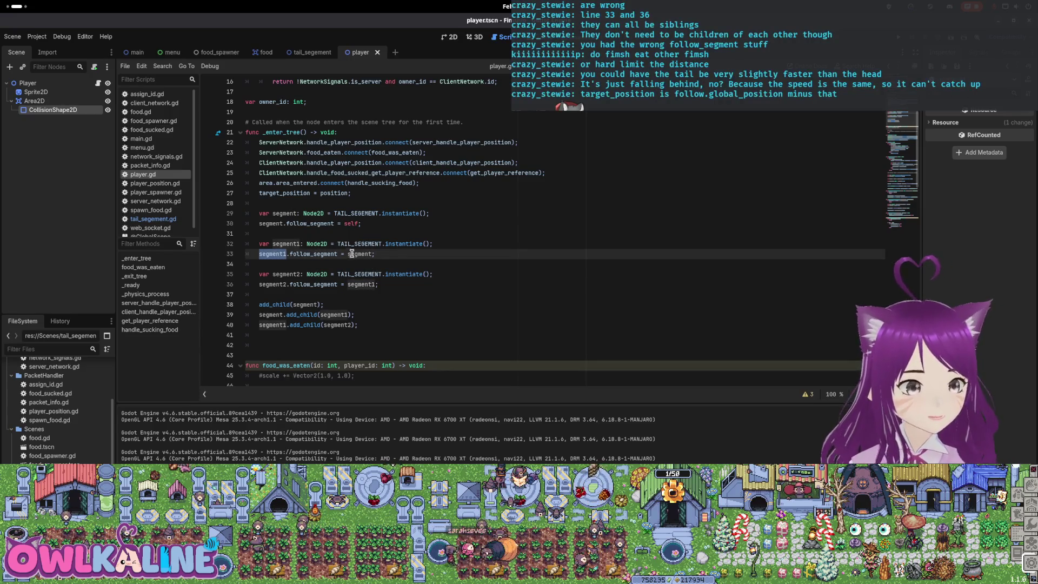
left_click(279, 276)
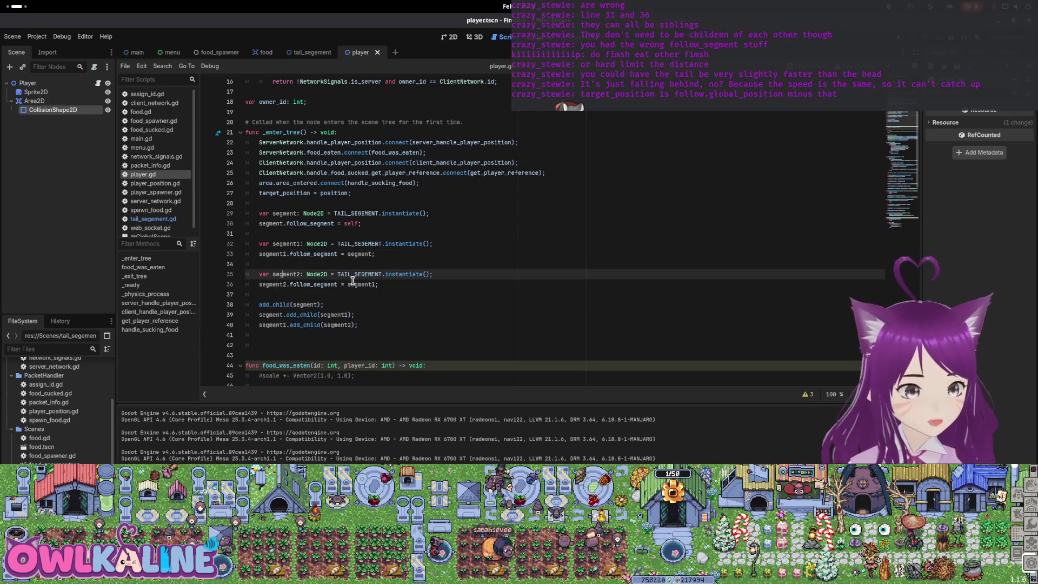
double_click(333, 314)
double_click(341, 325)
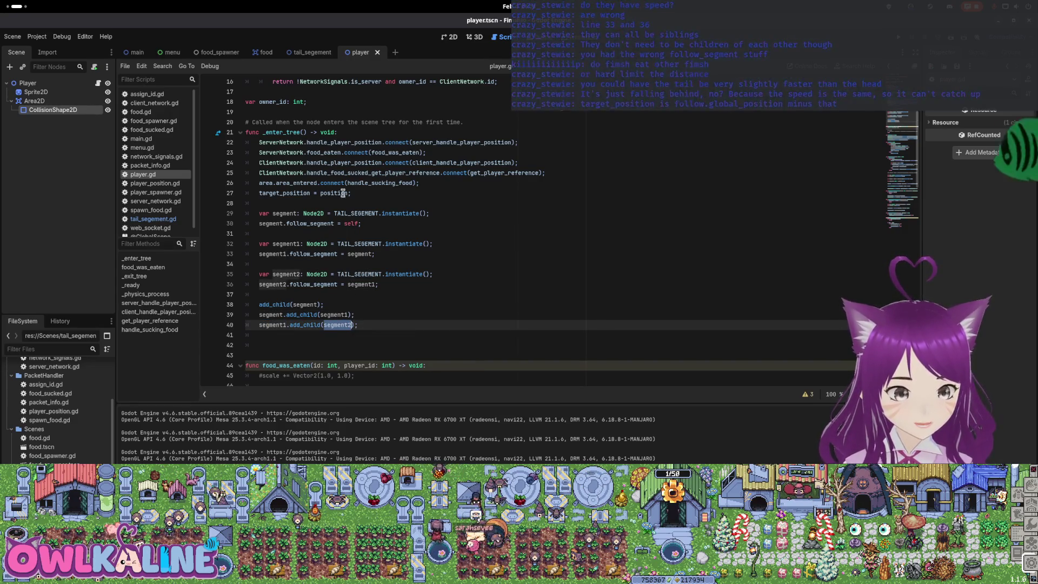
Inspect the _ready function and its line 18 speed assignment in tail_segement.gd
key("ctrl+shift+Tab")
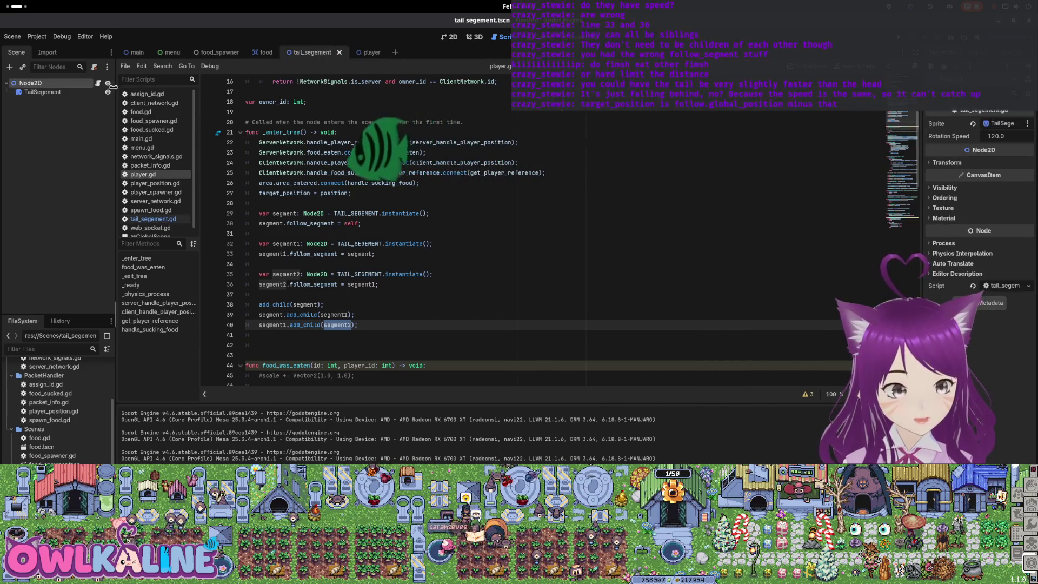
left_click(98, 83)
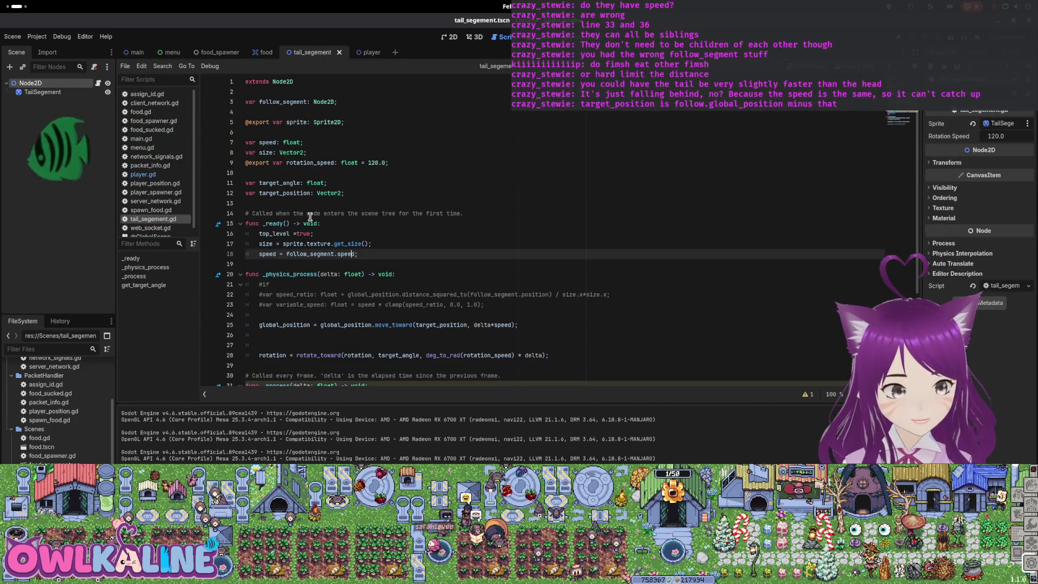
double_click(275, 222)
left_click_drag(274, 254, 358, 253)
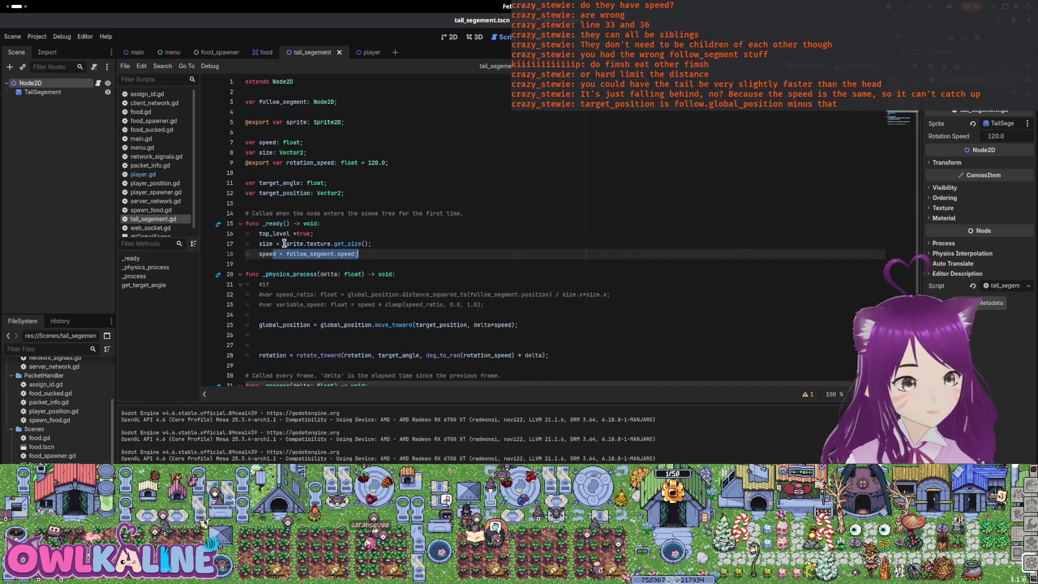
Back in player.gd, delete the blank lines 41–42 after the tail segment chaining code
left_click(371, 51)
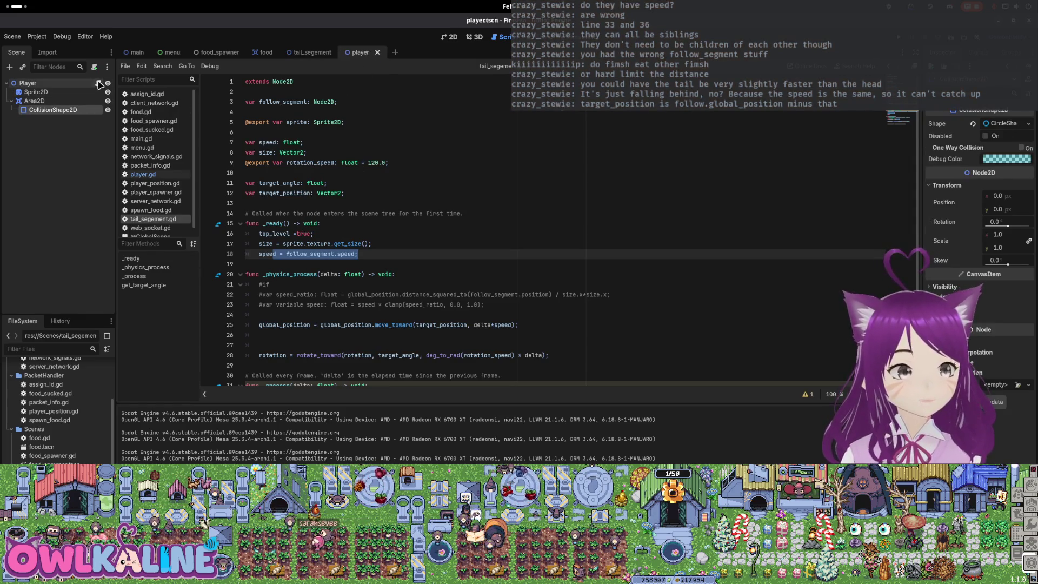
left_click(99, 84)
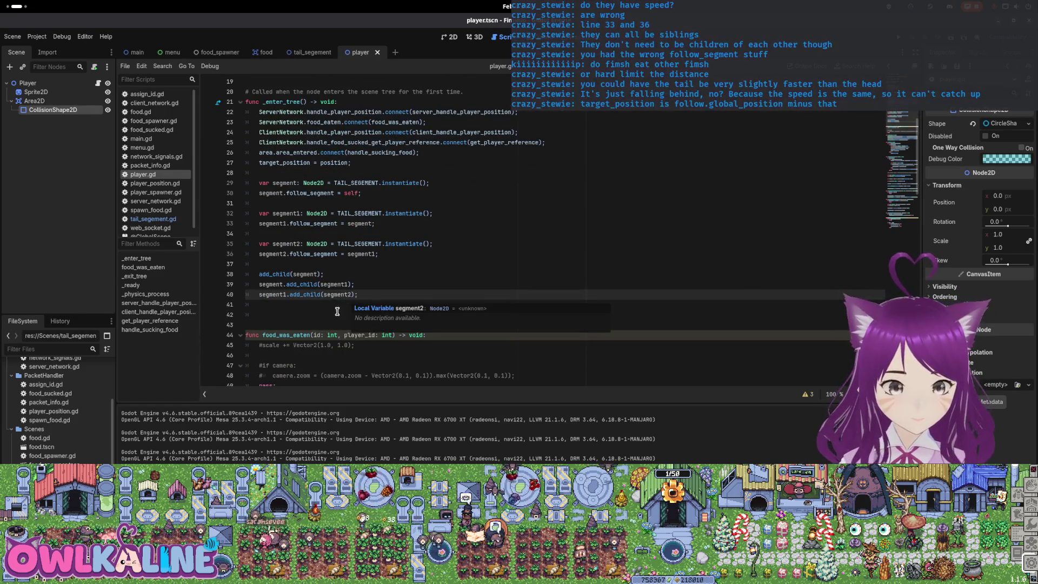
left_click(337, 311)
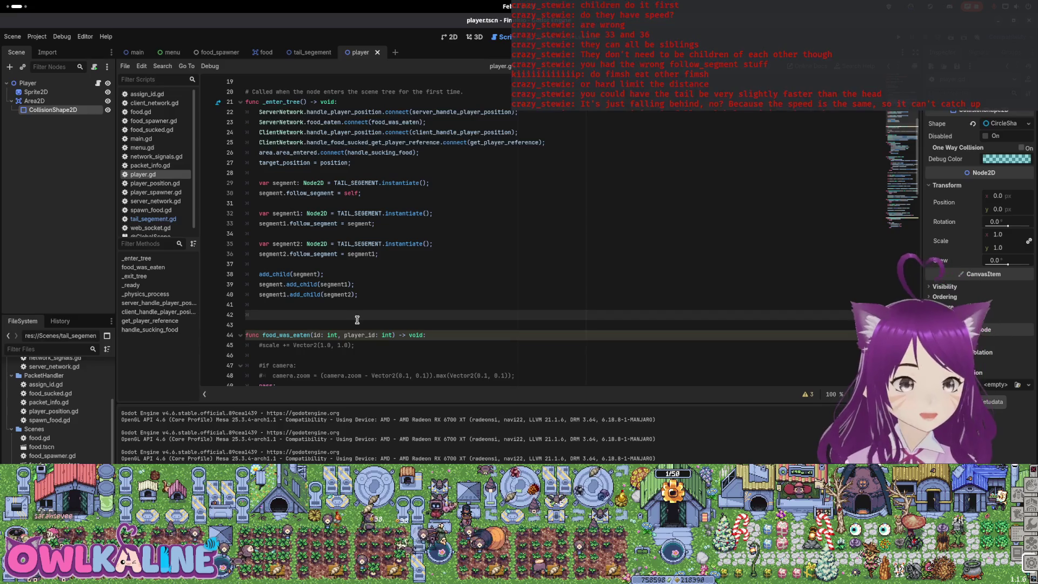
key("BackSpace")
key("BackSpace")
key("BackSpace")
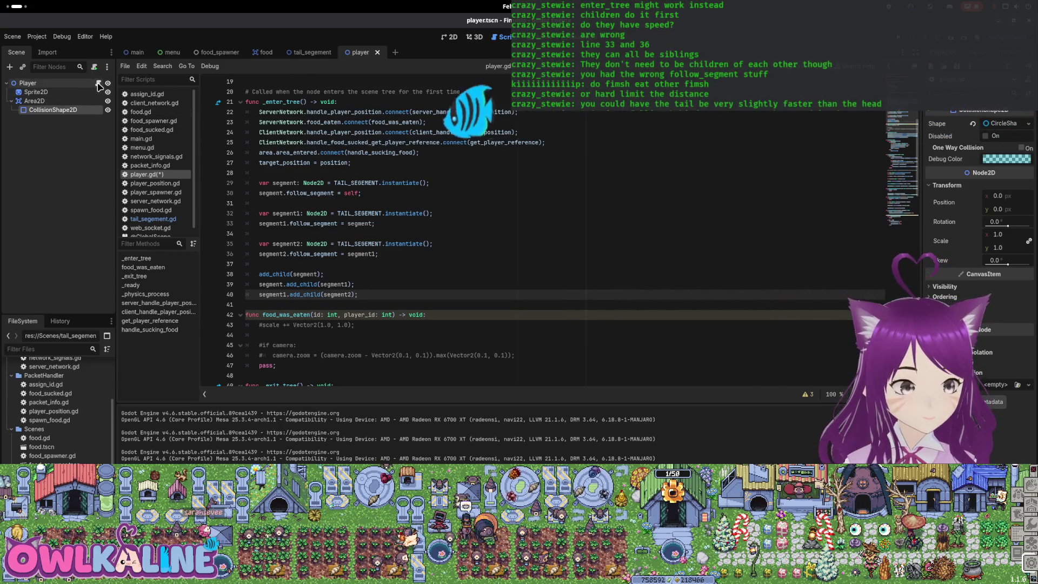
key("ctrl+shift+Tab")
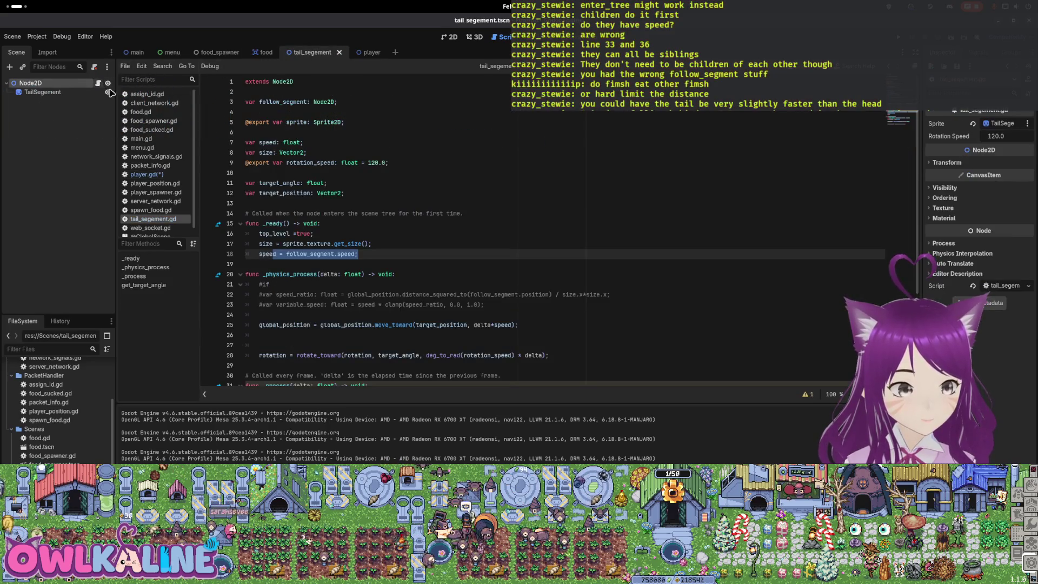
Rename _ready to _enter_tree in tail_segement.gd, save the script, and launch the game with F5
double_click(273, 223)
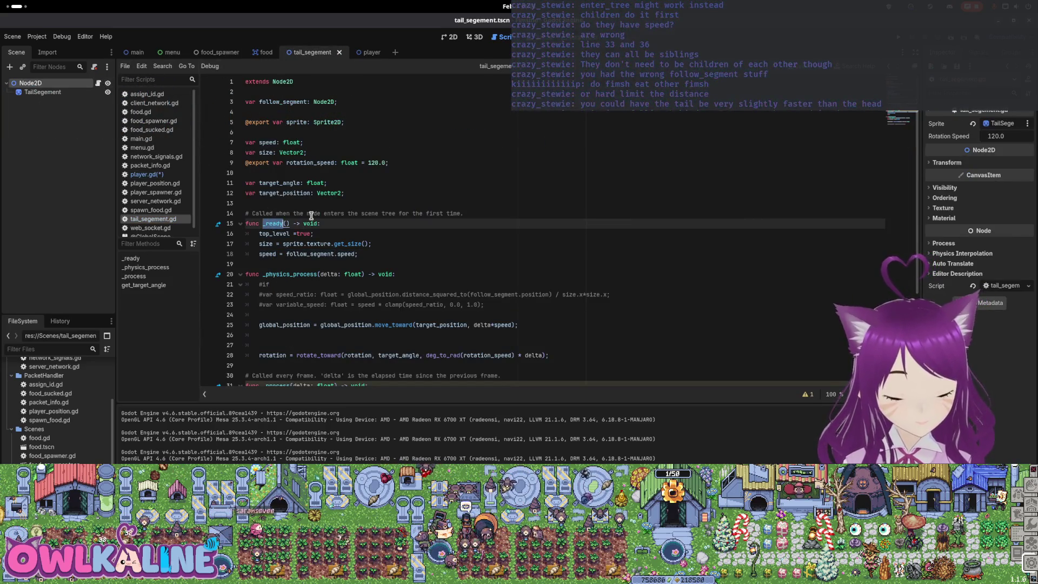
type("_enter")
key("Return")
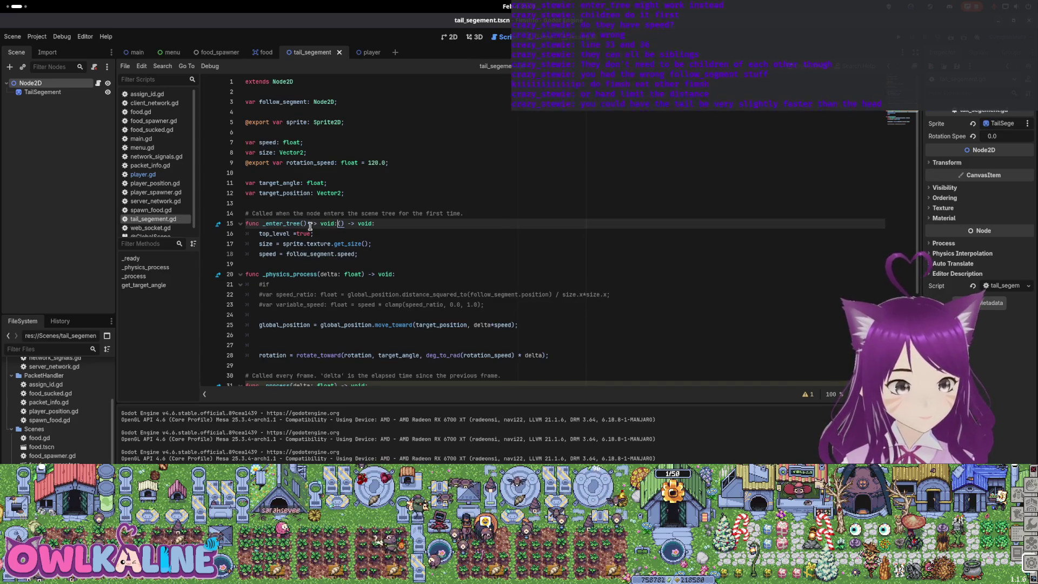
key("shift+End")
key("Delete")
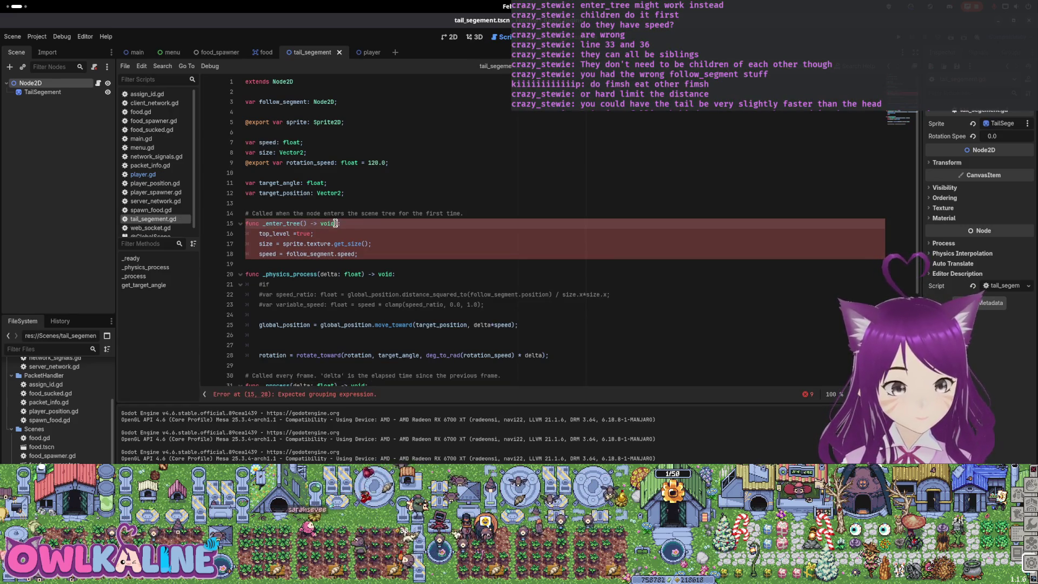
key("ctrl+s")
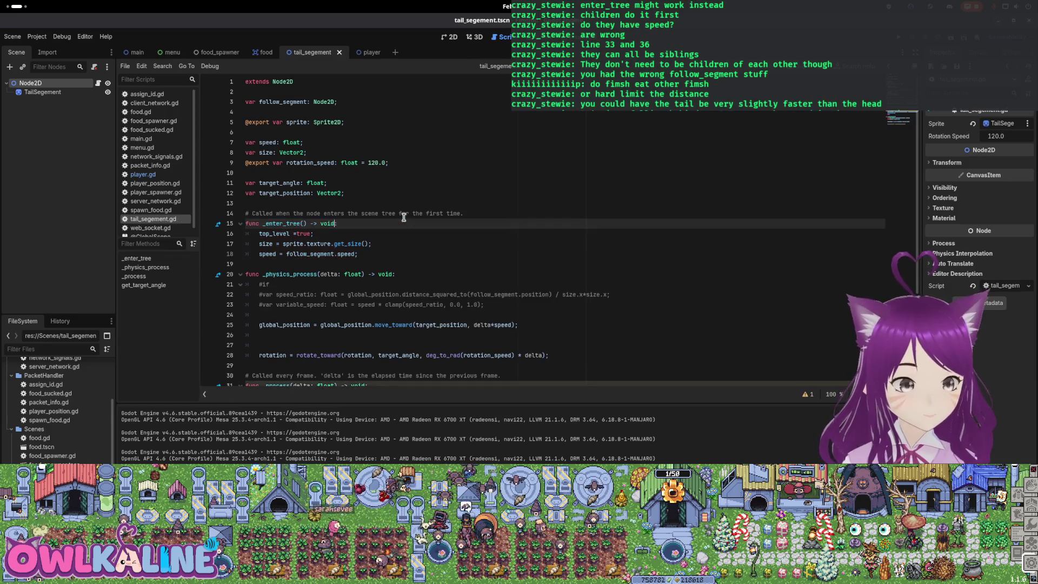
key("F5")
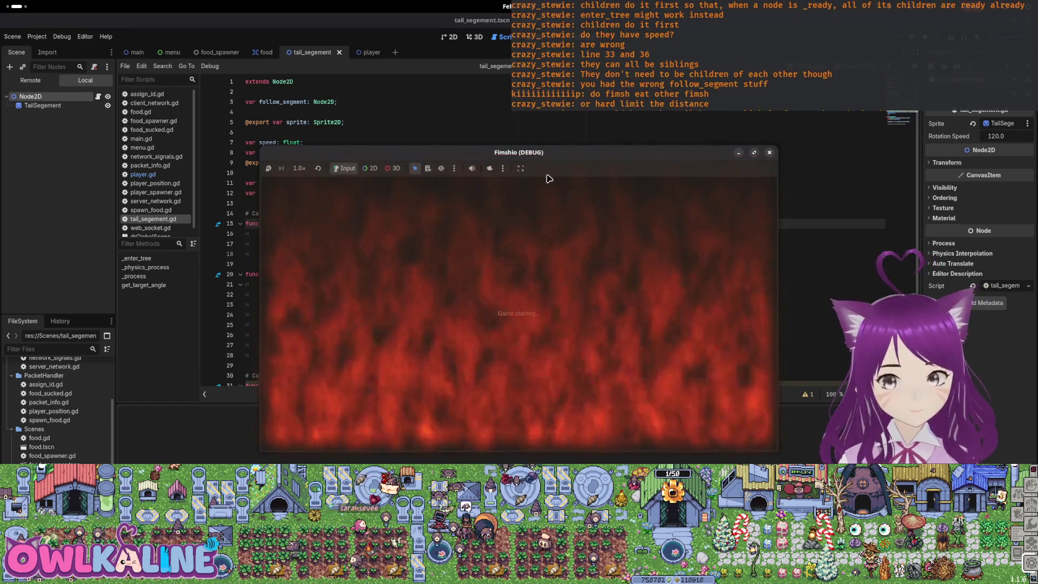
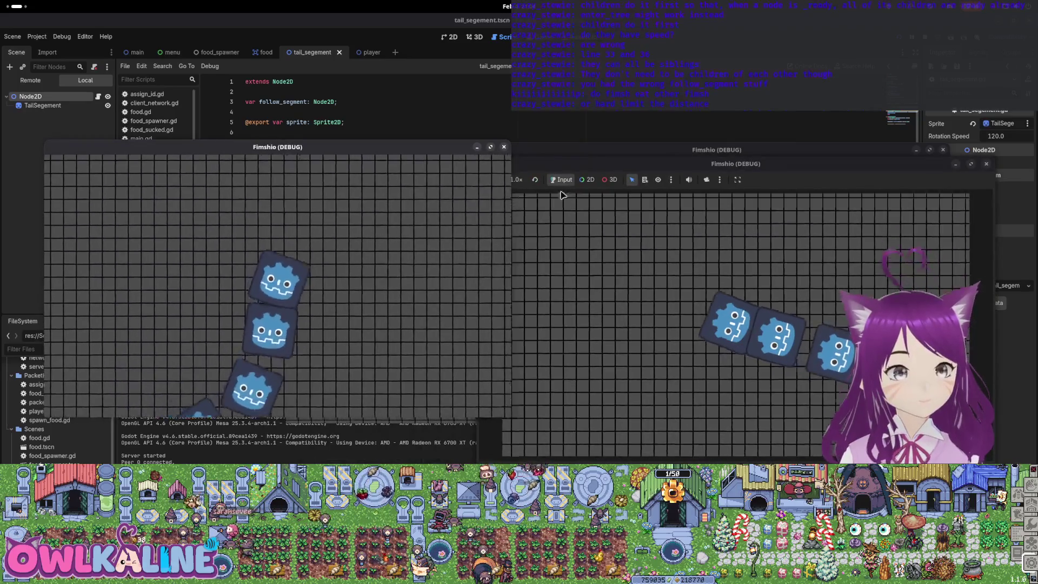
Move the Fimshio debug window aside and stop both running game instances with F8
left_click_drag(566, 178, 302, 233)
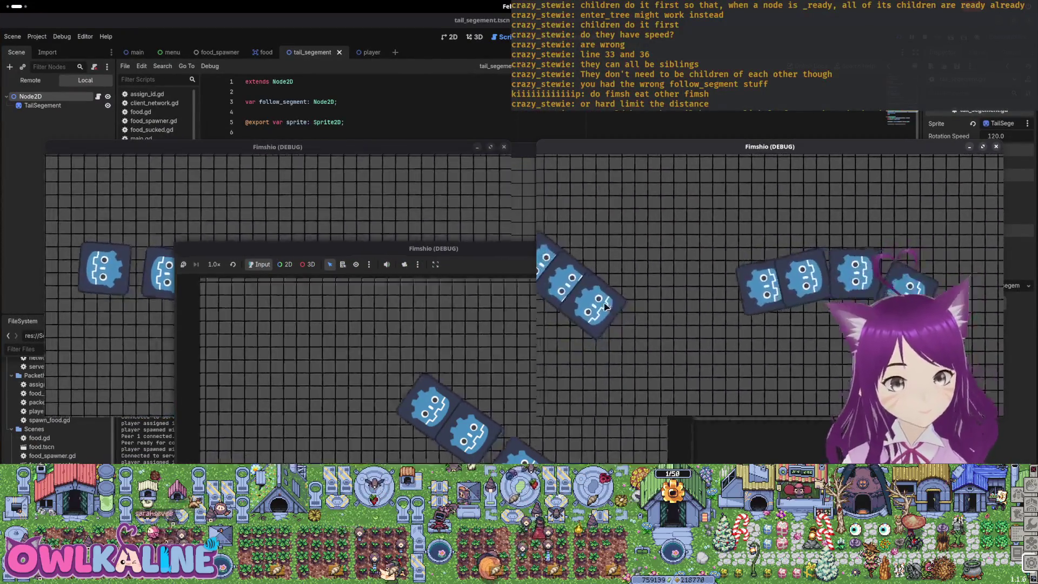
key("F8")
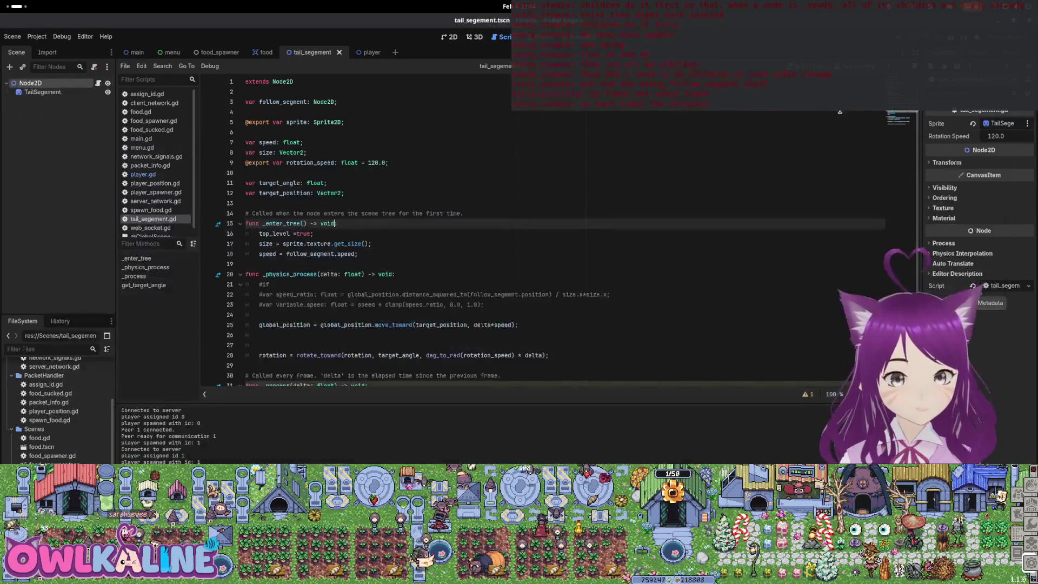
In player.gd, delete lines 29–40 that instantiate, chain and nest the three tail segments
left_click(361, 52)
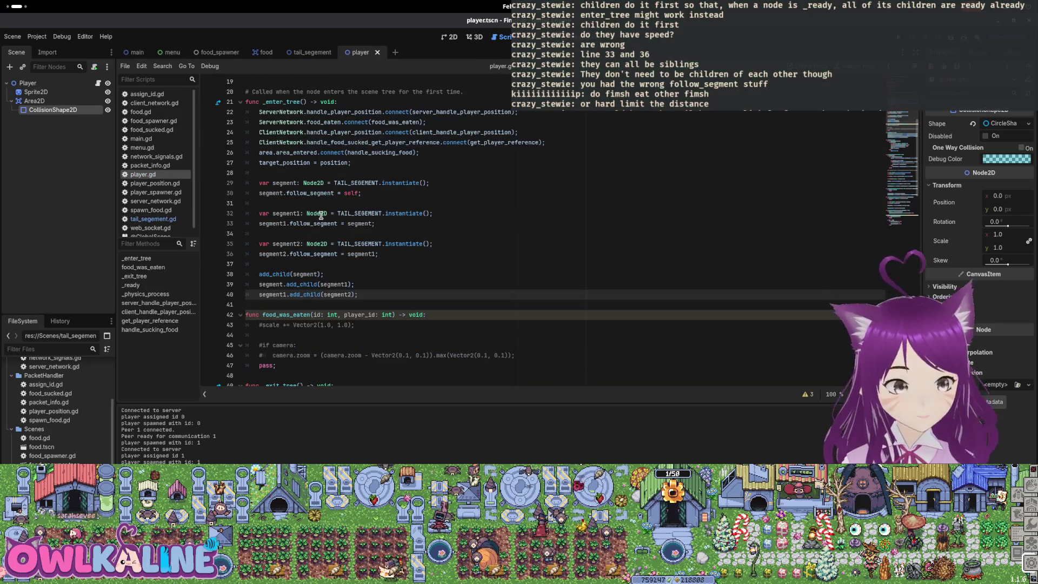
scroll(324, 216, "up", 2)
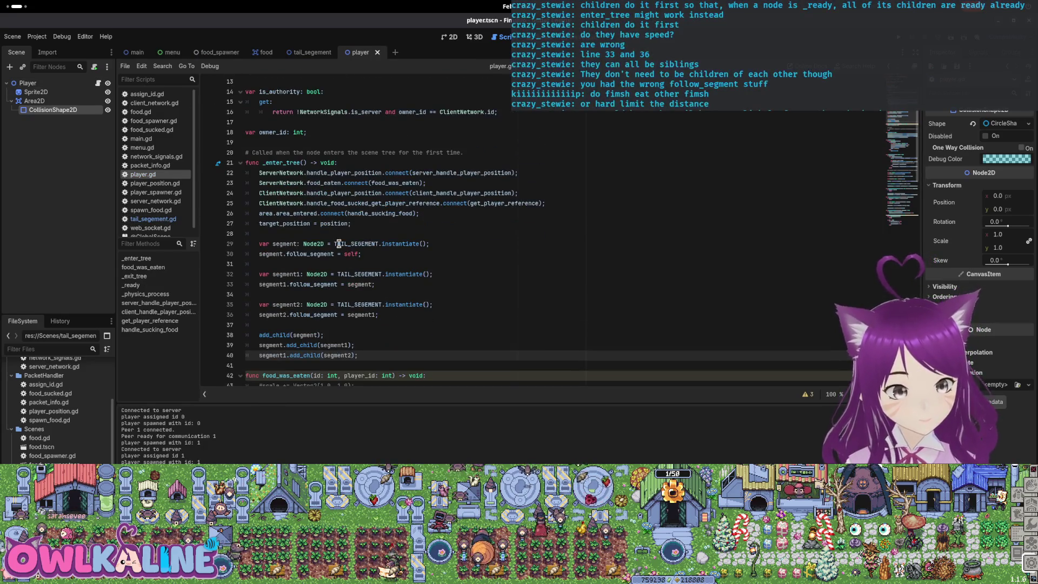
left_click_drag(382, 314, 246, 244)
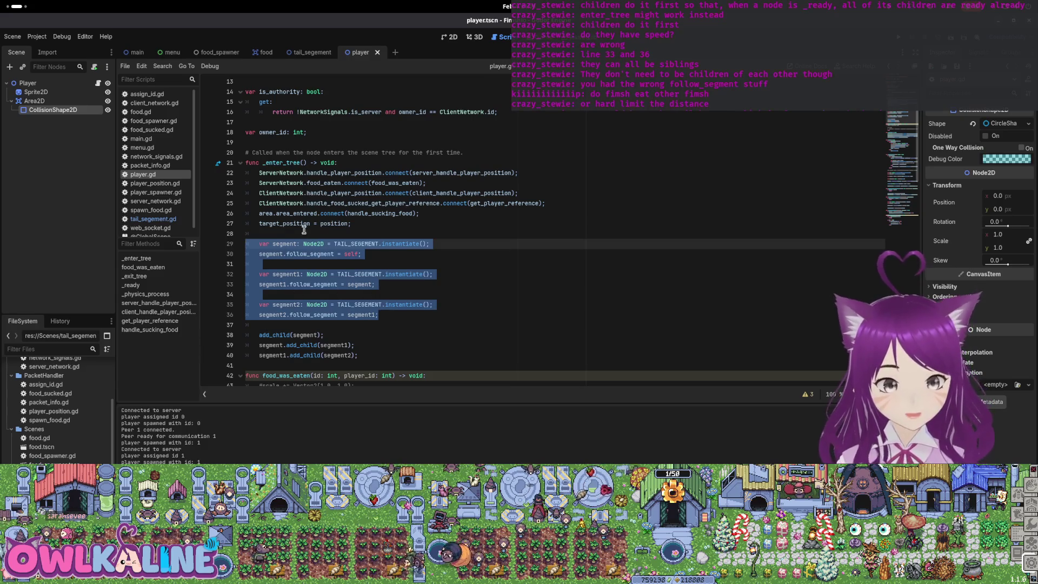
scroll(324, 227, "down", 2)
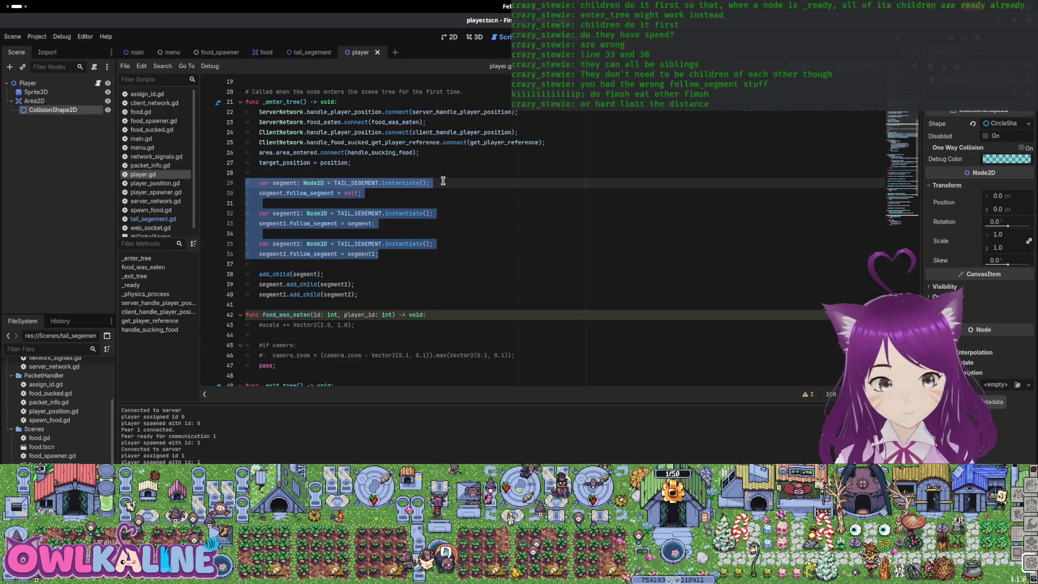
mouse_move(358, 294)
left_mouse_down()
mouse_move(302, 285)
mouse_move(240, 184)
left_mouse_up()
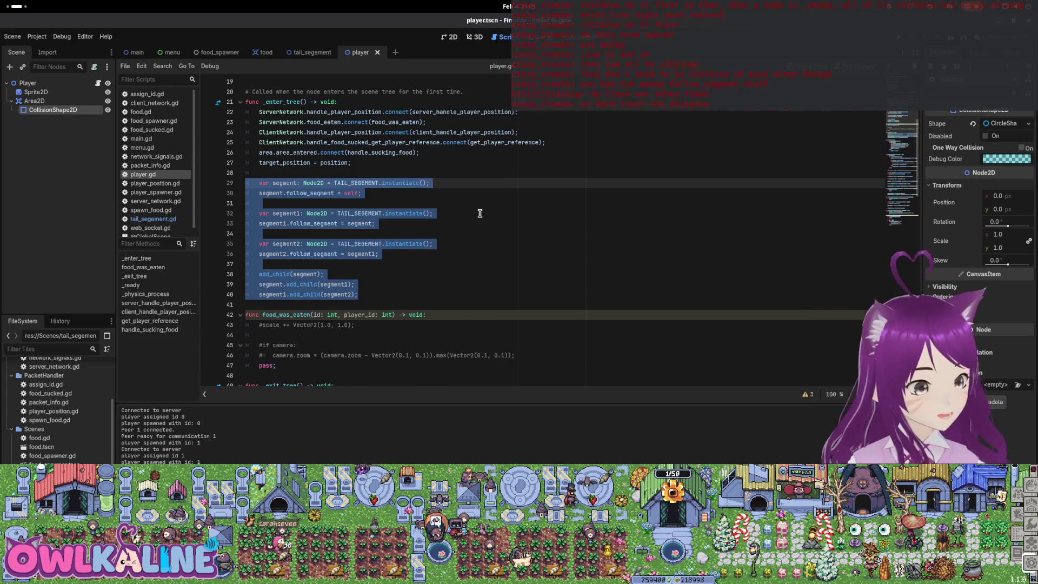
key("Delete")
Declare 'var last_tail: Node2D;' below the target_position declaration
scroll(384, 220, "up", 5)
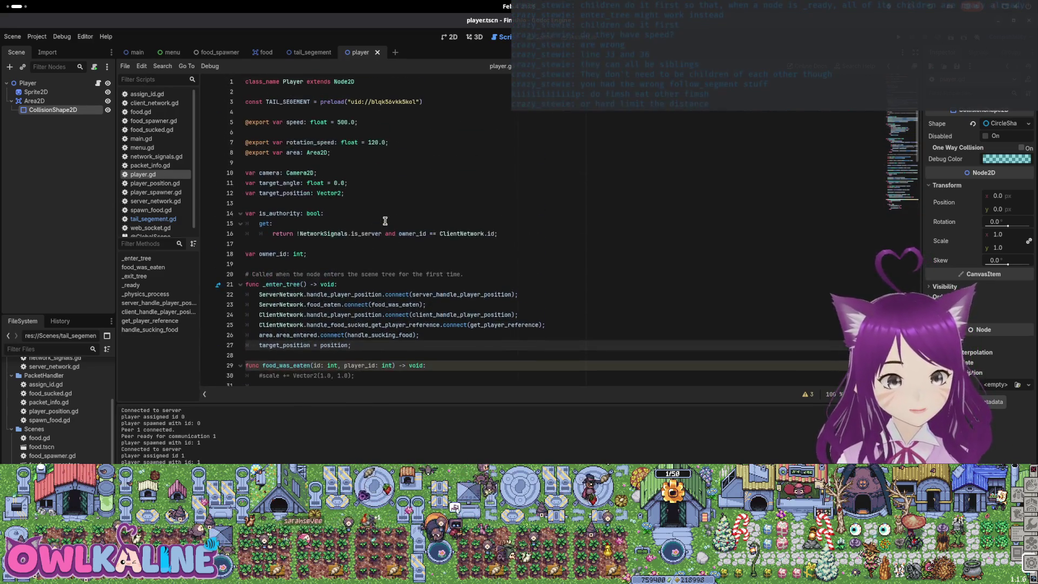
left_click(358, 193)
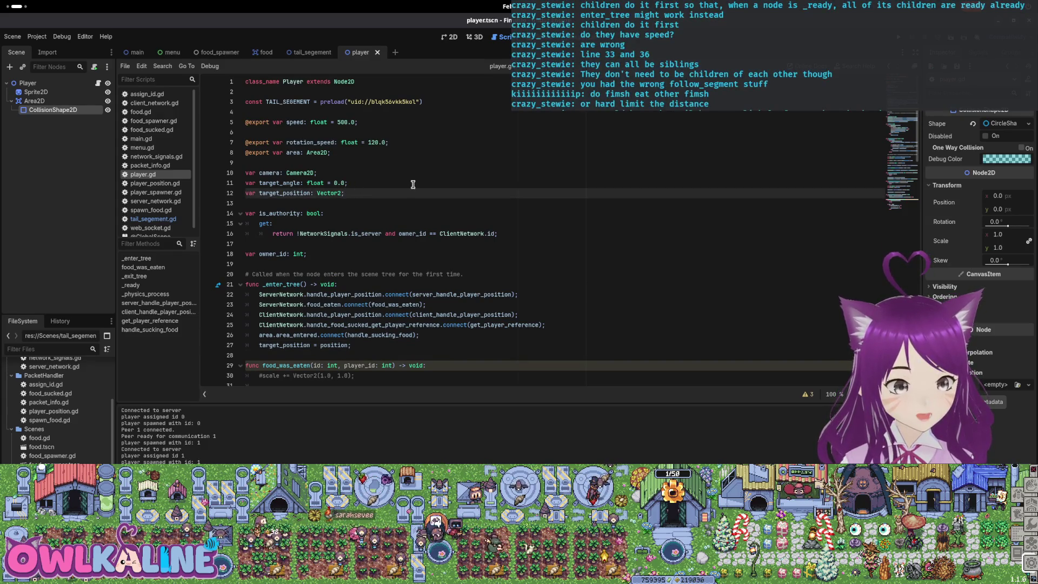
key("Return")
key("Return")
type("var last_tail")
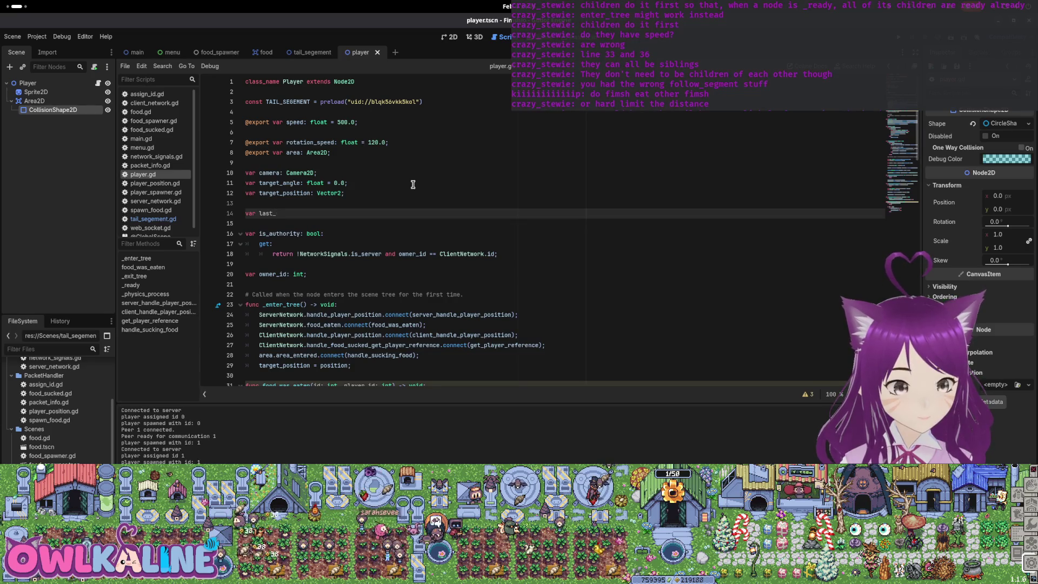
type(": Node2D;")
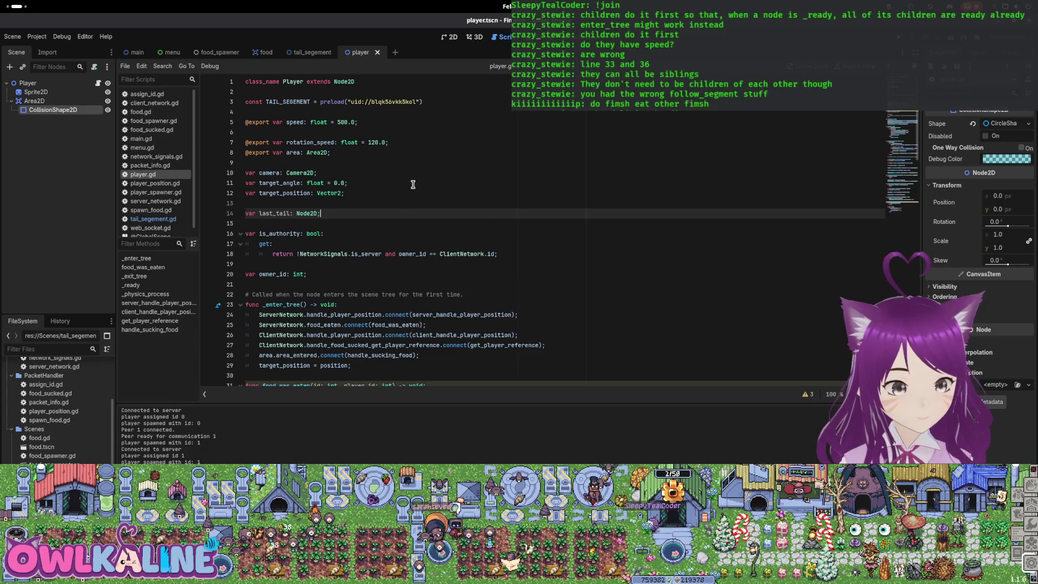
Add func add_tail(): below _enter_tree with a TAIL_SEGEMENT.instantiate(); body line
scroll(273, 283, "down", 3)
left_click(273, 283)
key("Return")
key("Return")
key("Up")
type("func ad")
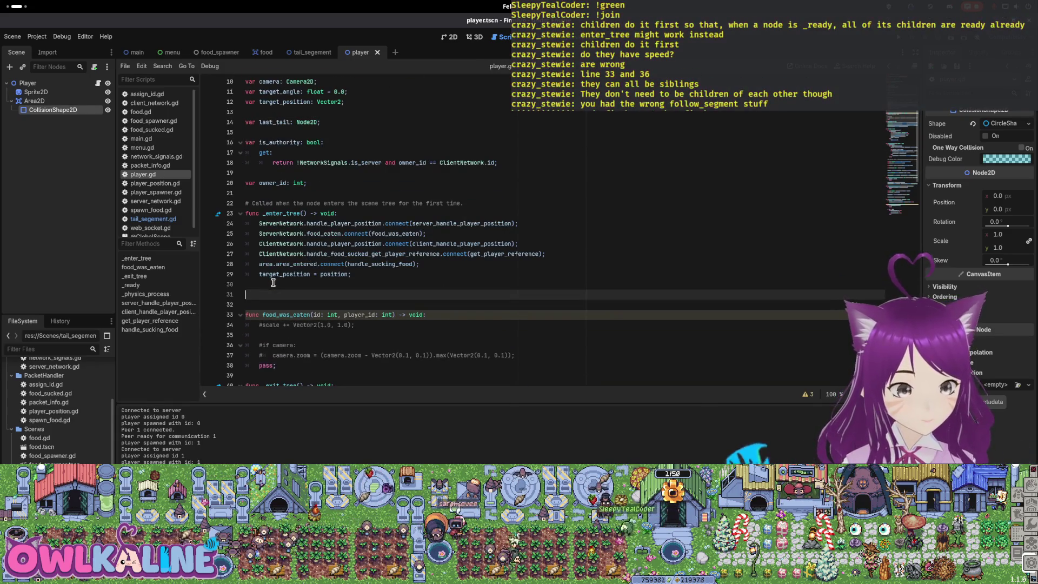
type("d_tail():")
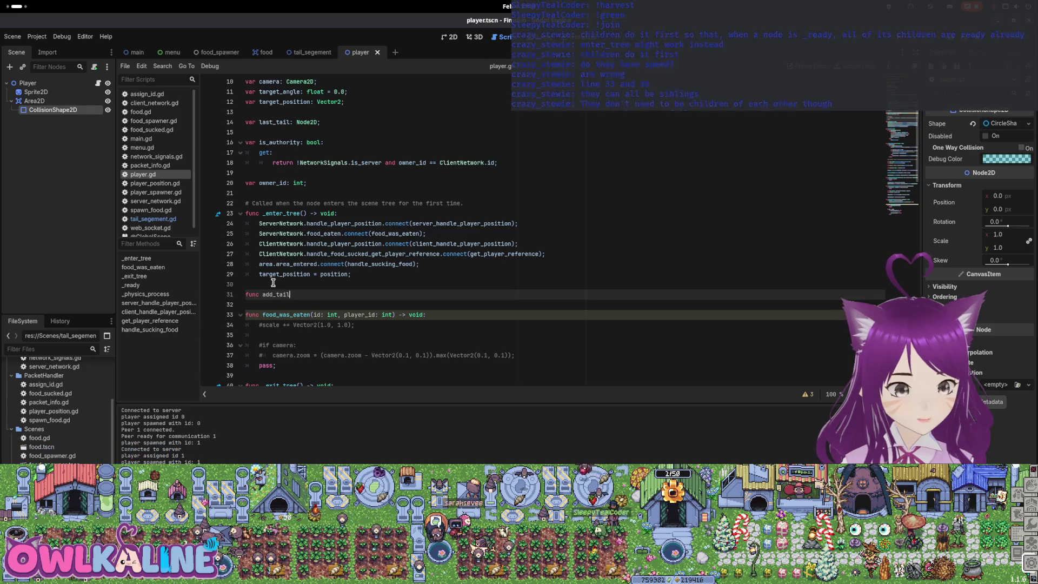
key("Return")
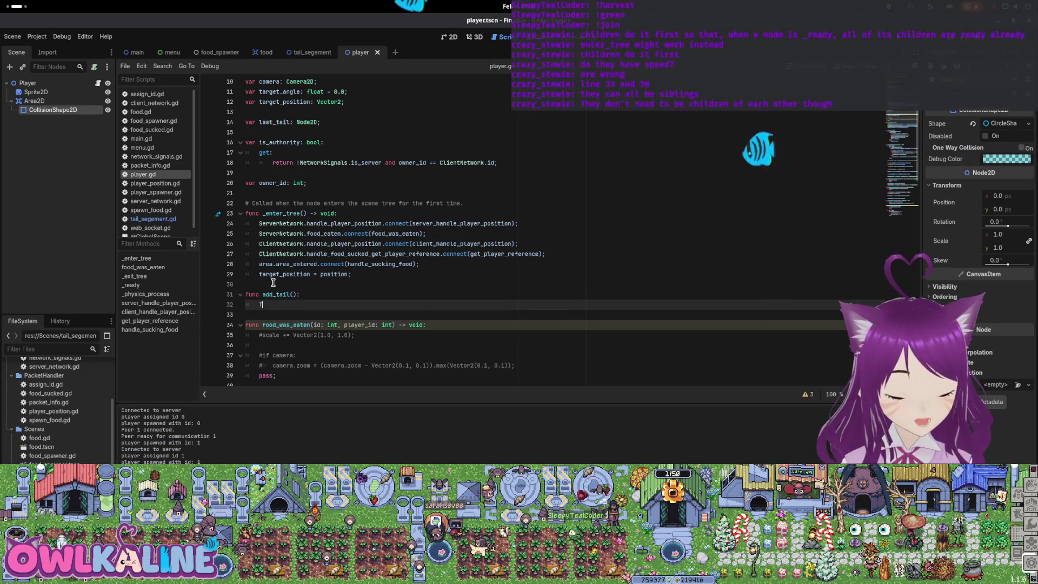
type("TAIL_")
key("Return")
type(".in")
key("Return")
type(";")
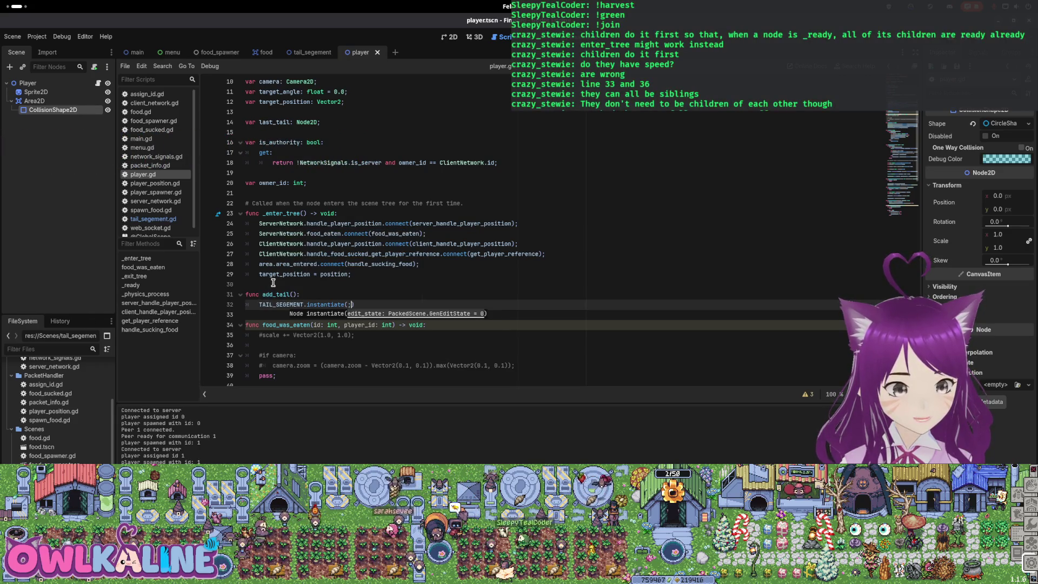
Store the instance in 'var tail: Node2D' and begin a tail property line
key("Home")
type("var tail =")
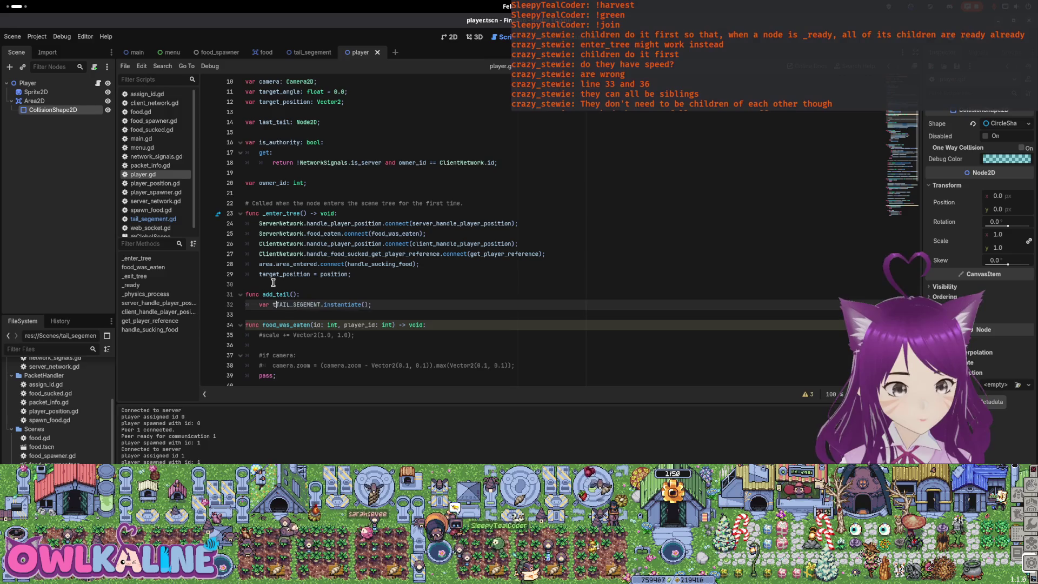
key("End")
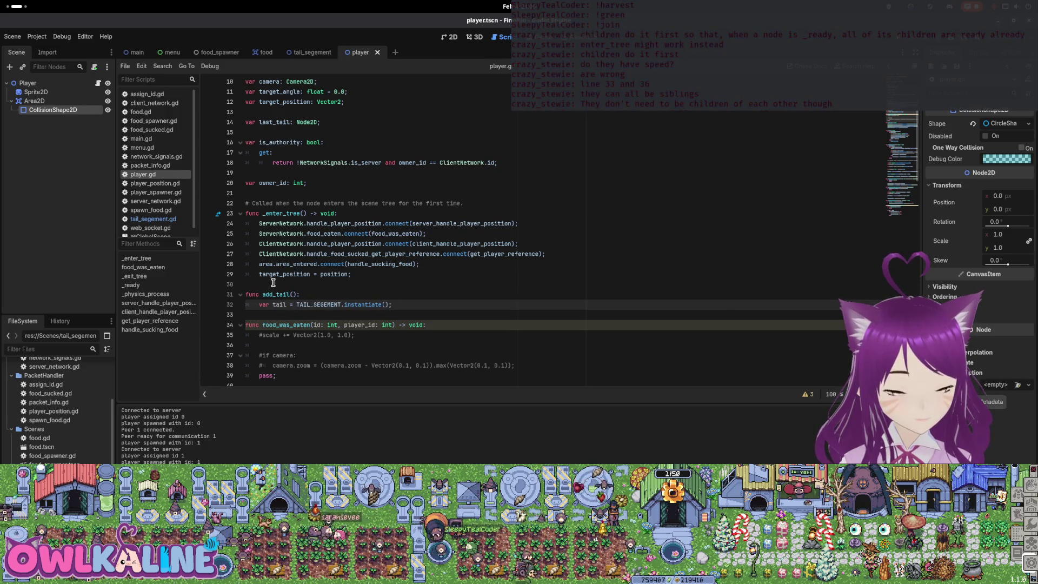
type(": Nod")
key("Down")
key("Return")
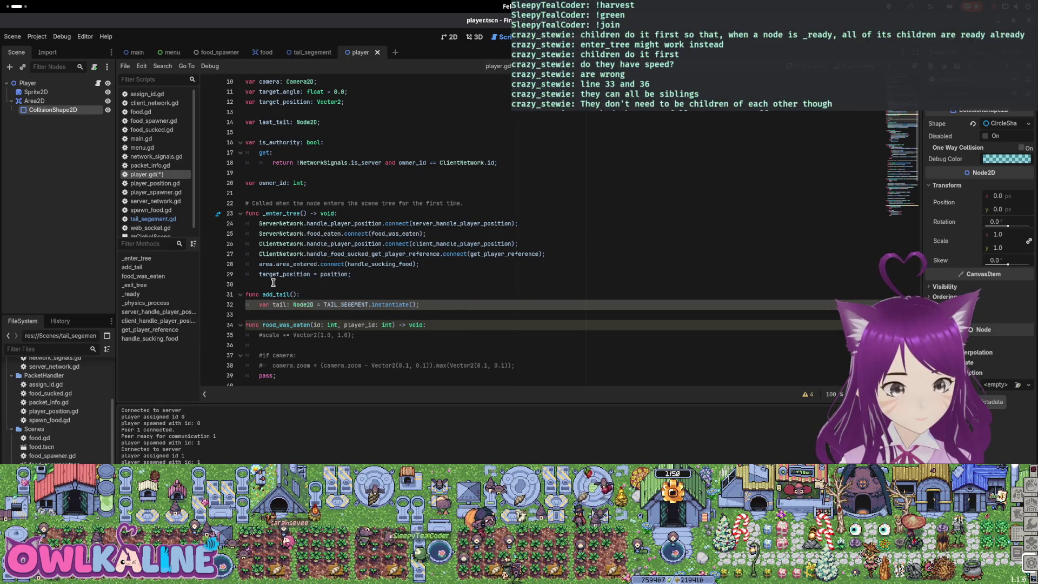
key("Return")
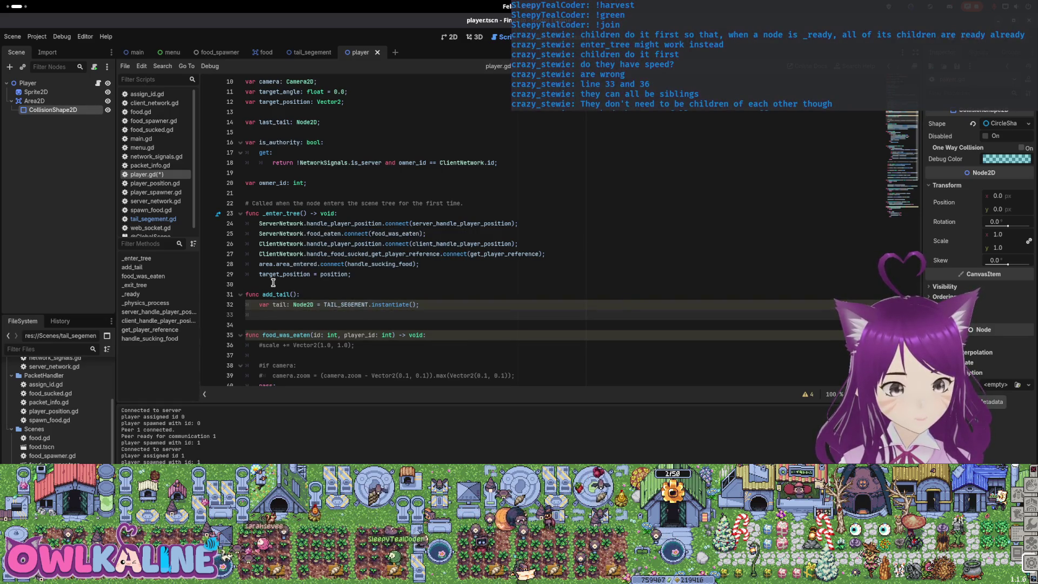
type("tail.")
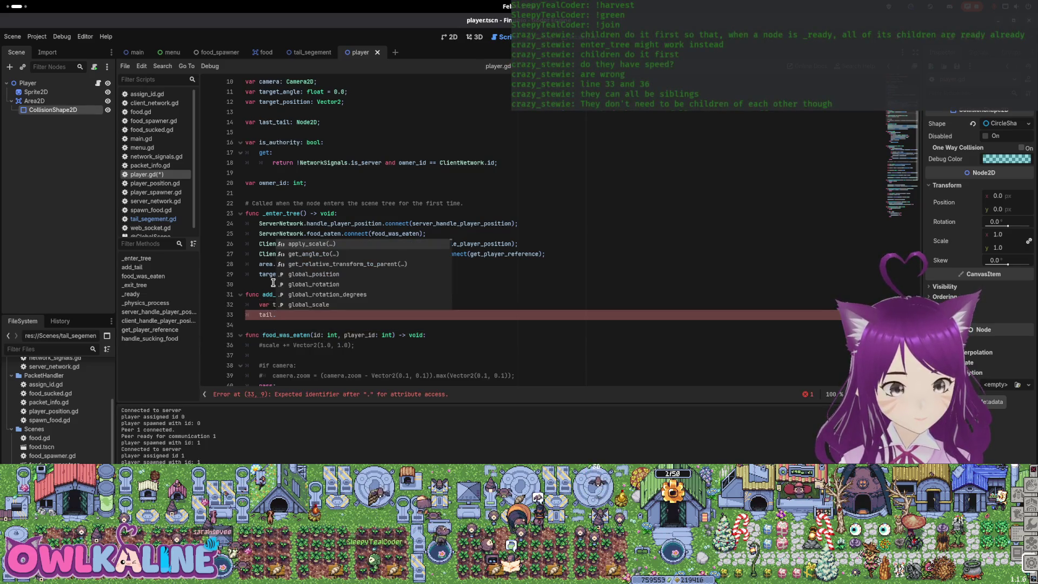
type("tar")
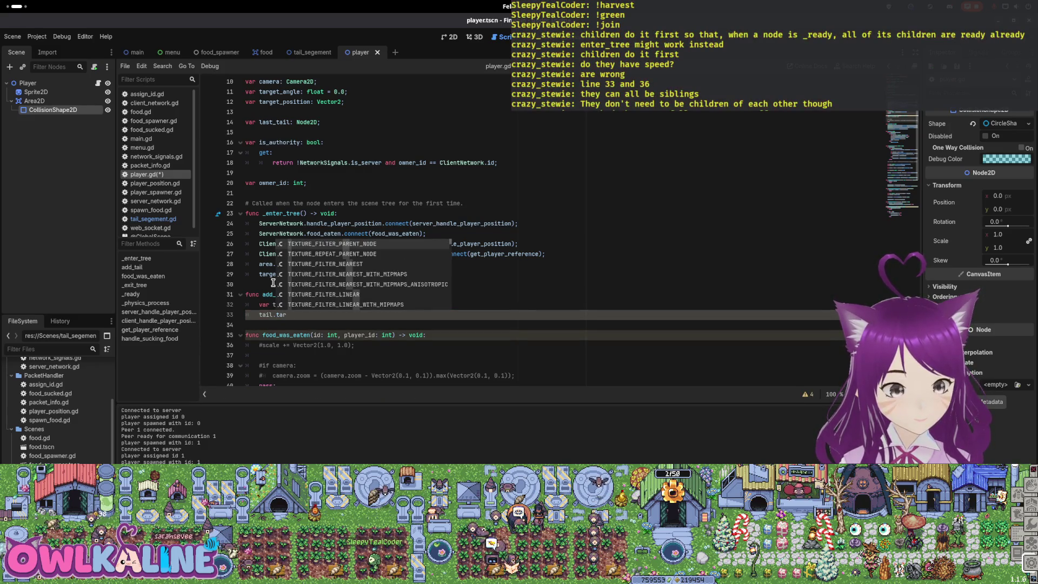
key("Escape")
scroll(273, 282, "up", 3)
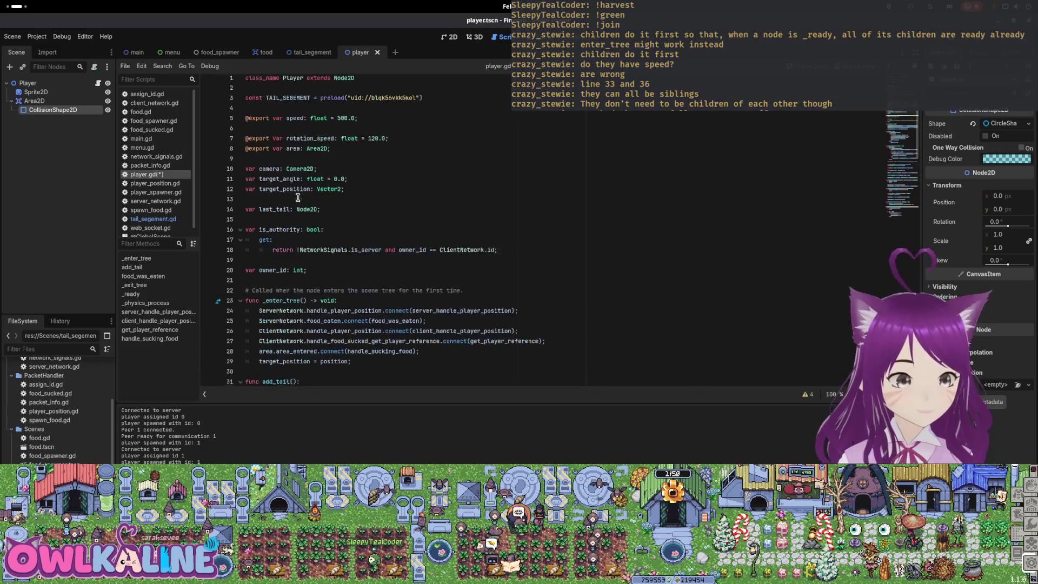
Add 'last_tail = self;' in _enter_tree and delete the last_tail declaration line
left_click(359, 212)
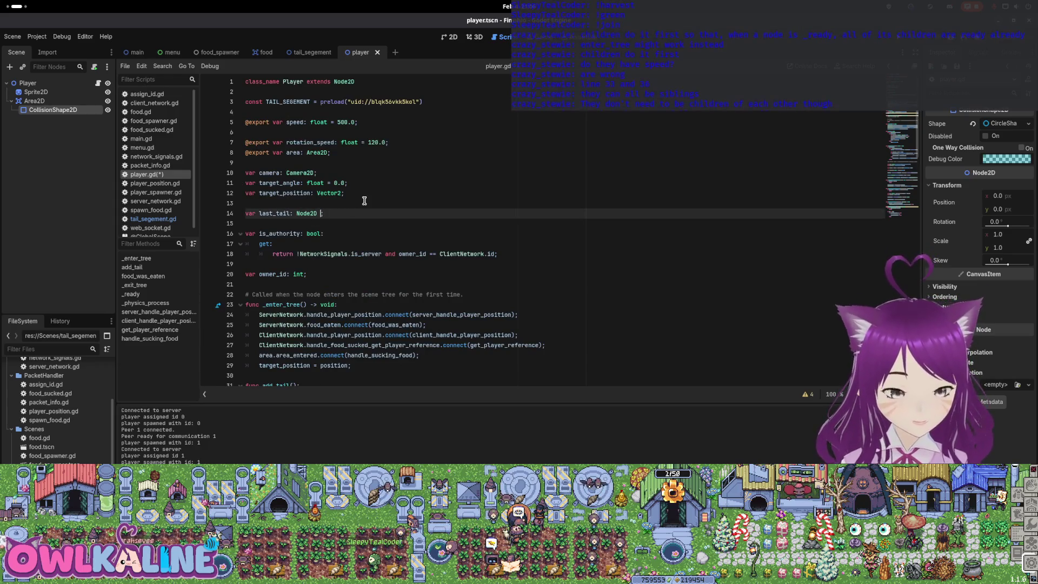
type("elf")
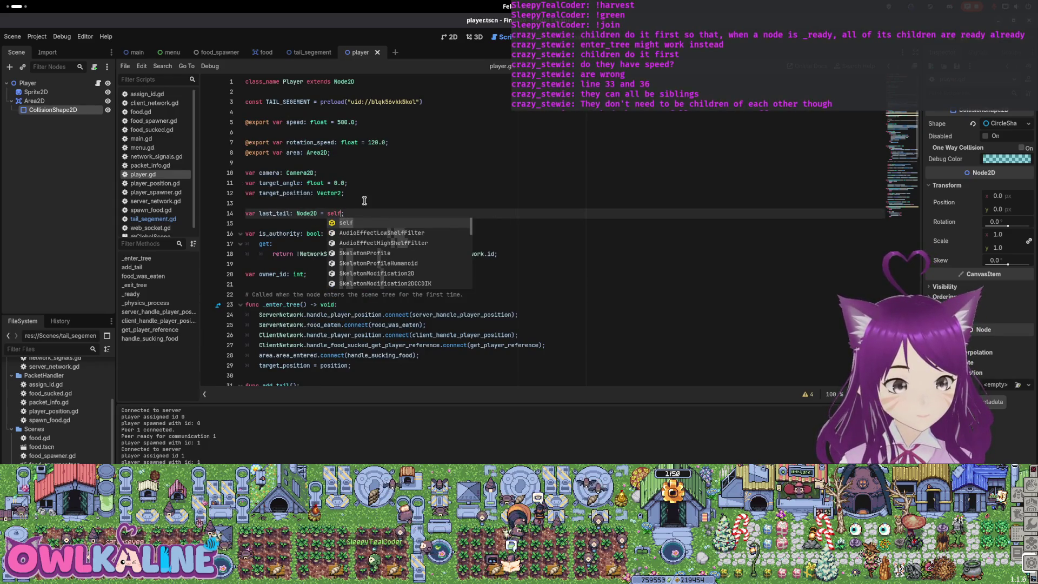
left_click(360, 202)
scroll(377, 218, "down", 2)
left_click(356, 304)
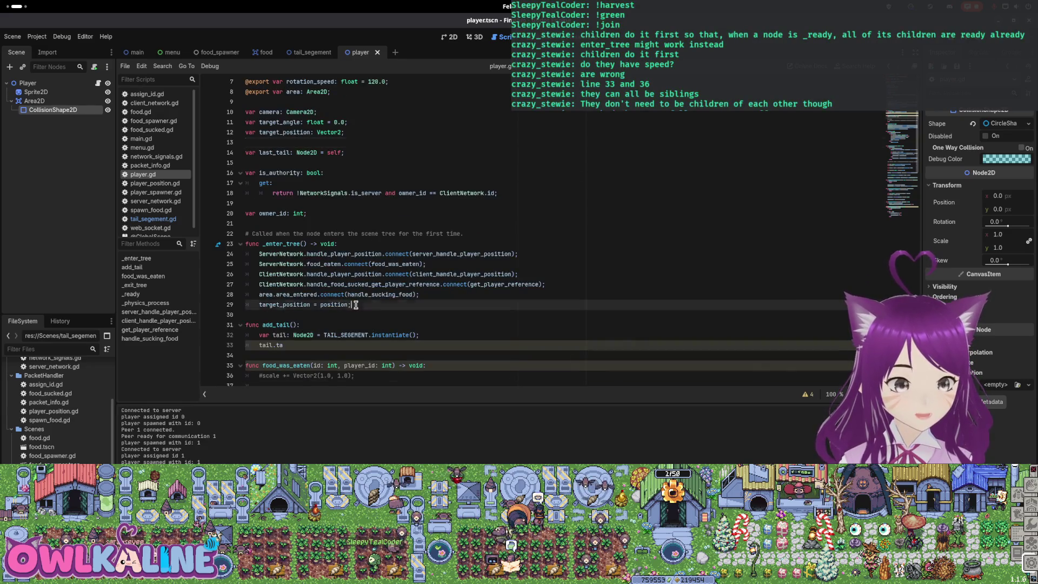
key("Return")
type("ast_tail = ")
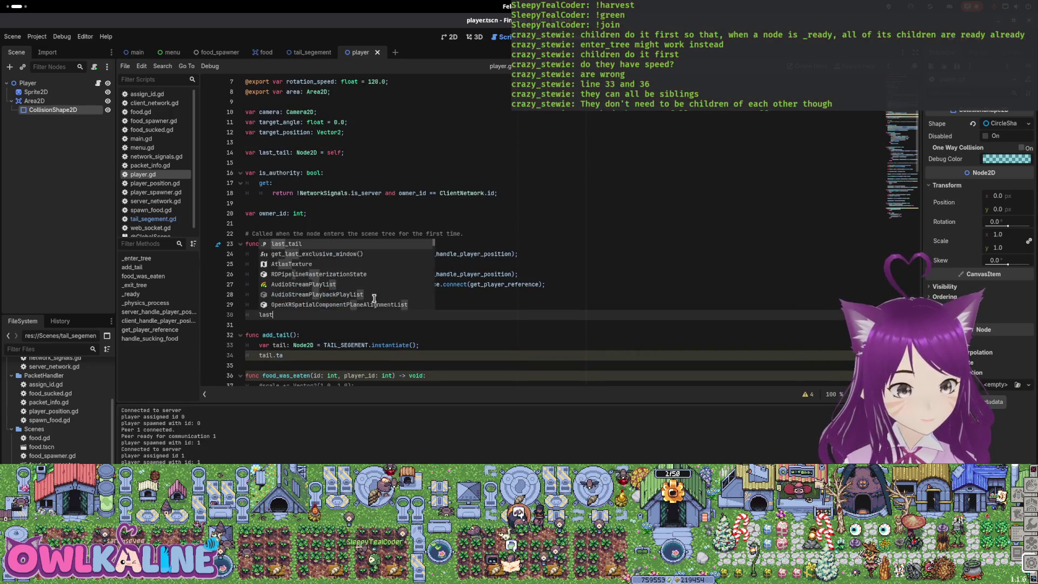
type("self;")
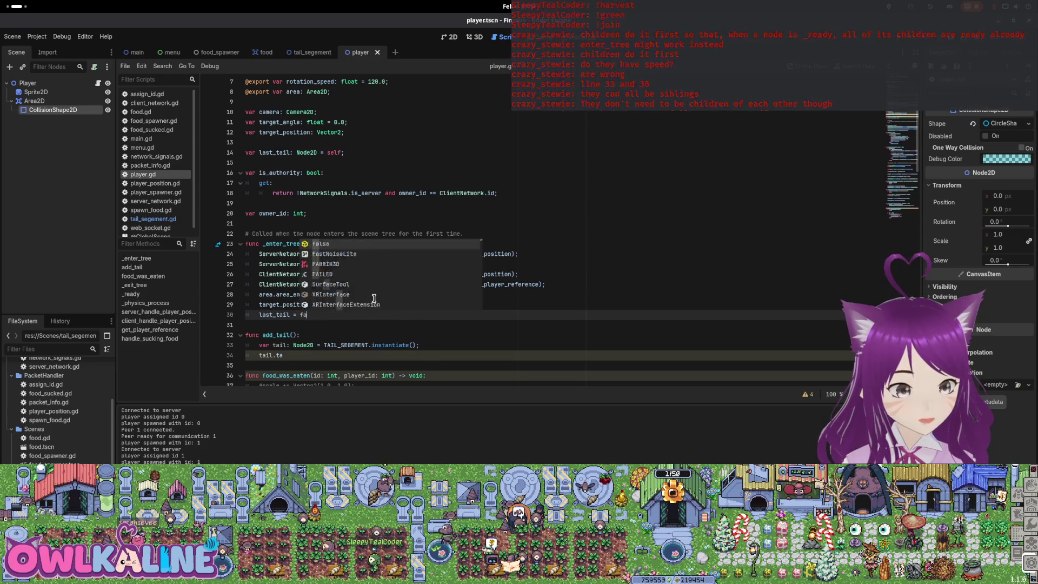
left_click_drag(360, 151, 247, 149)
key("BackSpace")
key("BackSpace")
key("BackSpace")
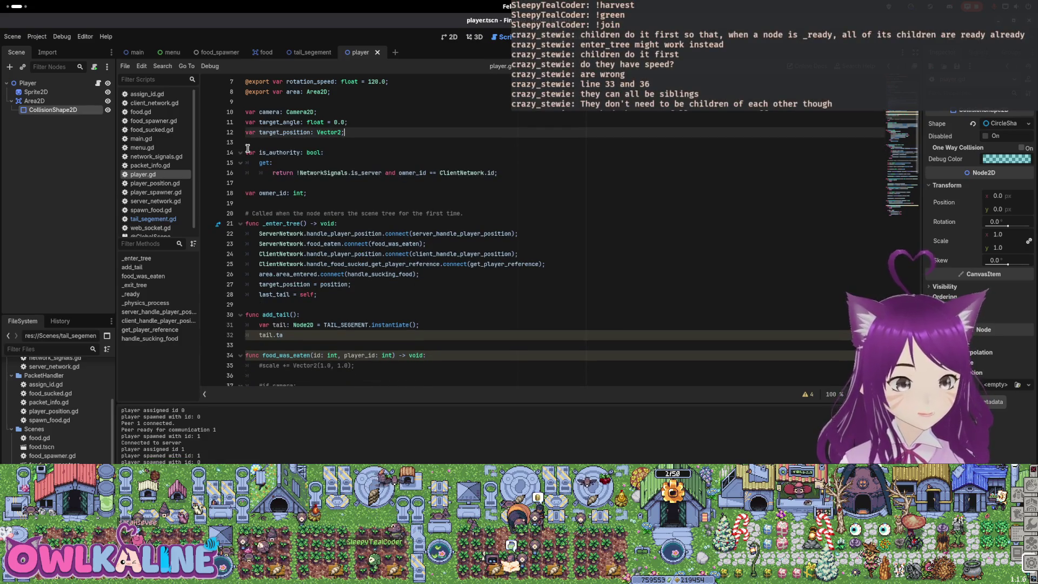
Replace the mistyped tail.target in add_tail with tail.follow_segm
scroll(292, 227, "down", 3)
left_click(293, 243)
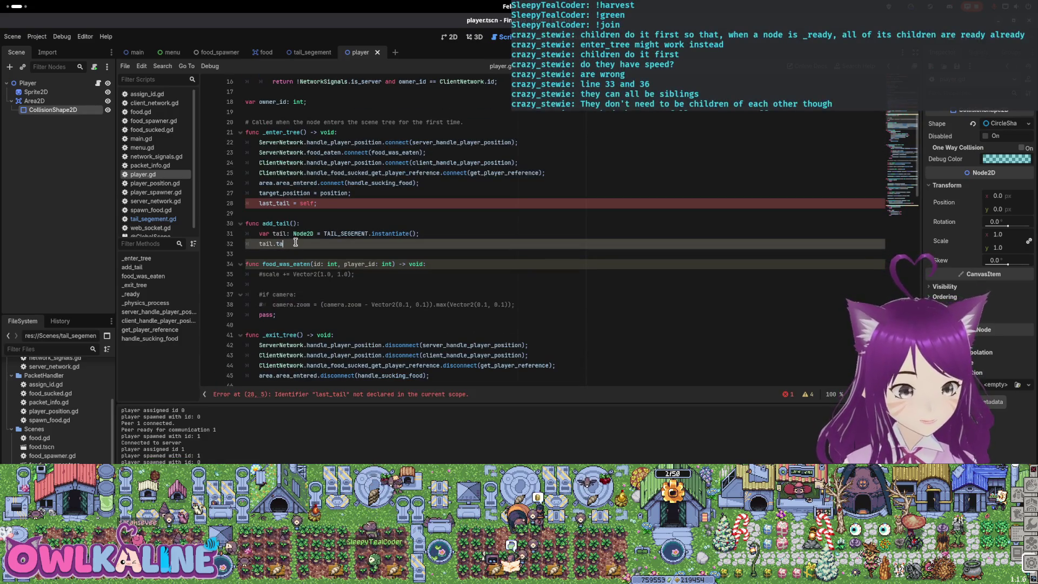
type("r")
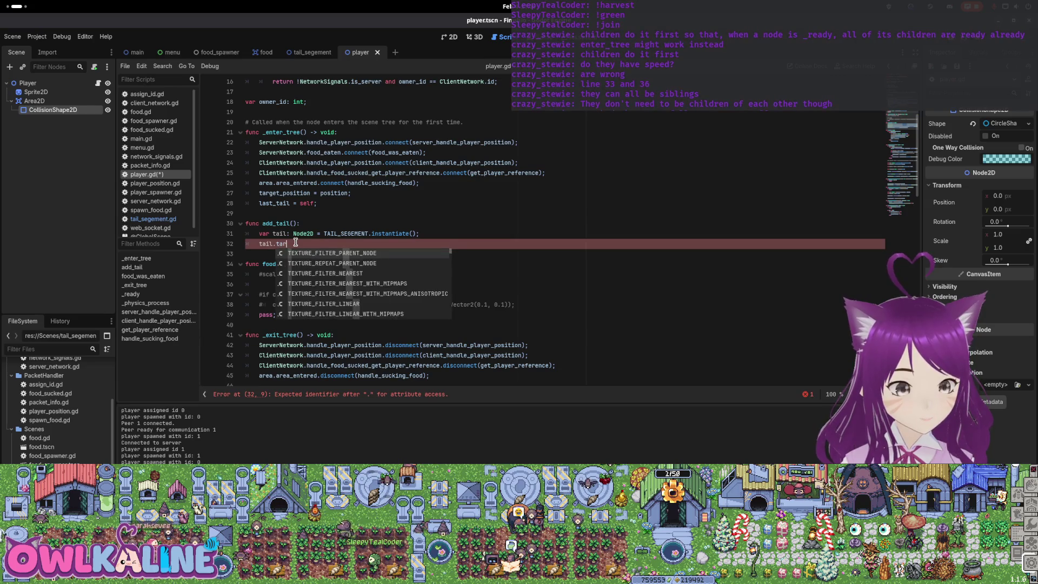
type("get")
key("BackSpace")
key("BackSpace")
key("BackSpace")
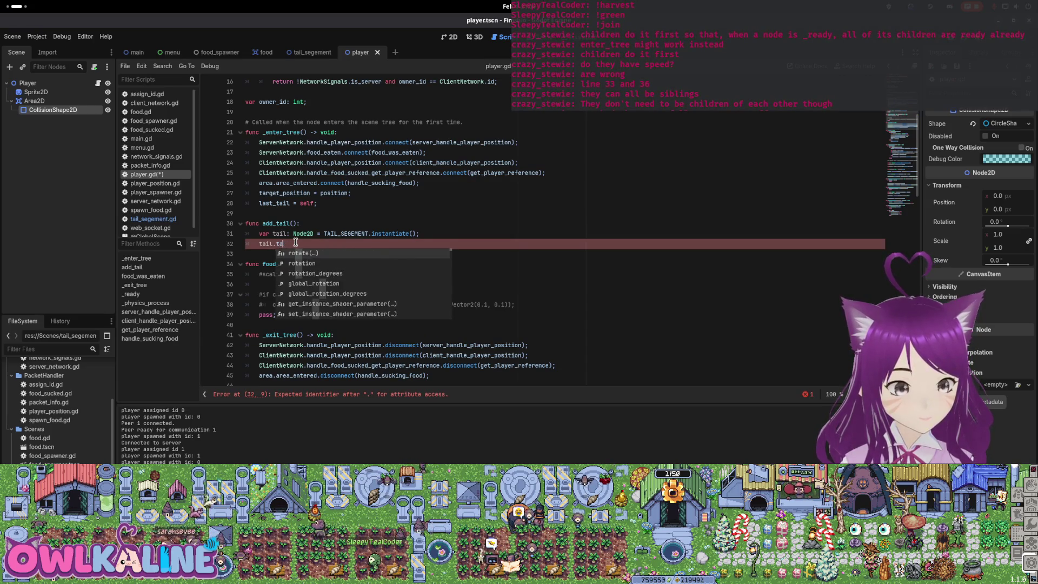
type("follow_segm")
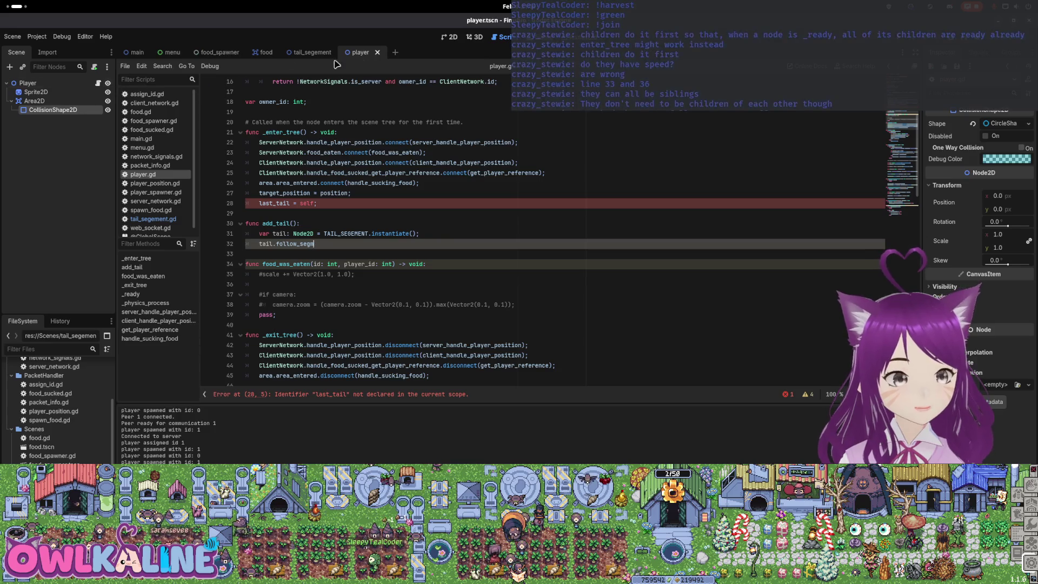
left_click(302, 54)
Check the follow_segment name in tail_segement.gd and finish 'tail.follow_segment = last_tail;'
left_click(98, 83)
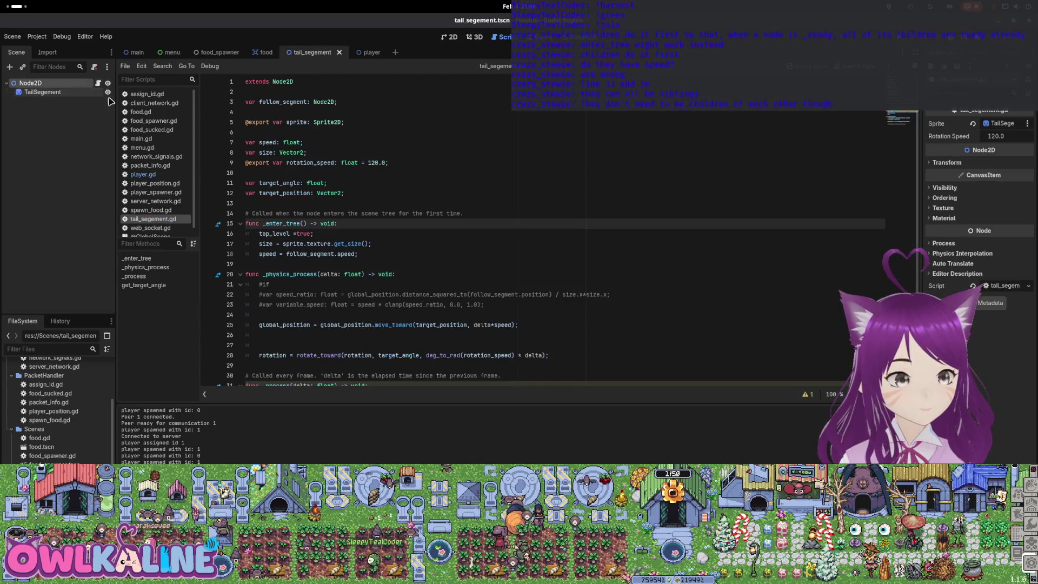
double_click(283, 101)
left_click(369, 52)
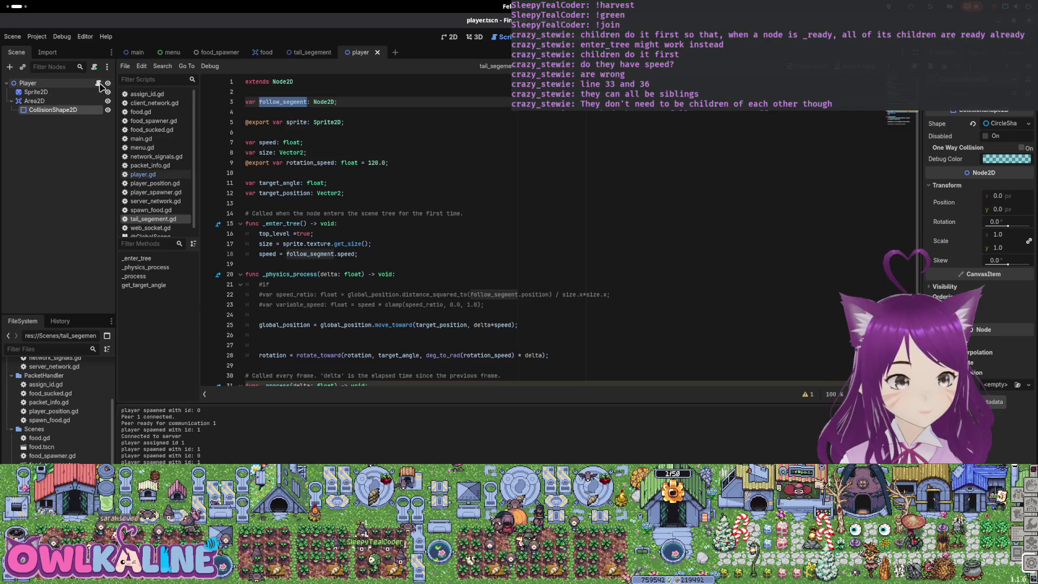
type("ent = ")
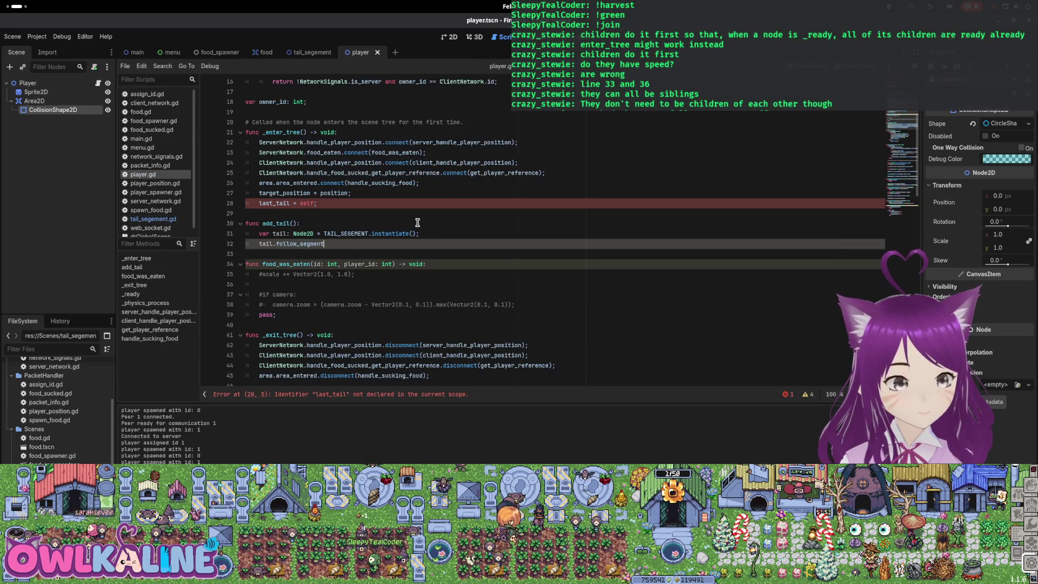
type("last_tail")
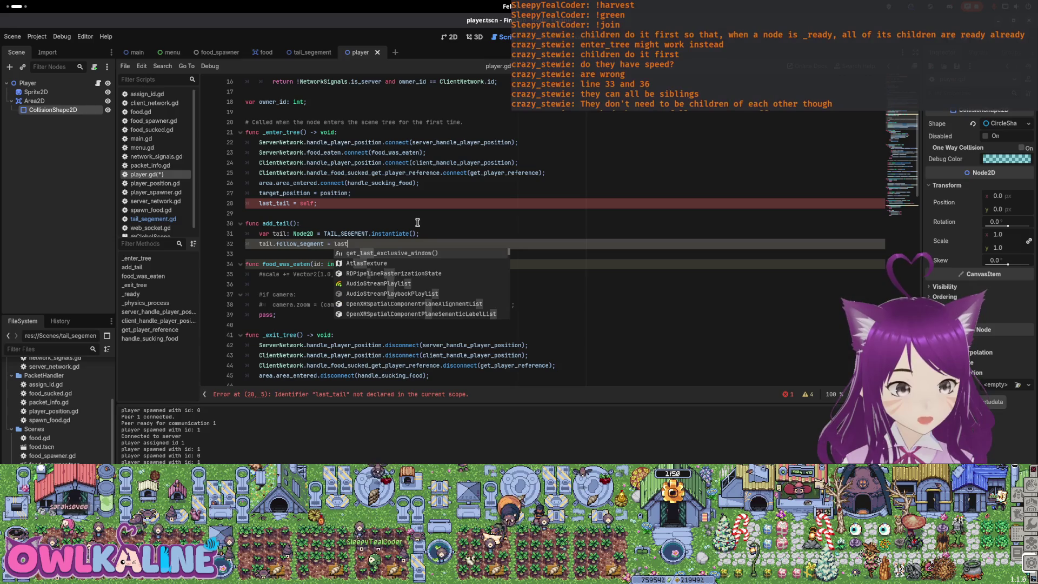
type(";")
Add a correctly indented add_child(tail) line inside add_tail
key("Return")
key("Return")
type("add_child")
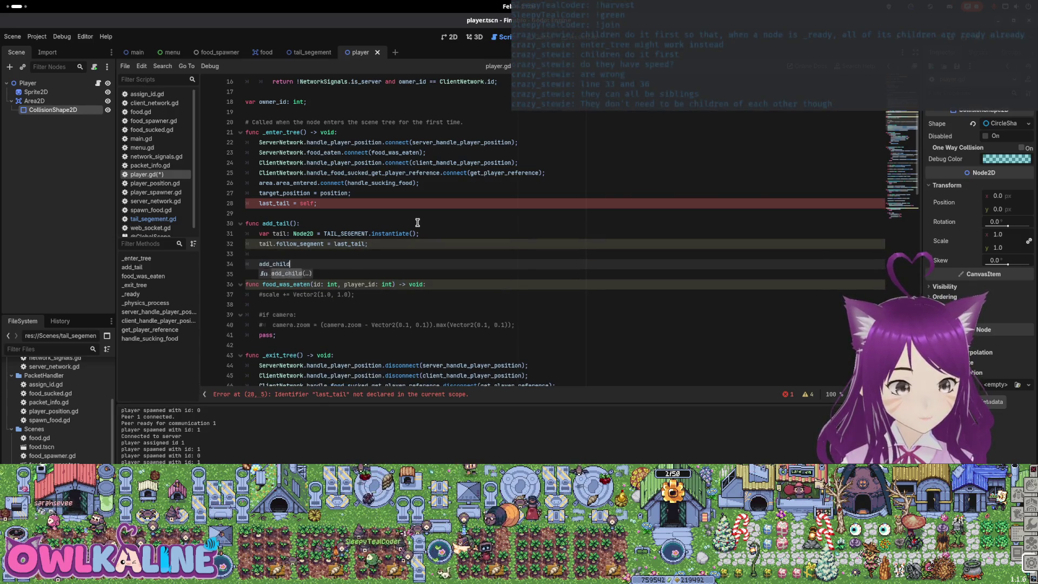
key("Return")
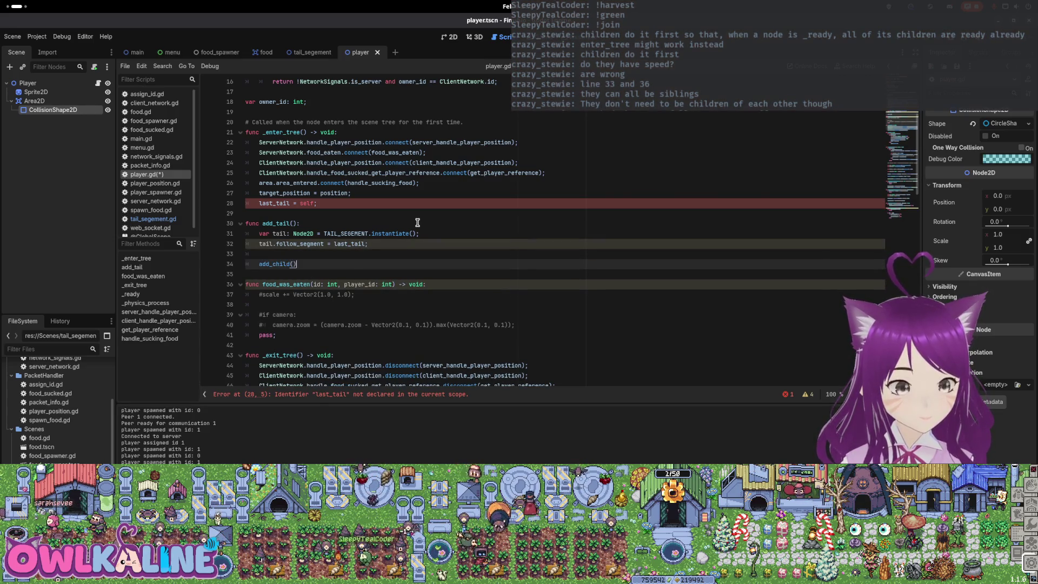
key("ctrl+space")
key("Escape")
key("Tab")
key("End")
key("Left")
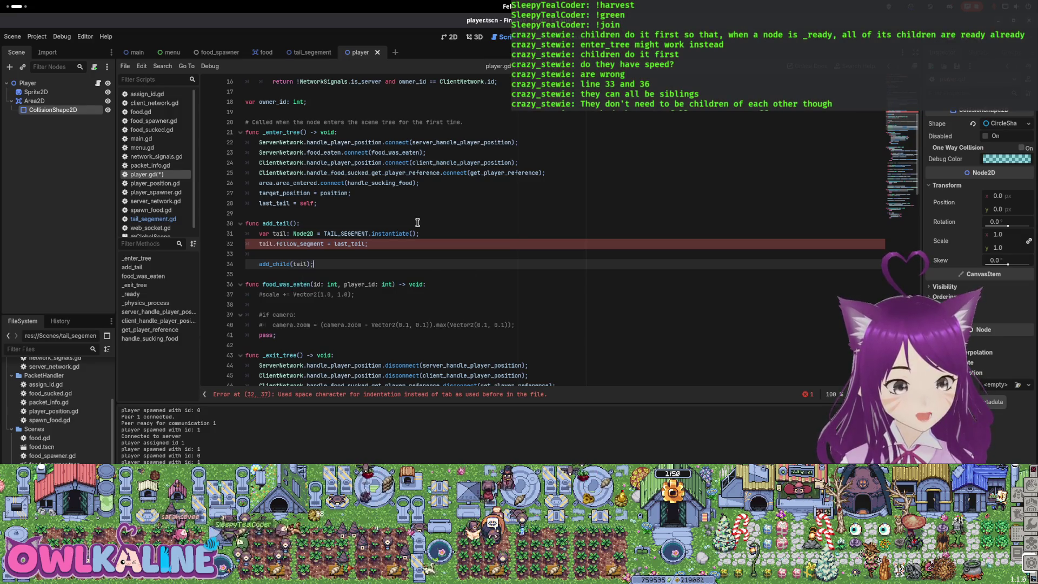
Append 'last_tail = tail;' and save player.gd
key("Return")
type("_tail = tai")
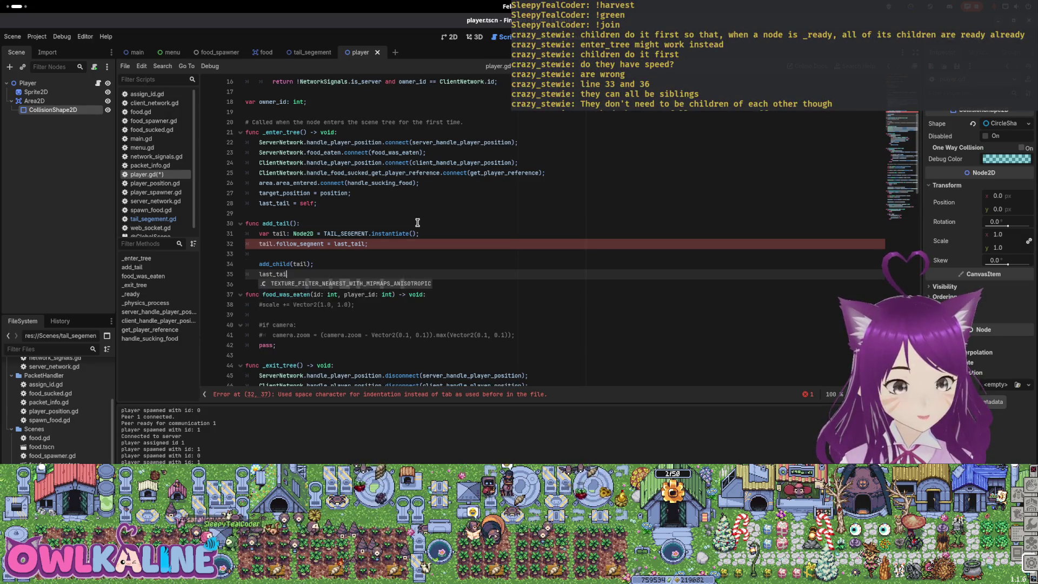
type("l;")
key("ctrl+s")
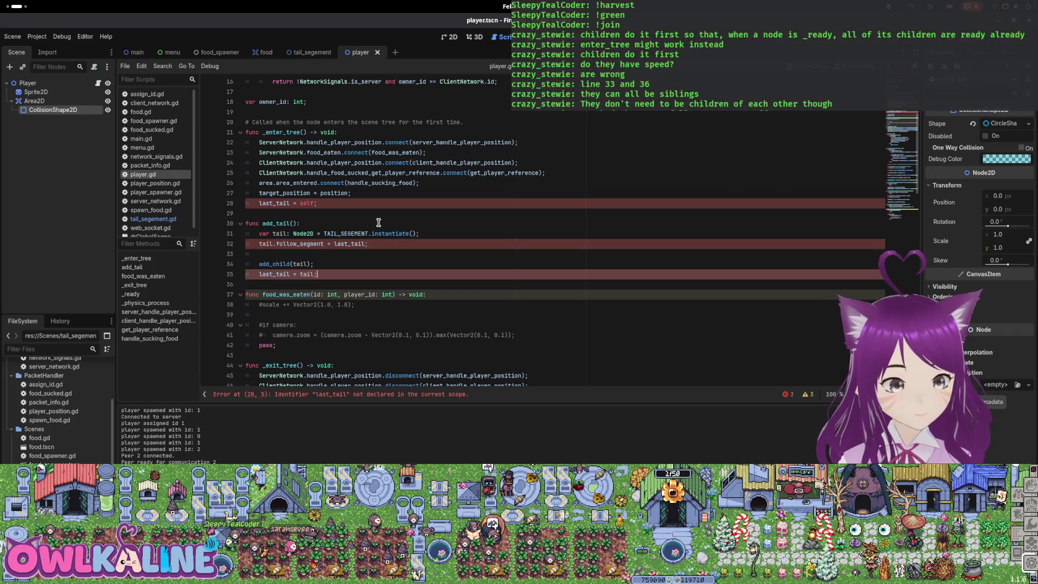
Compare player.gd's declarations with the follow_segment variable in tail_segement.gd
scroll(351, 227, "up", 5)
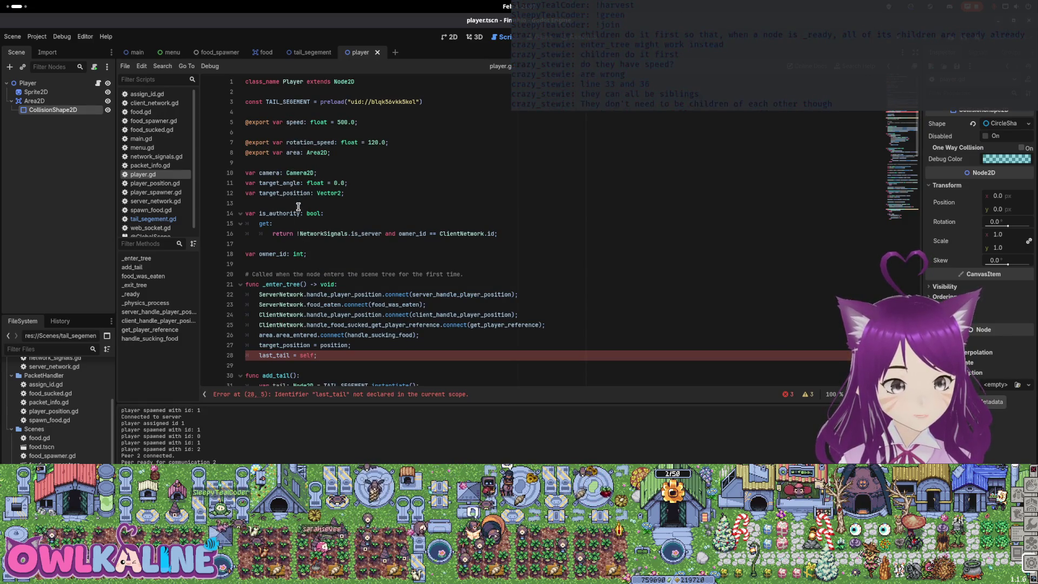
left_click(300, 254)
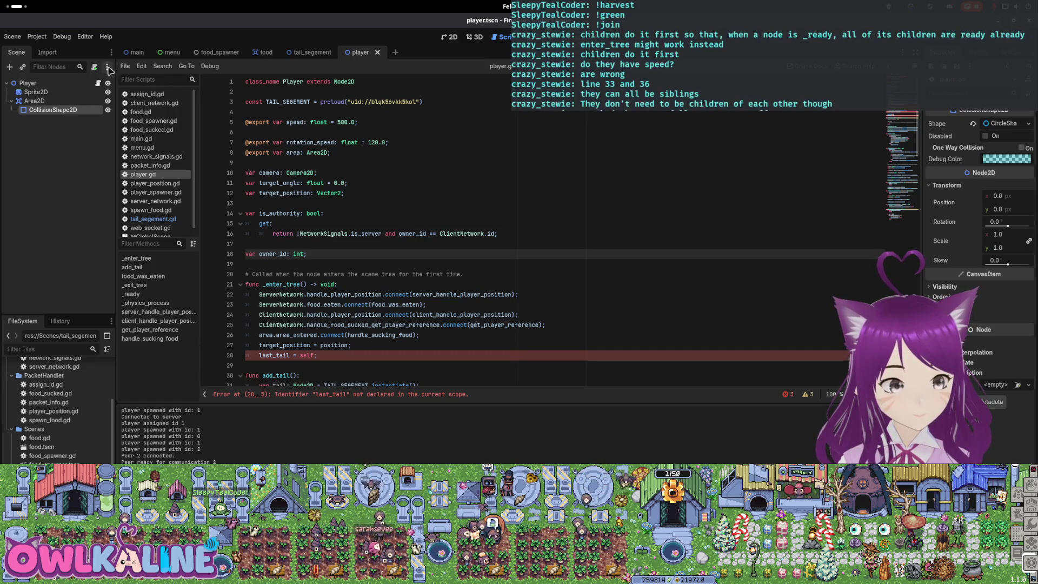
left_click(311, 51)
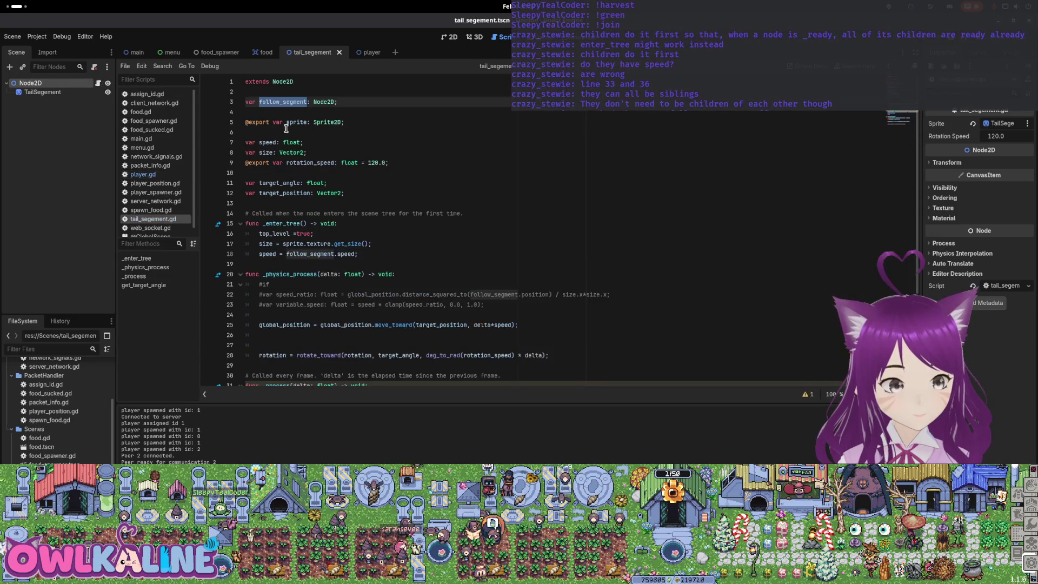
key("Down")
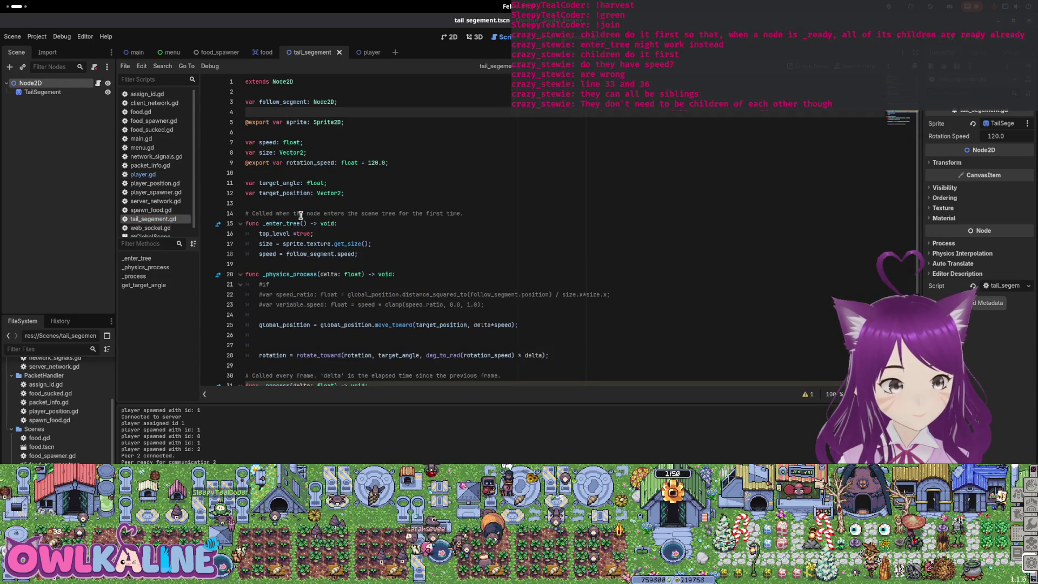
left_click(358, 52)
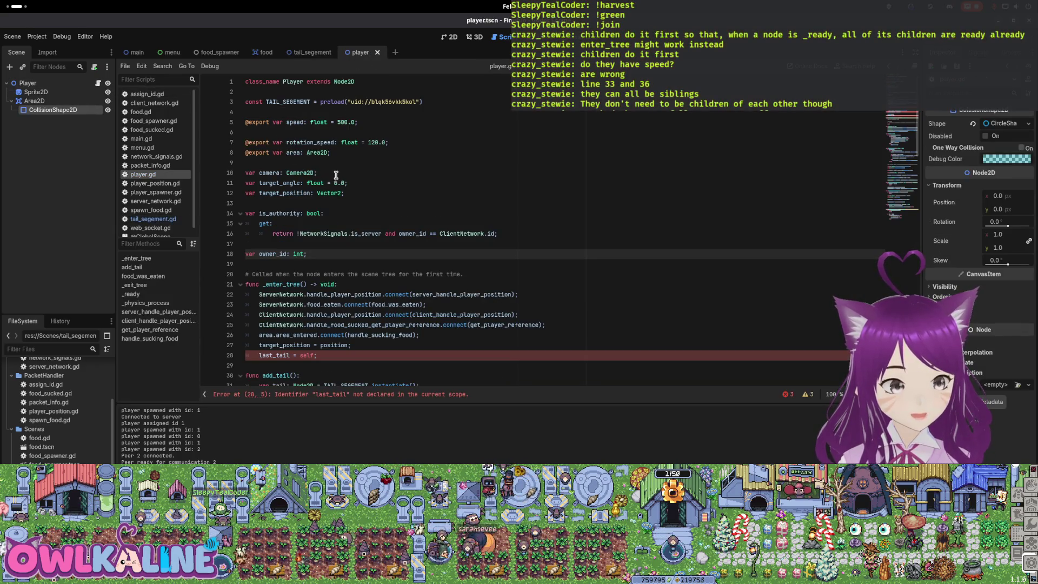
Declare 'last_tail: Node2D' below the target_position declaration
scroll(310, 267, "down", 3)
left_click(310, 267)
scroll(310, 267, "up", 3)
left_click(365, 195)
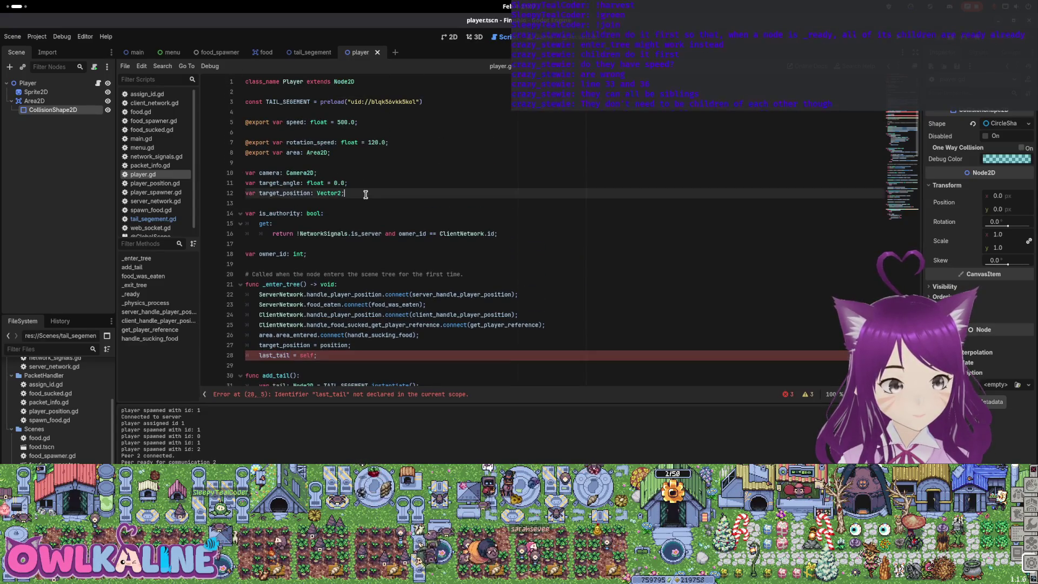
key("Return")
key("Return")
type("last_tail")
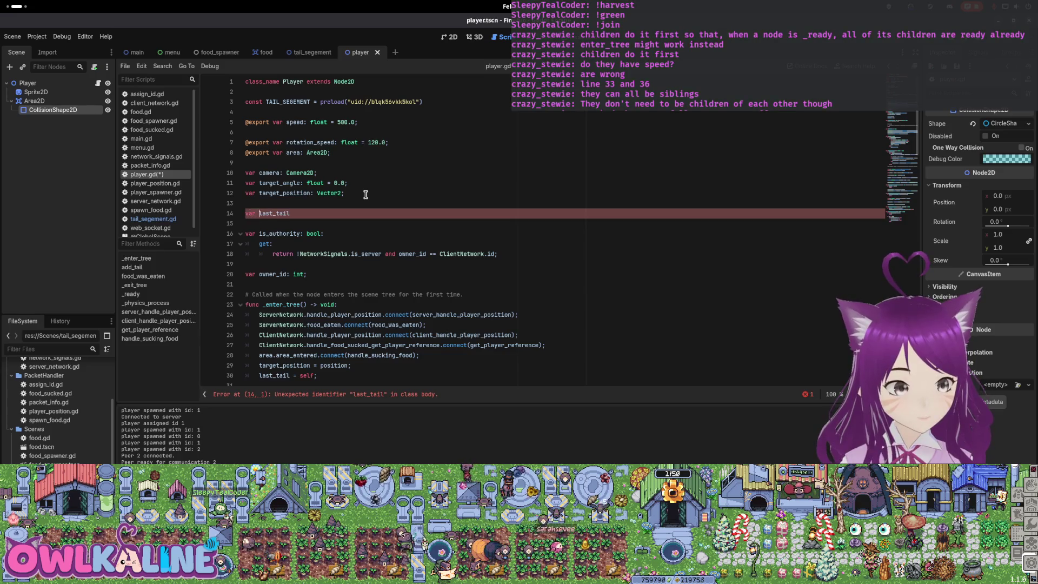
key("End")
type(": Nod")
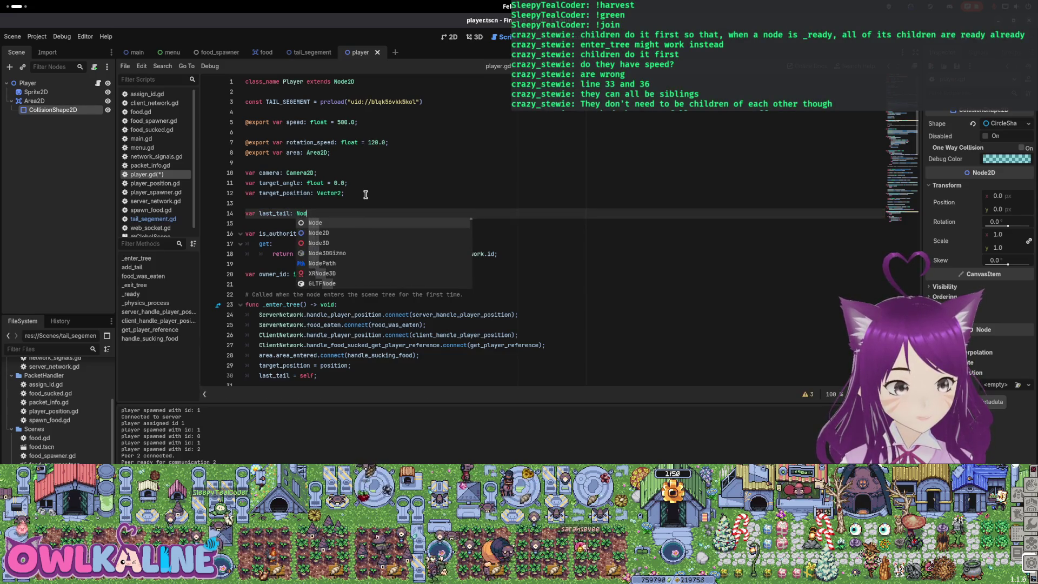
key("Down")
key("Return")
Review the finished add_tail code and scroll down to the movement code
scroll(357, 207, "down", 6)
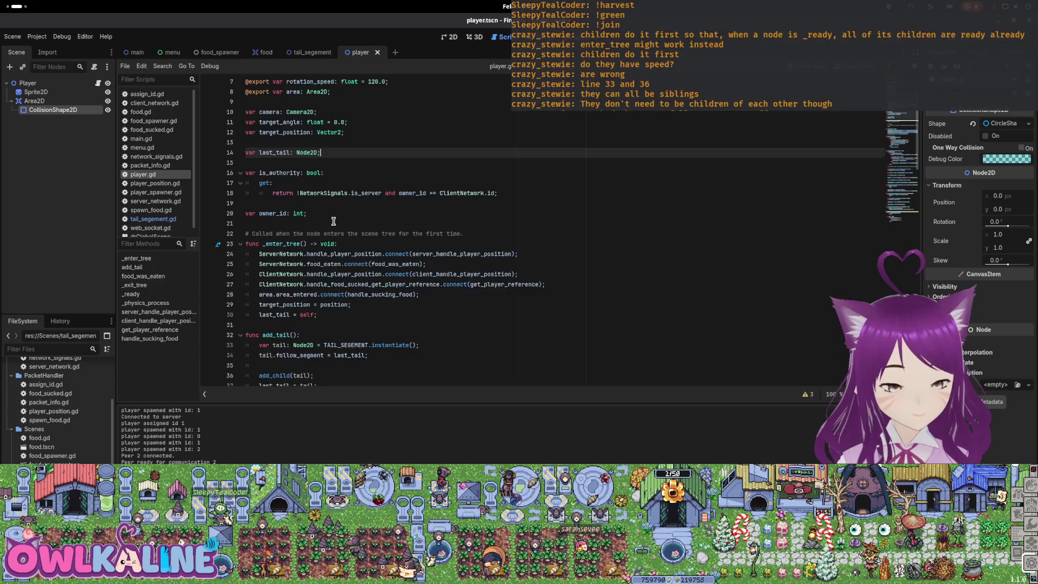
left_click(358, 265)
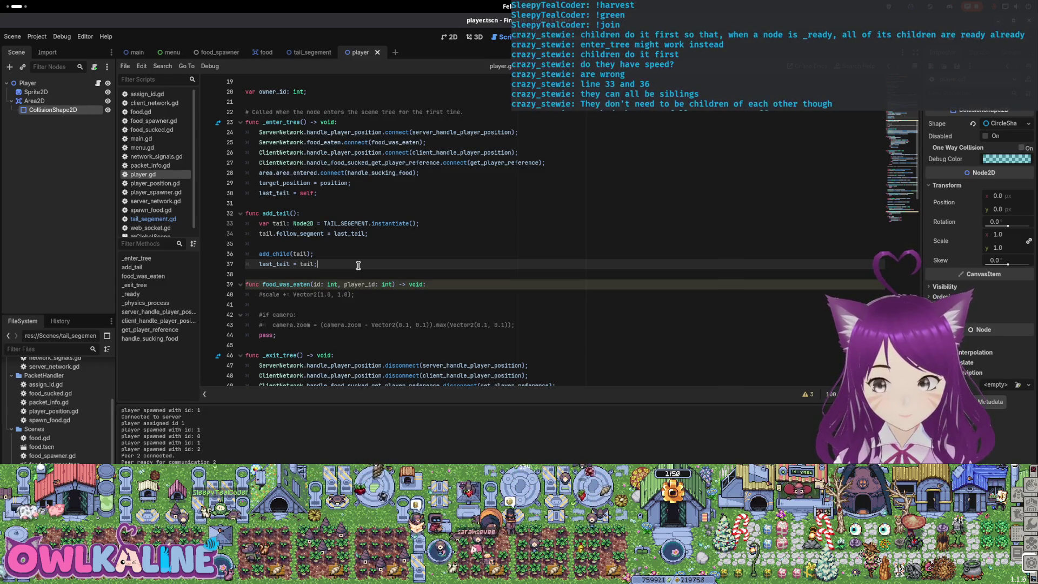
left_click(335, 244)
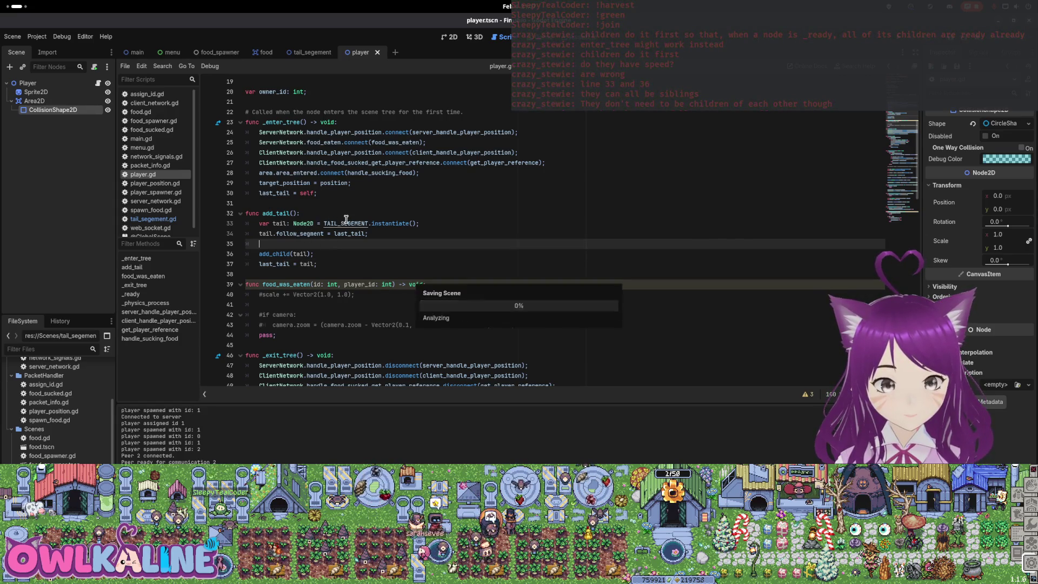
scroll(341, 224, "down", 3)
scroll(341, 224, "down", 6)
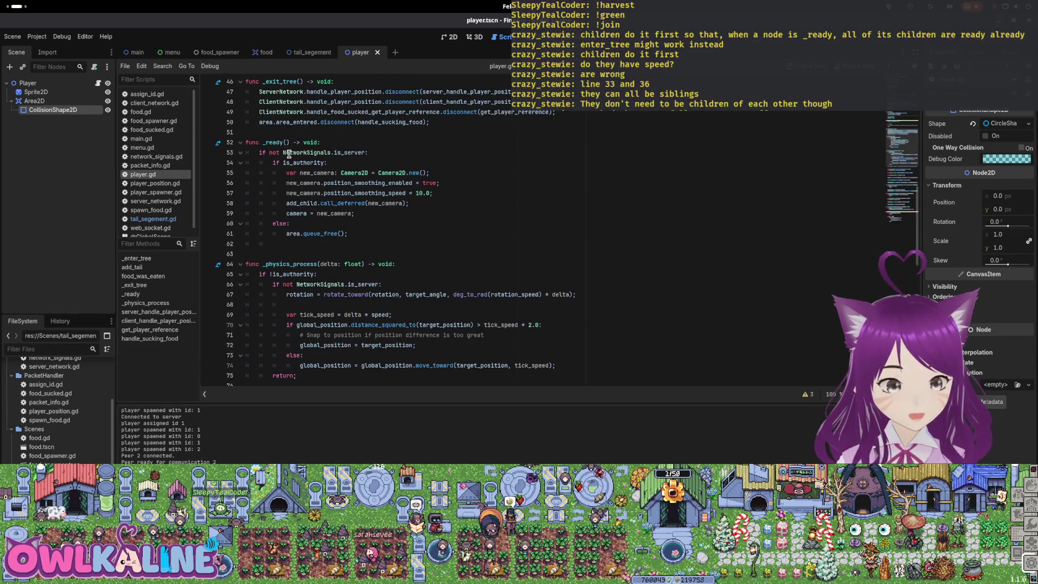
scroll(286, 197, "down", 4)
scroll(286, 196, "down", 2)
scroll(325, 252, "down", 2)
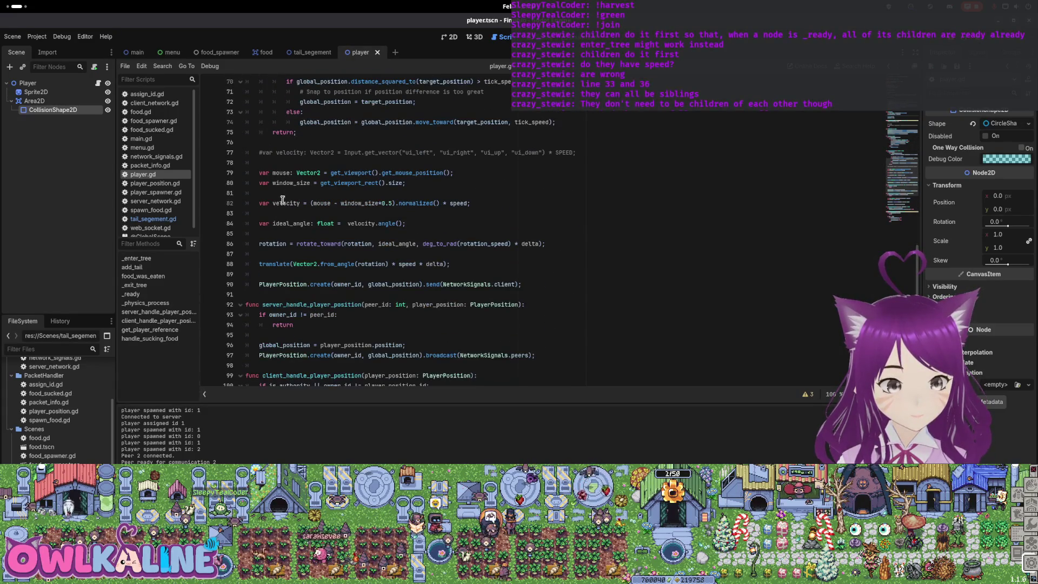
Insert an Input.is_key_pressed(KEY_E) call below the commented-out velocity line
left_click(381, 161)
key("Return")
key("Up")
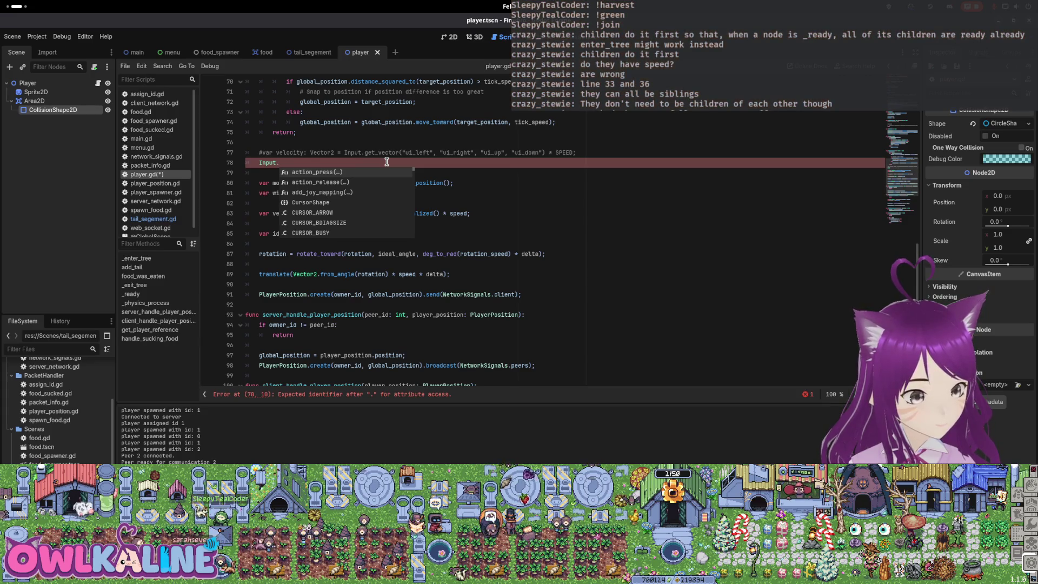
type("get_")
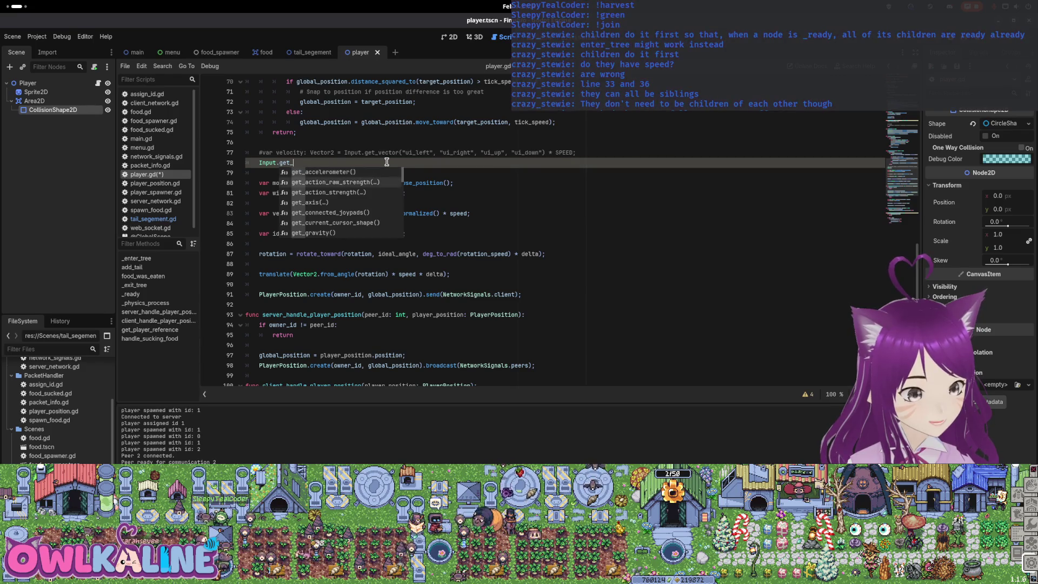
type("k")
key("BackSpace")
key("BackSpace")
key("BackSpace")
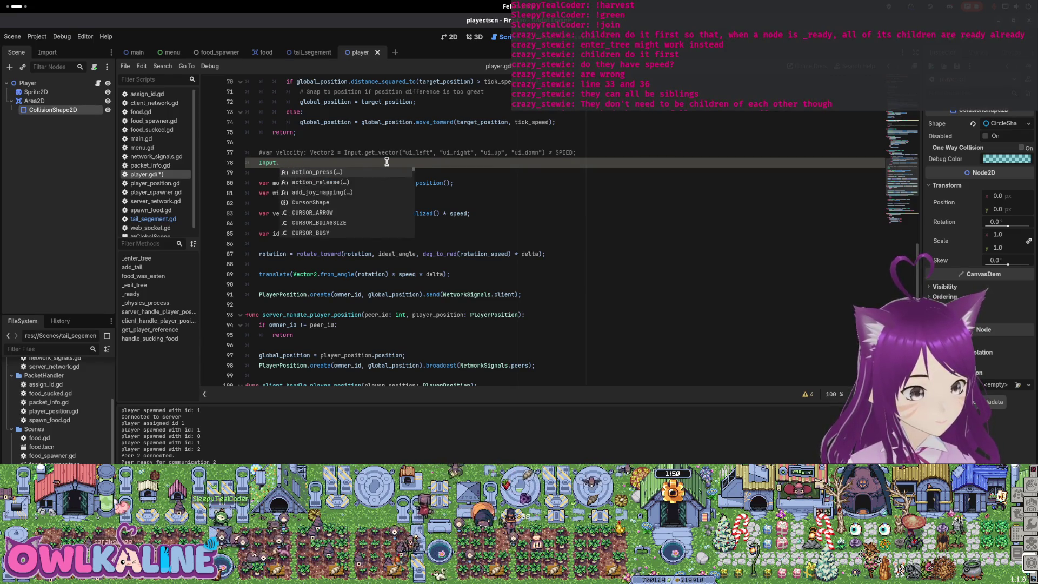
type("key")
key("Down")
key("Return")
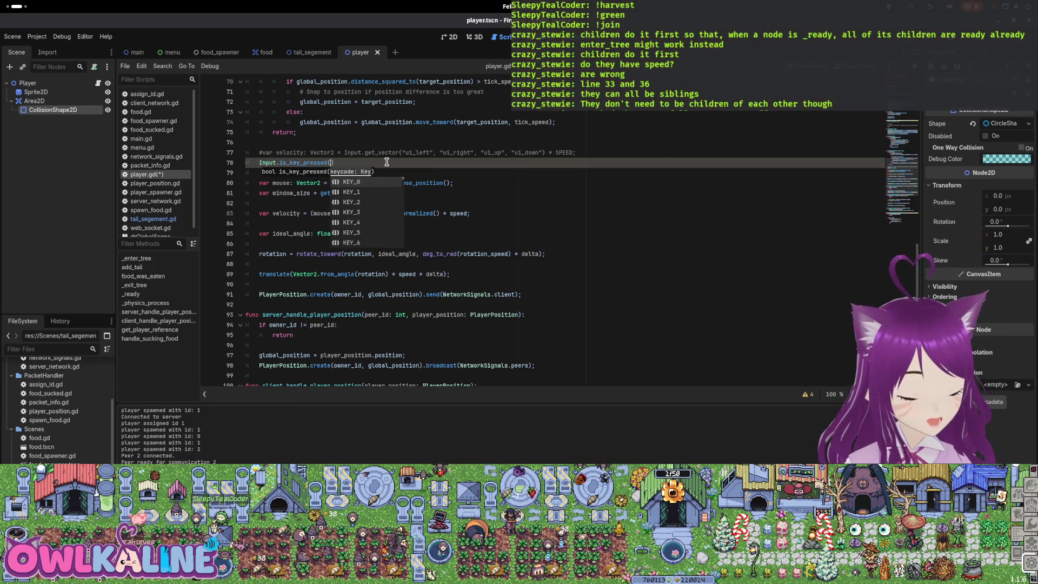
type("KEY_E")
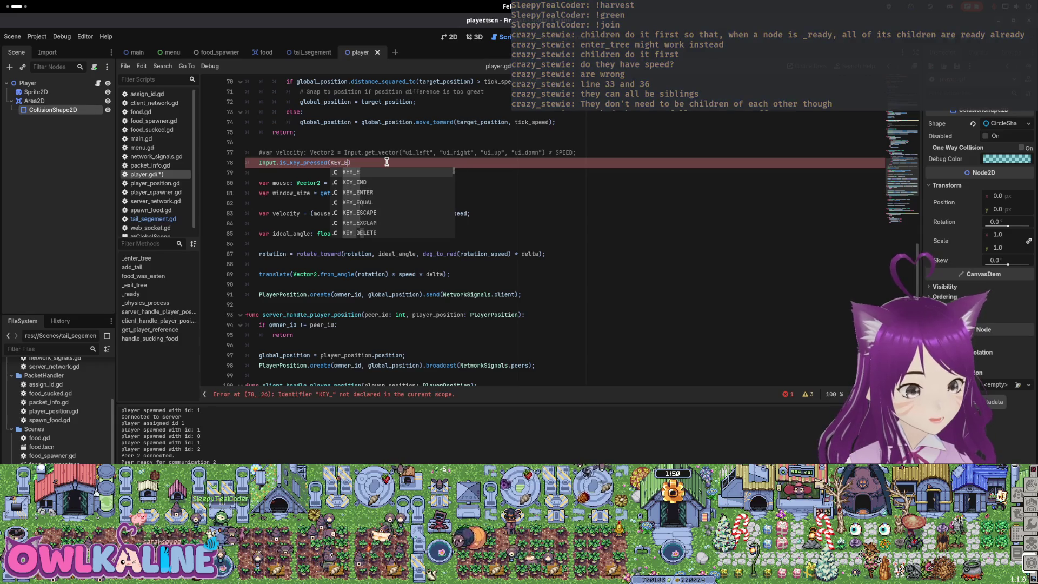
type(");")
Prefix it with 'var add_tail =', add an add_tail() call below, and save
key("Home")
type("var add_tail =")
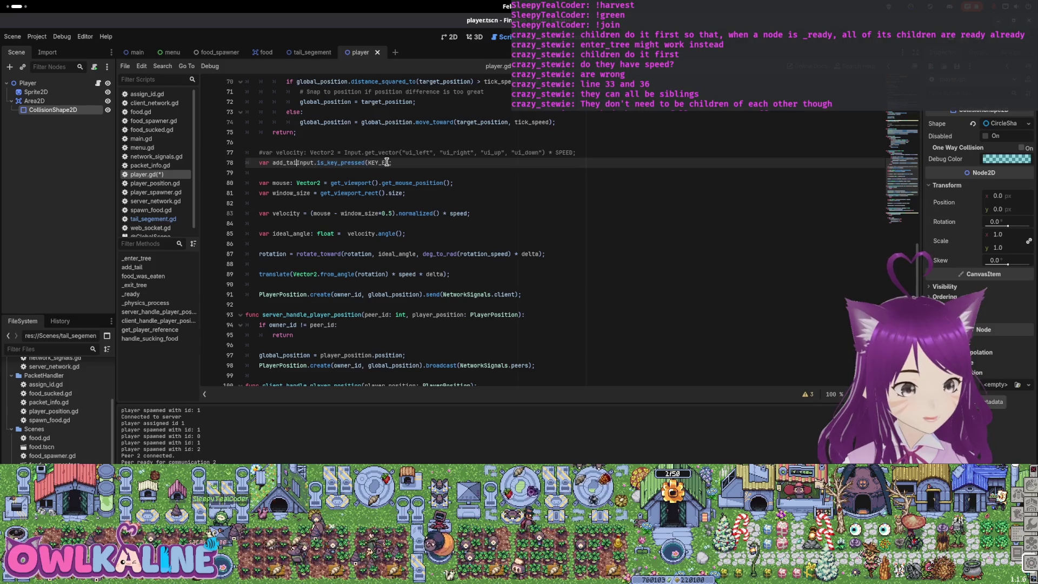
key("End")
key("Return")
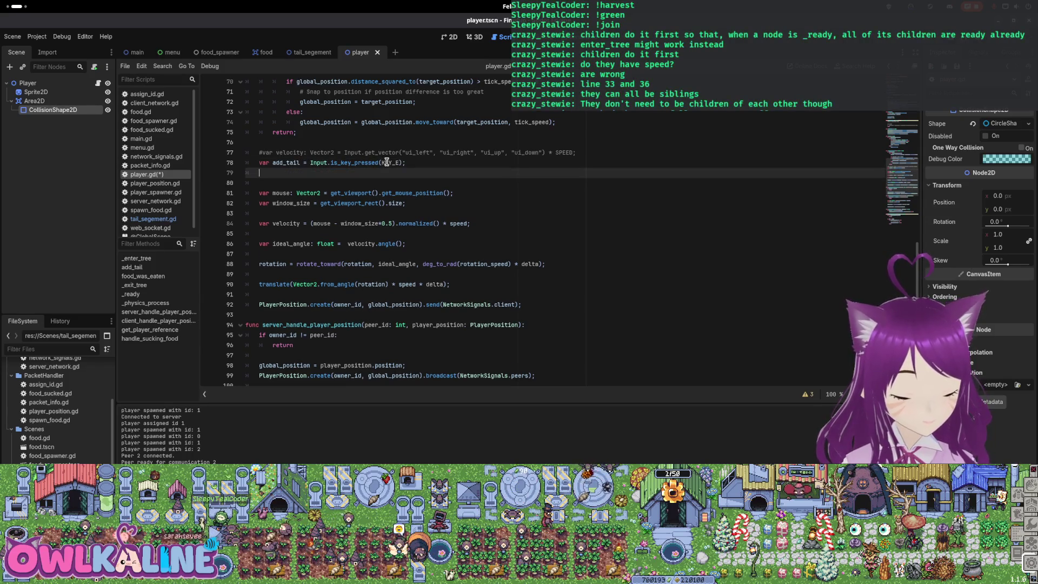
type("add_tail")
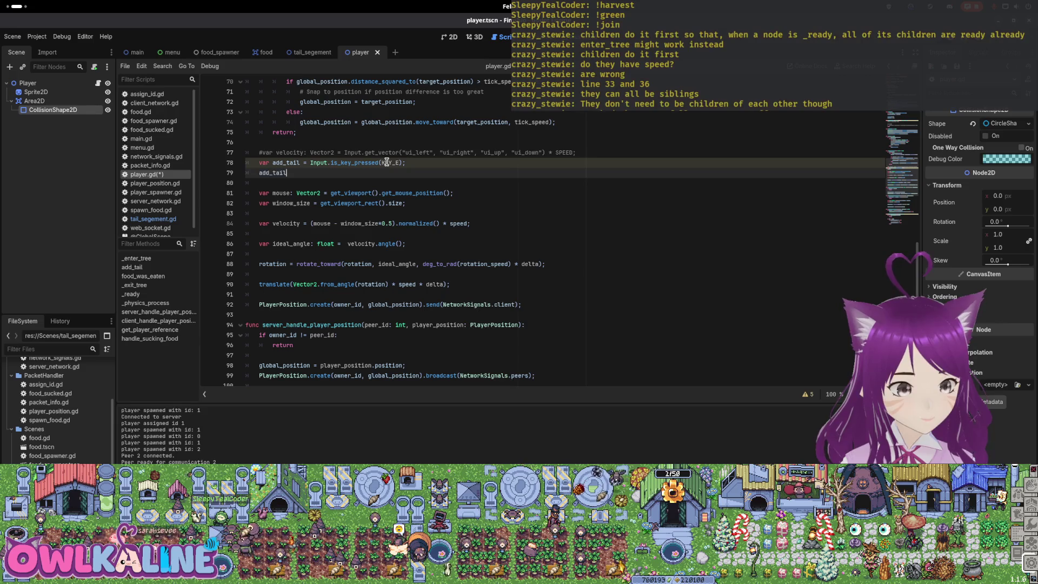
type(";")
key("ctrl+s")
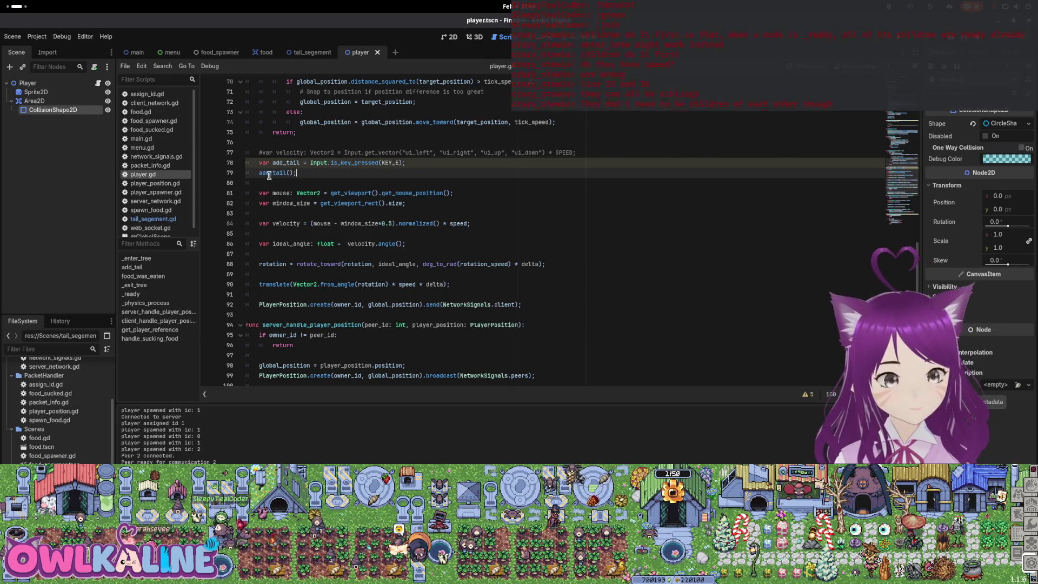
Turn line 78 into 'if Input.is_key_pressed(KEY_E):' with add_tail() indented, then run with F5
left_click_drag(307, 162, 259, 162)
type("if")
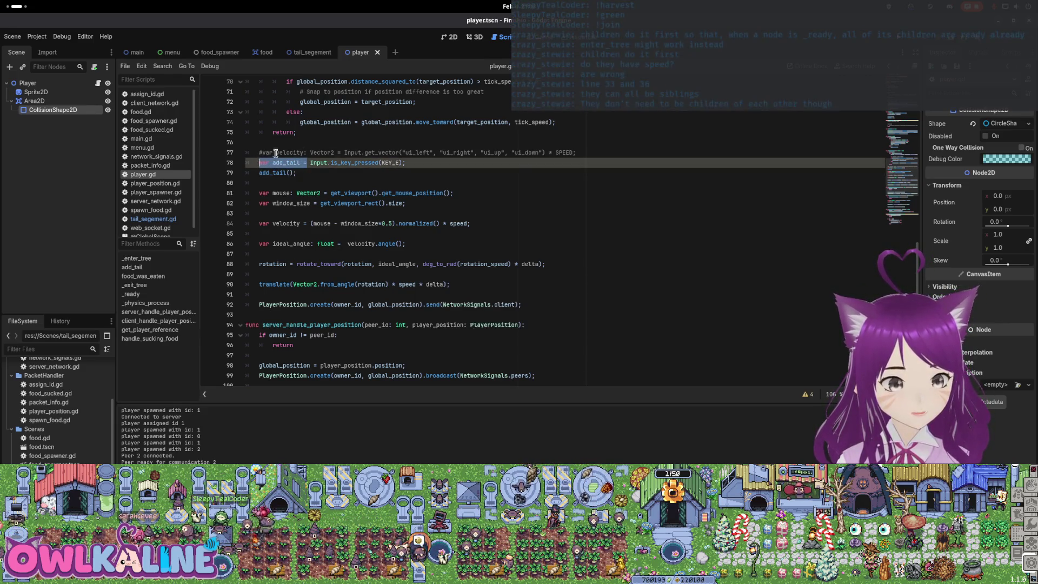
key("End")
key("BackSpace")
type(":")
key("Down")
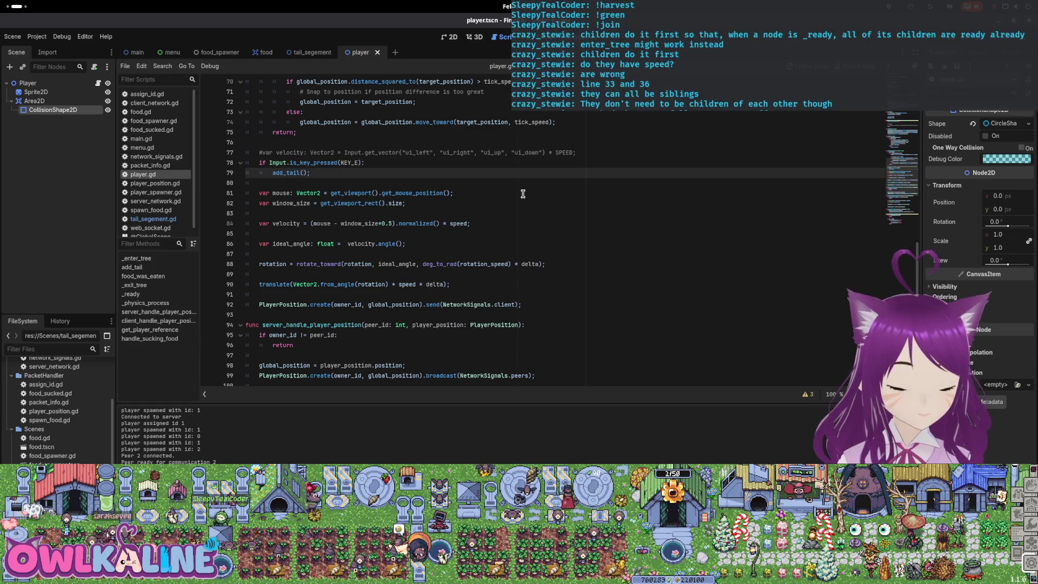
scroll(636, 177, "up", 1)
key("F5")
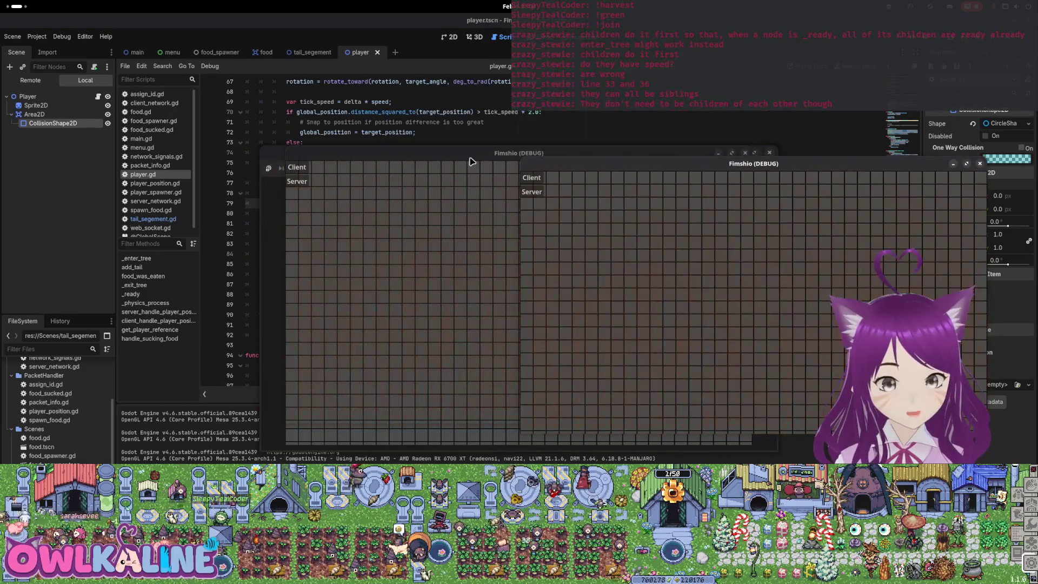
Start the server in the right window, connect the left as client, play-test, then stop with F8
left_click_drag(470, 155, 239, 162)
left_click(532, 192)
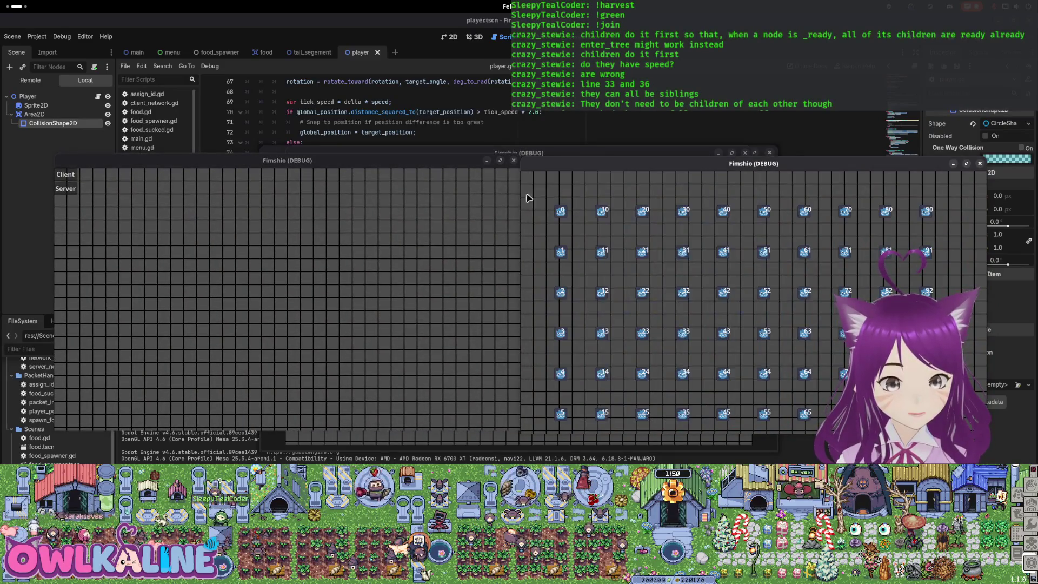
left_click(197, 198)
left_click(64, 174)
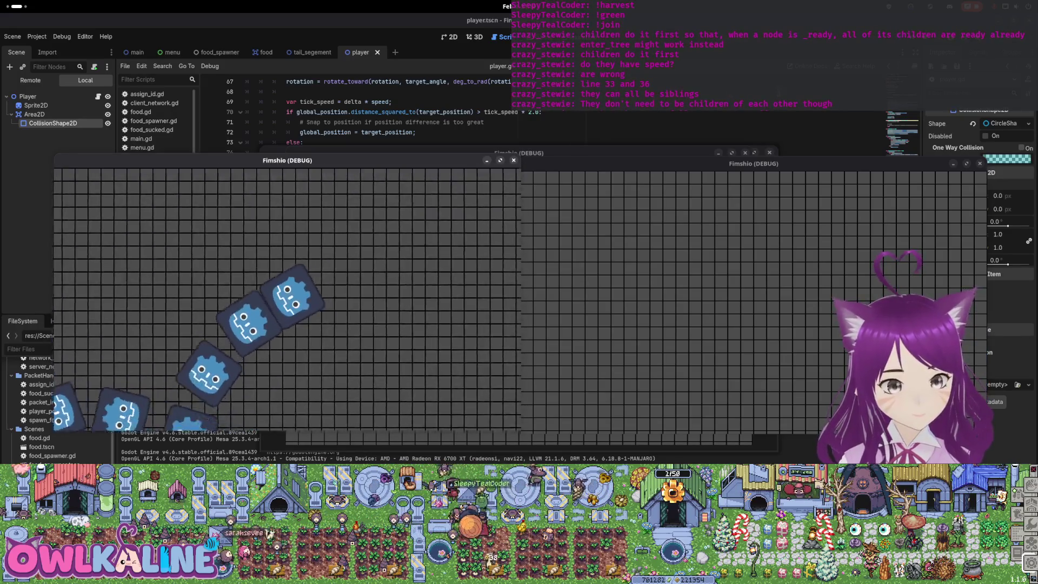
key("F8")
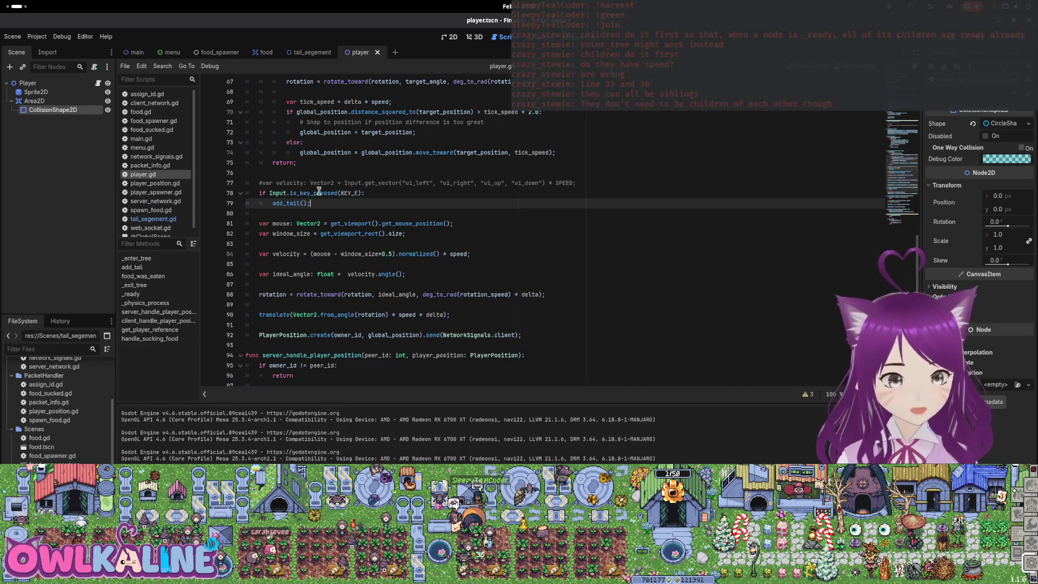
In tail_segement.gd, move the commented speed_ratio code to line 24 and indent move_toward beneath it
left_click(312, 52)
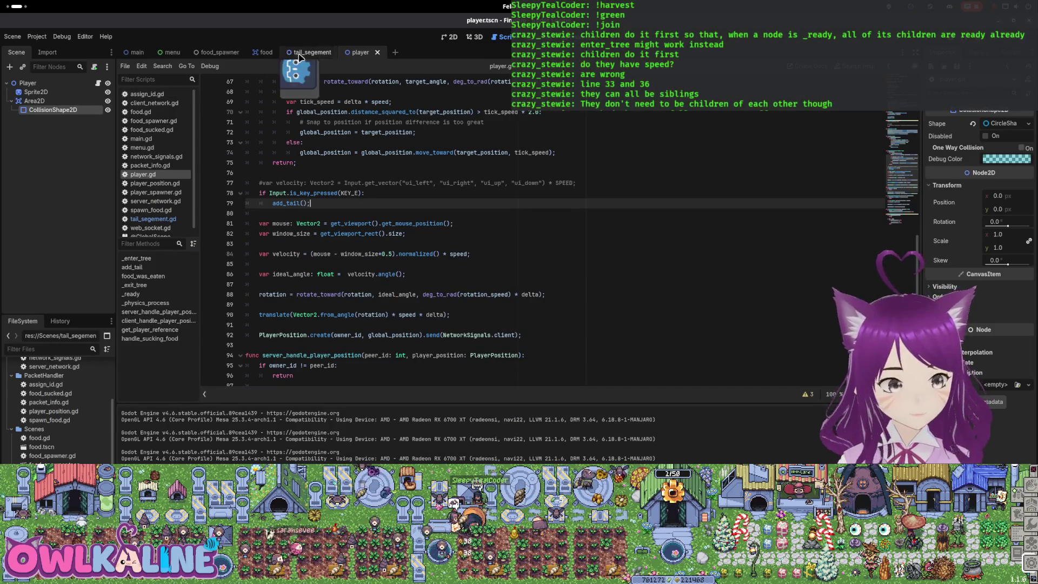
left_click(97, 83)
scroll(330, 232, "down", 4)
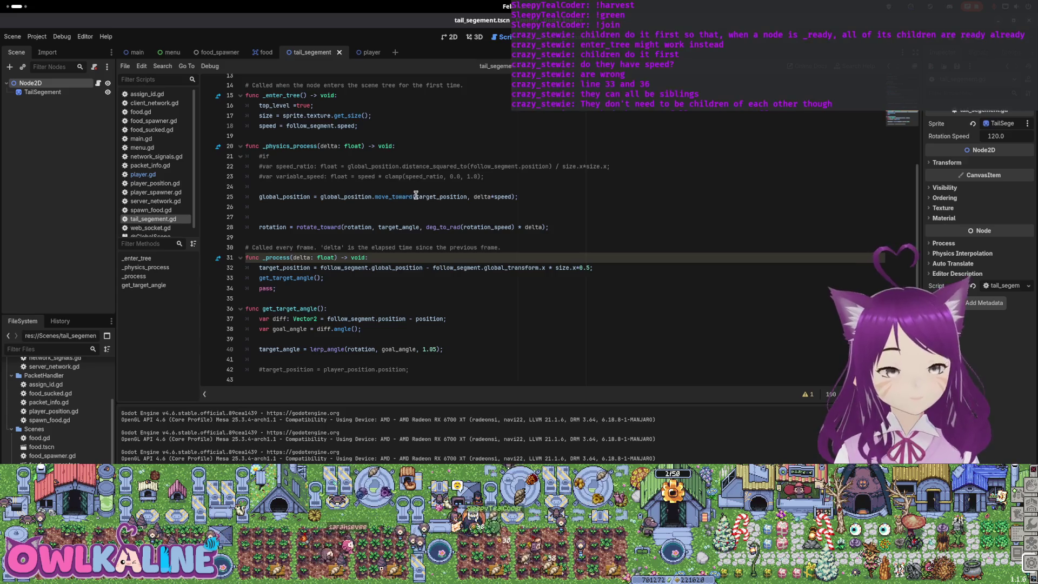
mouse_move(497, 193)
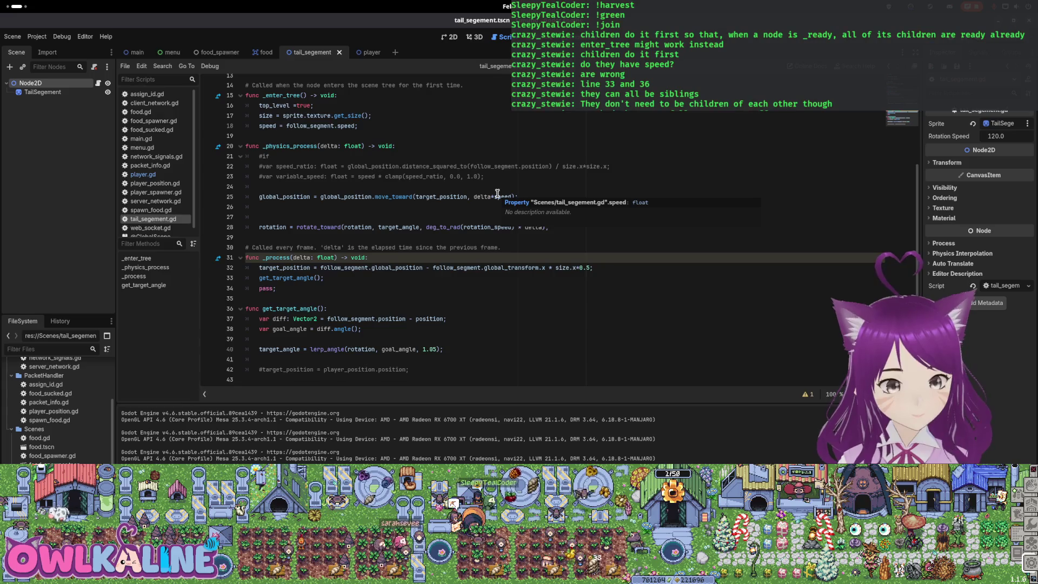
left_click(488, 189)
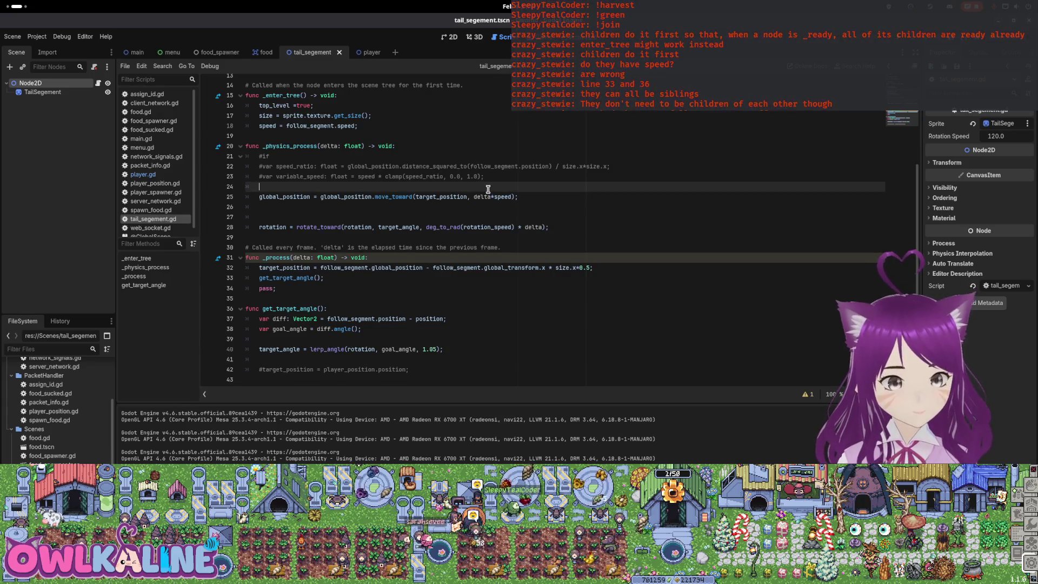
left_click_drag(262, 166, 613, 166)
key("ctrl+c")
key("BackSpace")
left_click(302, 189)
key("ctrl+v")
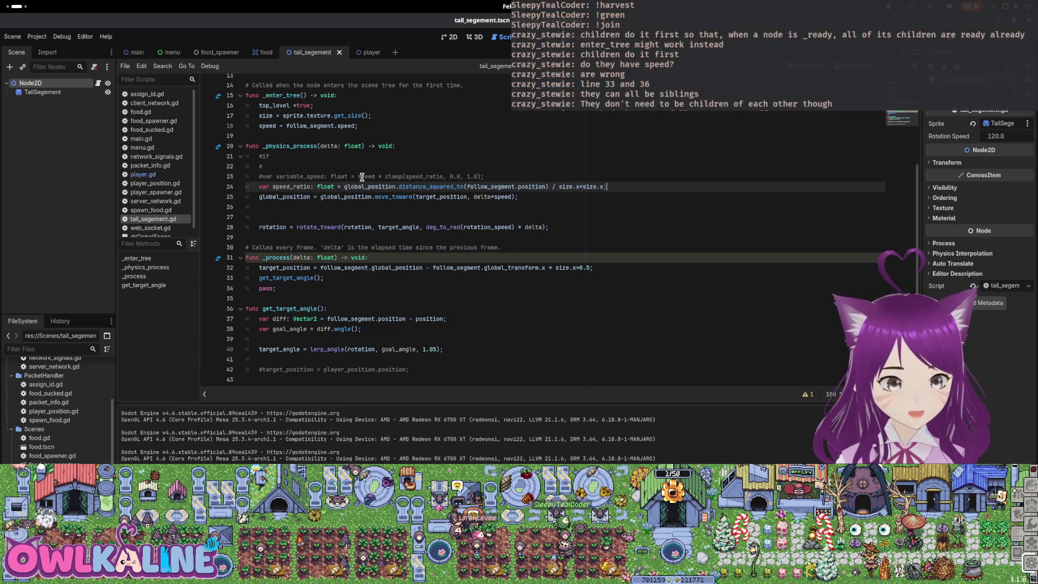
key("Down")
key("Tab")
key("Up")
key("Up")
key("Up")
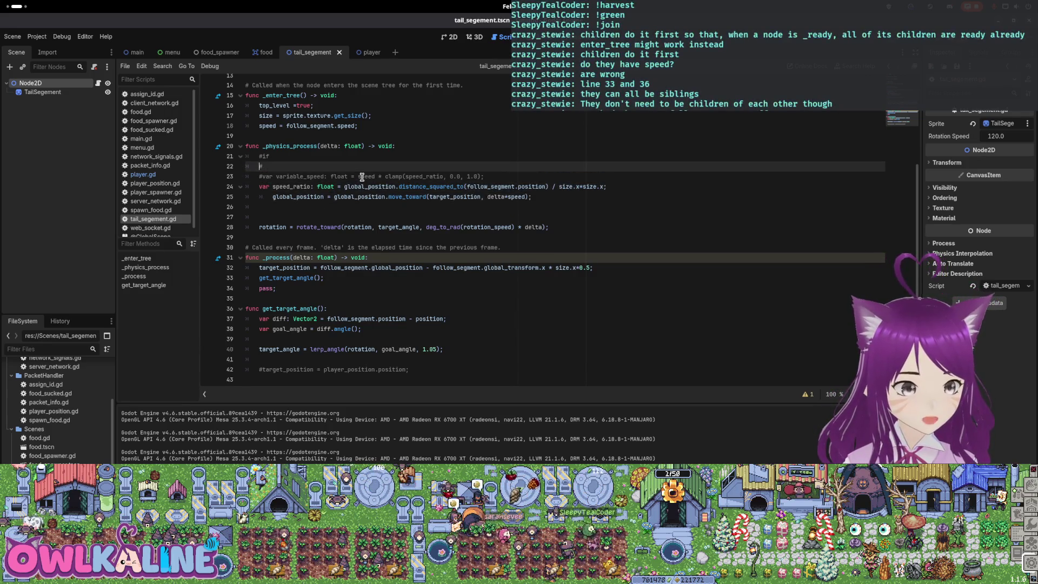
key("Down")
key("Down")
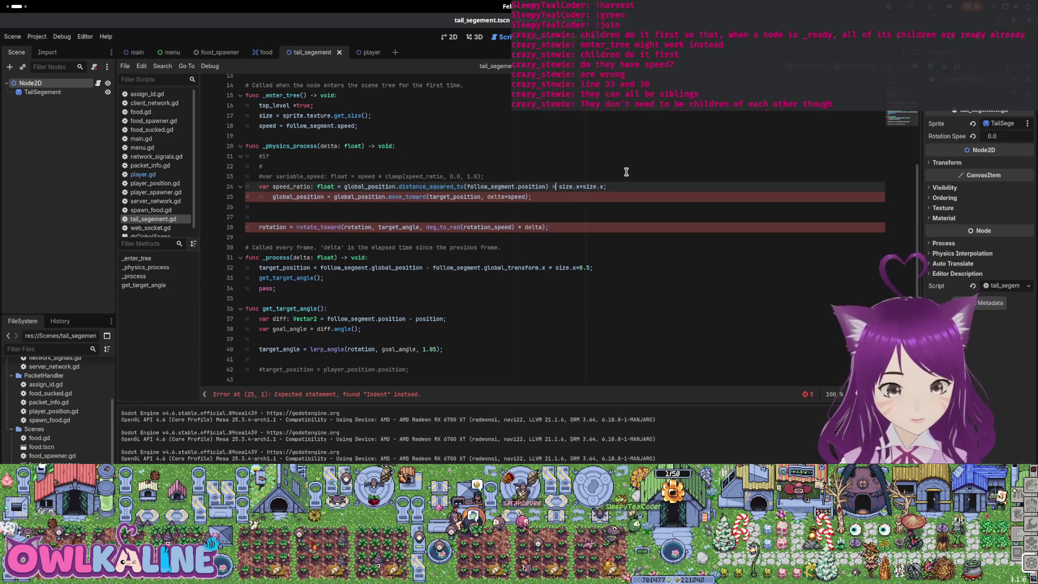
Make line 24 'if global_position.distance_squared_to(follow_segment.position) > size.x*size.x:', save, and run
key("BackSpace")
type(">")
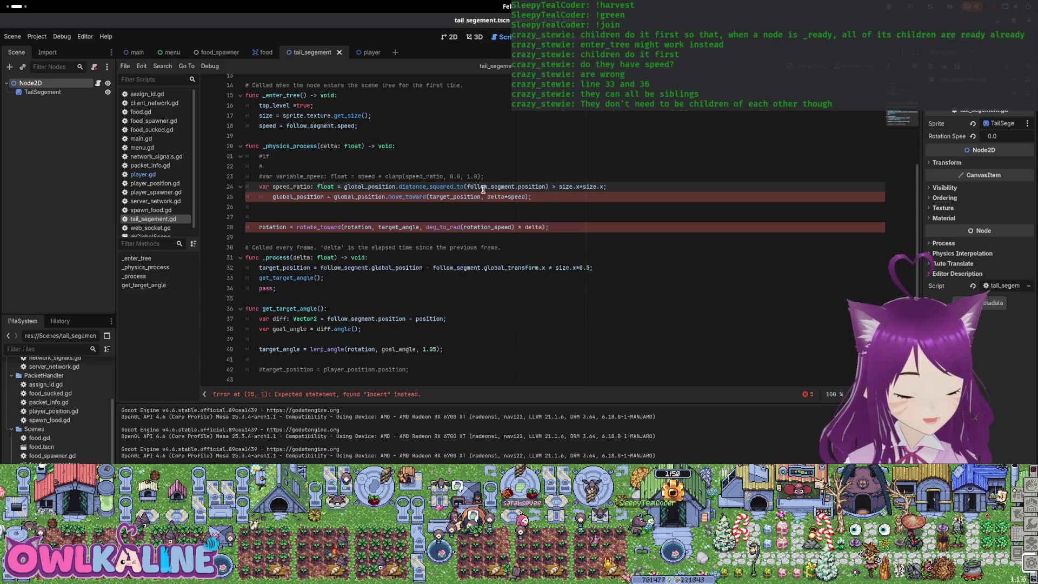
left_click(433, 198)
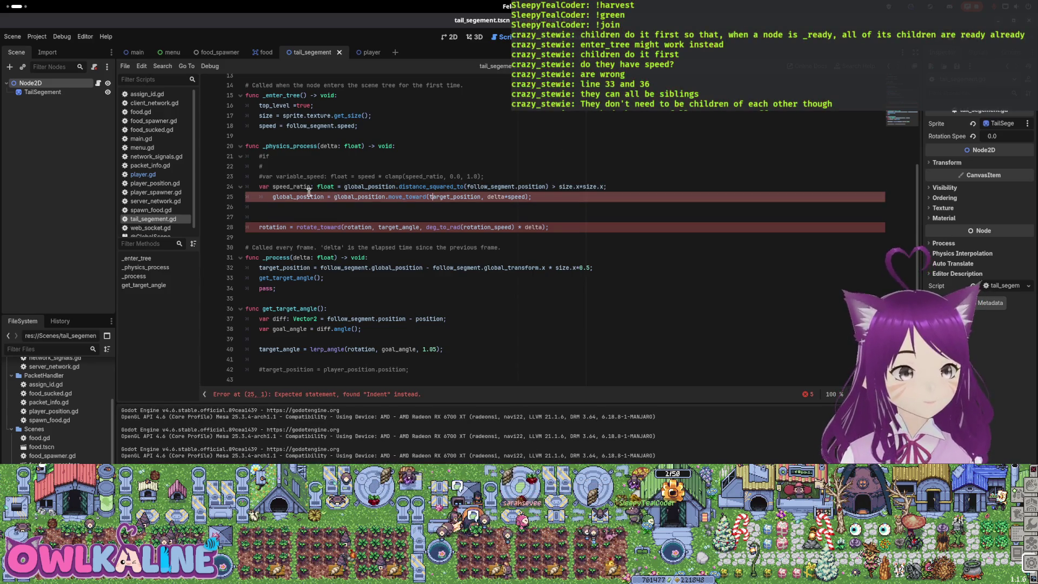
left_click_drag(258, 186, 341, 186)
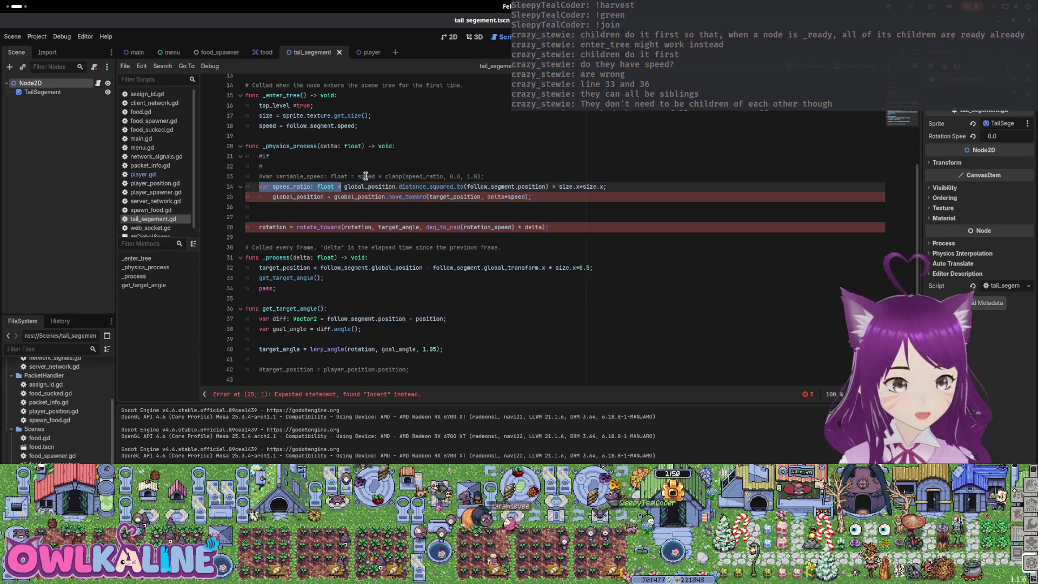
type("if")
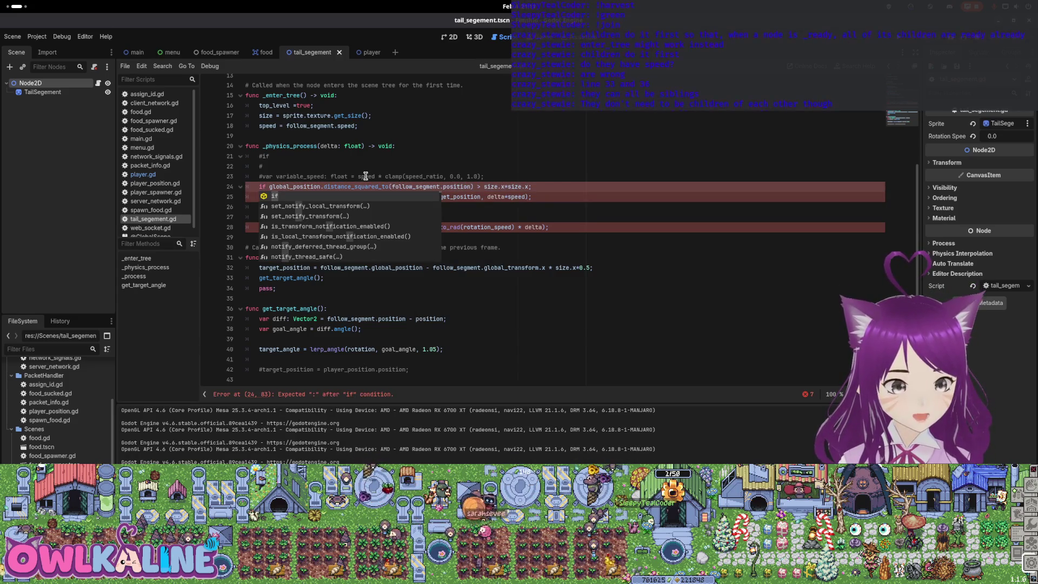
key("Escape")
key("Down")
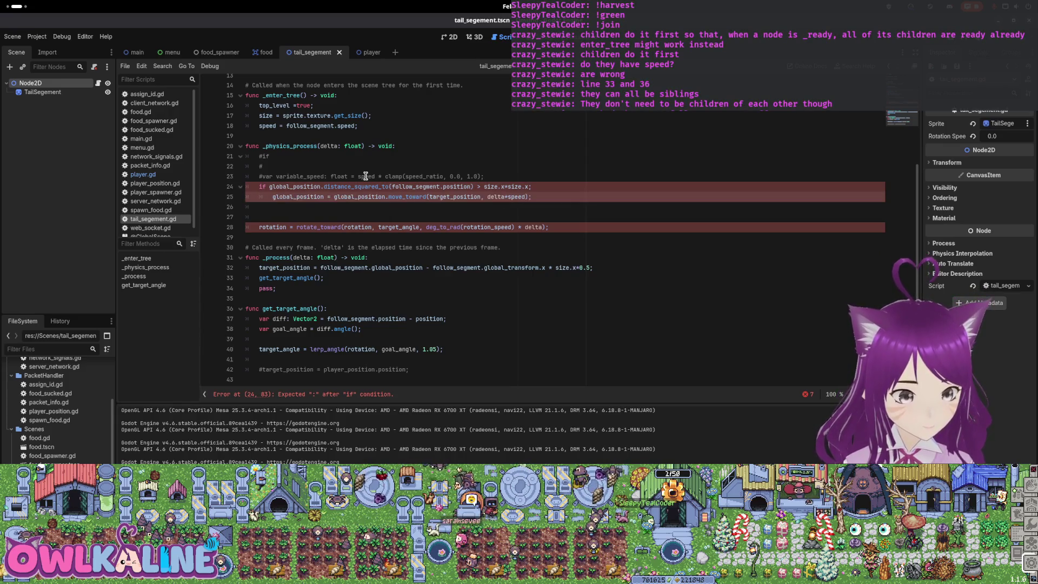
key("ctrl+s")
key("Up")
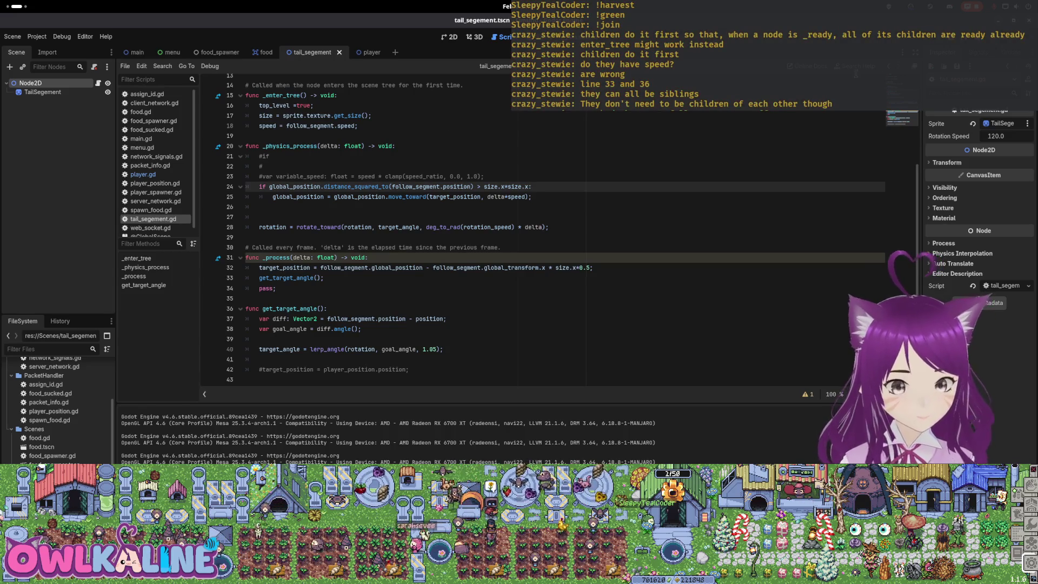
key("F5")
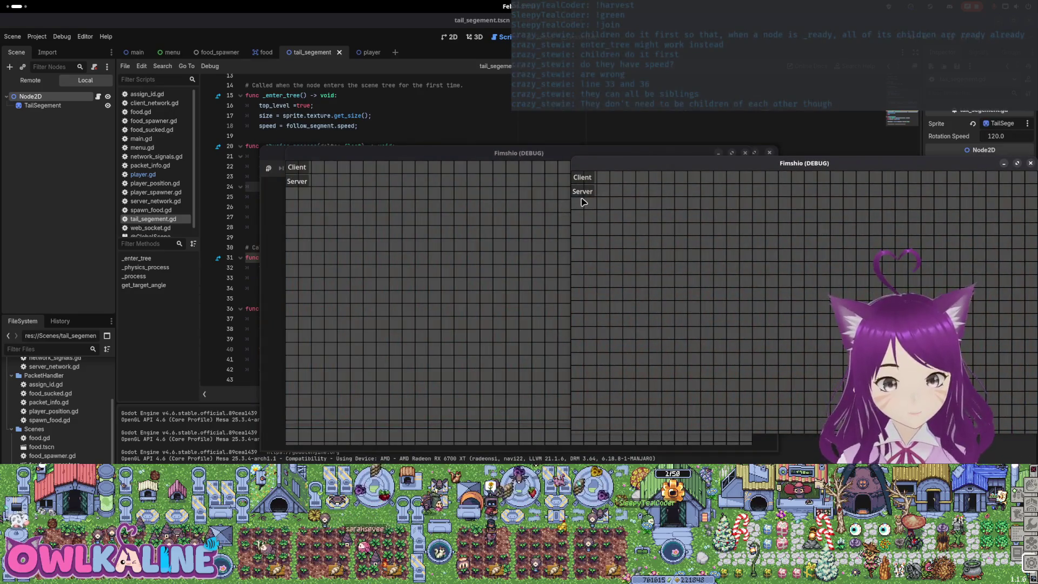
Watch the tail chain follow the player about one sprite apart, then close the game window
left_click_drag(510, 160, 333, 149)
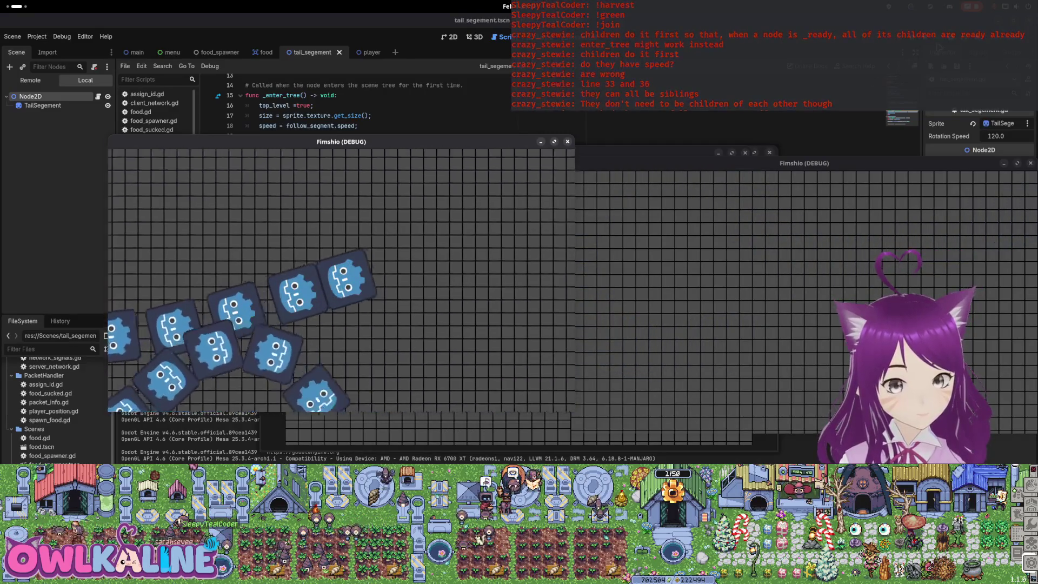
left_click(756, 154)
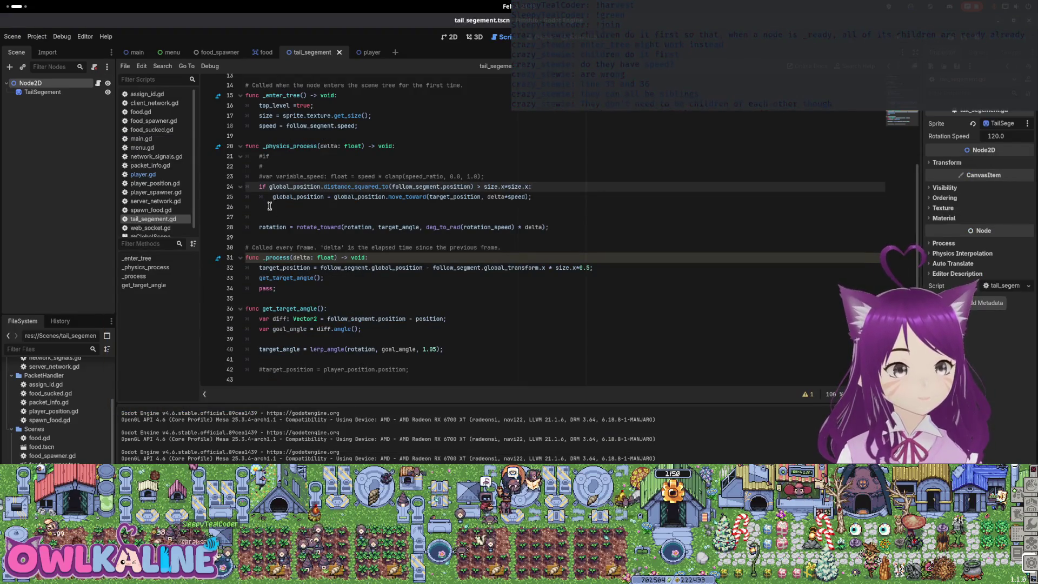
Comment out the old distance check, keep the move_toward line active, and open line 27 below it
type("#")
key("Down")
type("#")
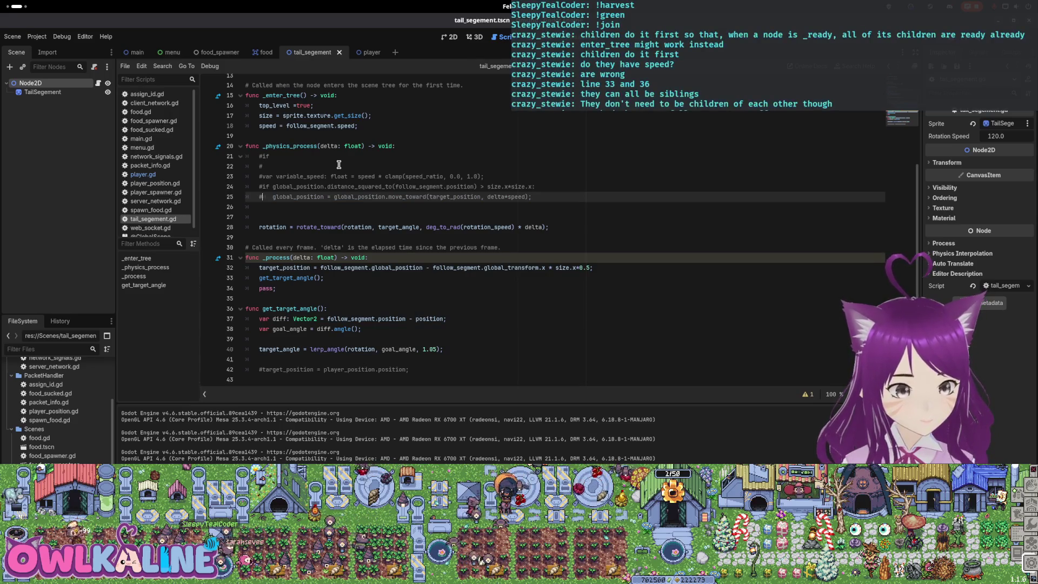
key("BackSpace")
key("BackSpace")
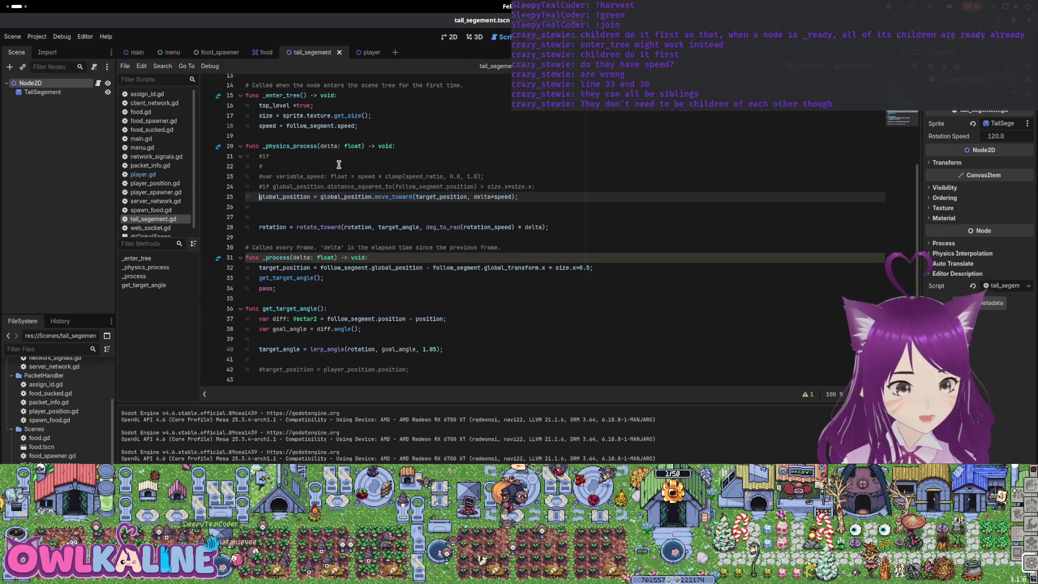
key("Return")
key("Up")
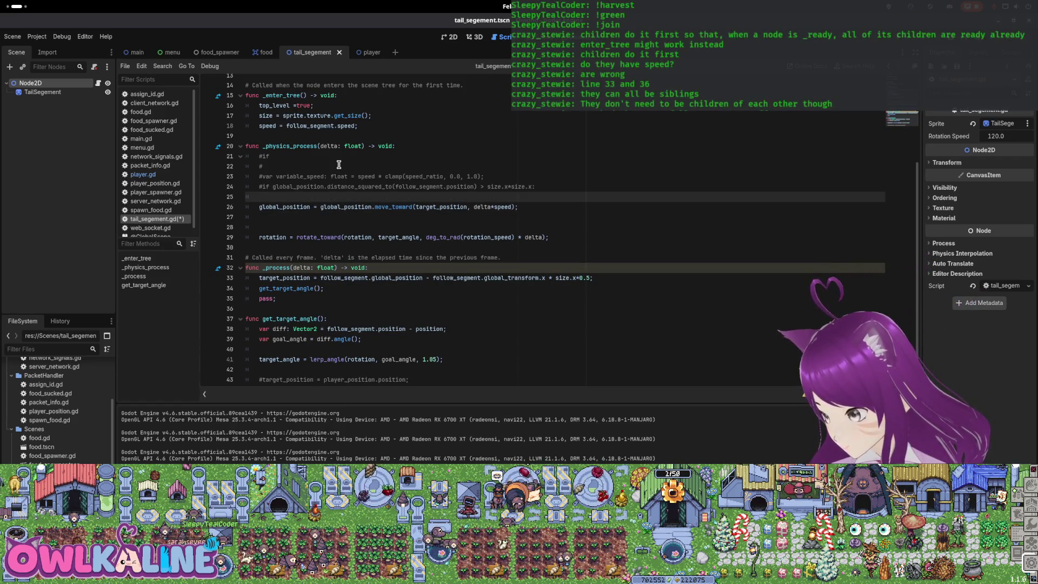
key("Down")
key("End")
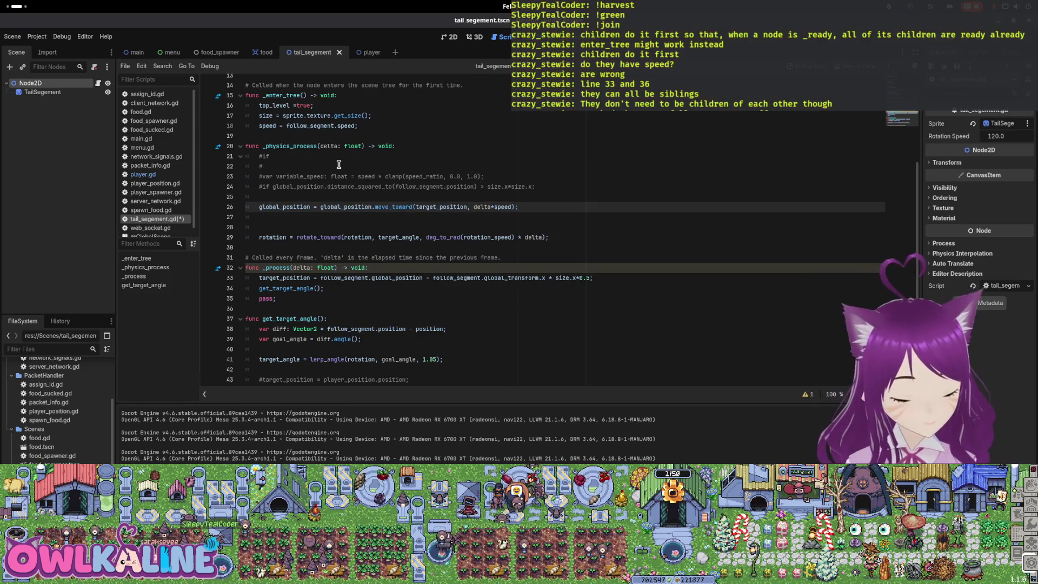
key("Return")
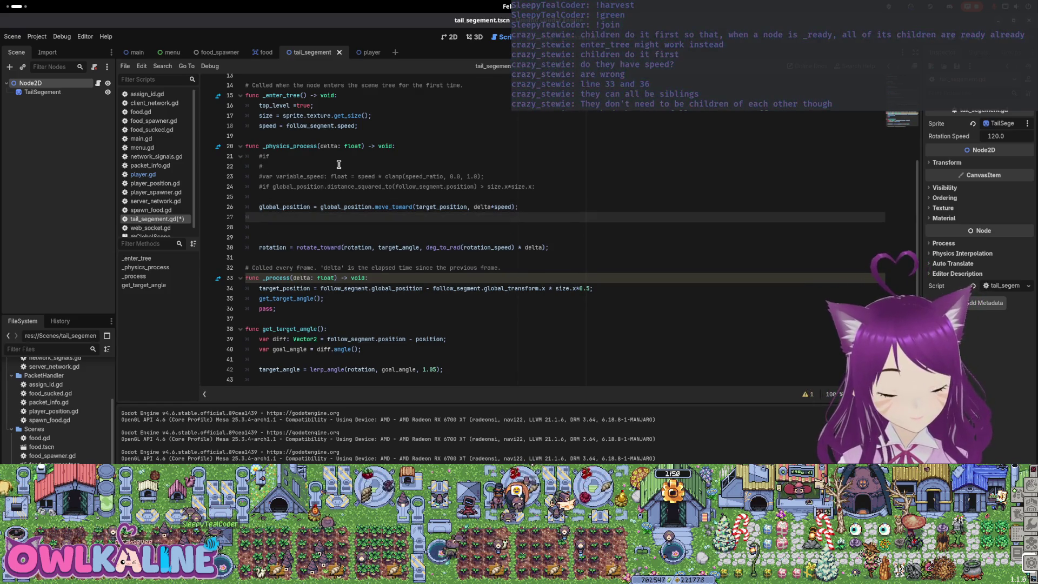
Add the distance_squared_to > size.x*size.x check snapping to target_position, save, and run with F5
type("a")
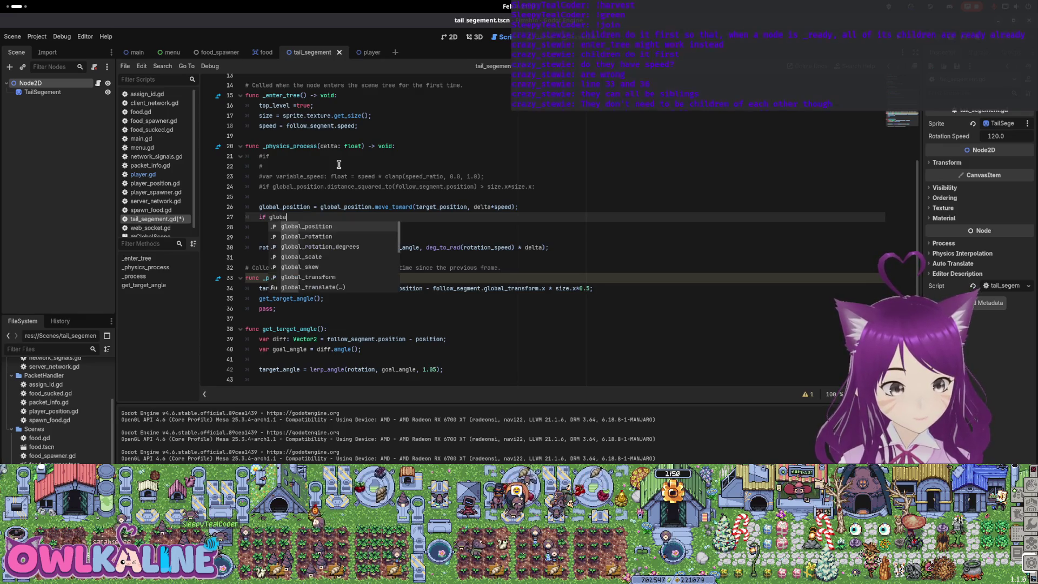
key("Return")
key("Up")
key("Up")
key("Up")
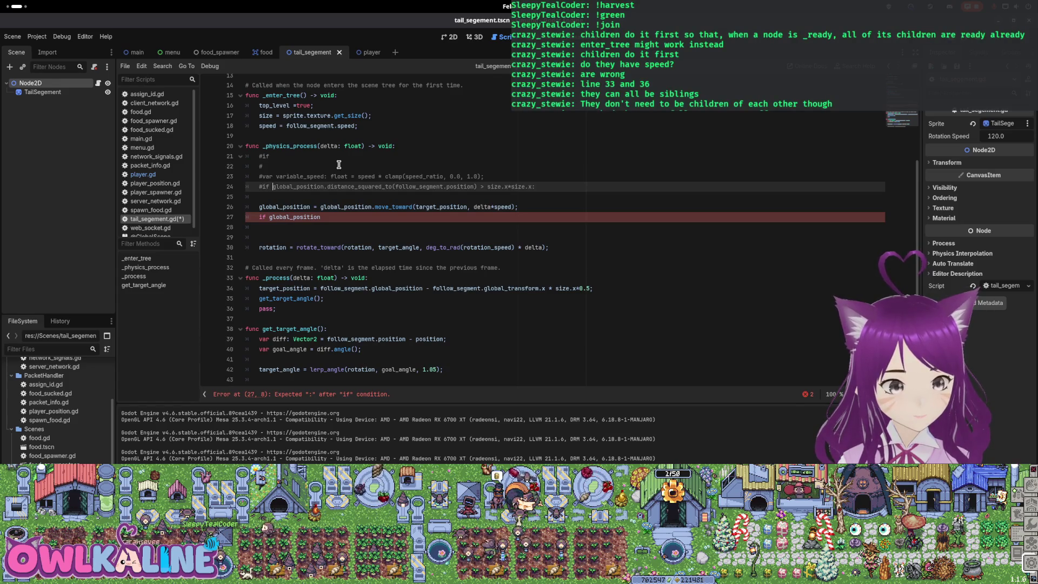
key("Down")
key("Down")
key("Down")
key("End")
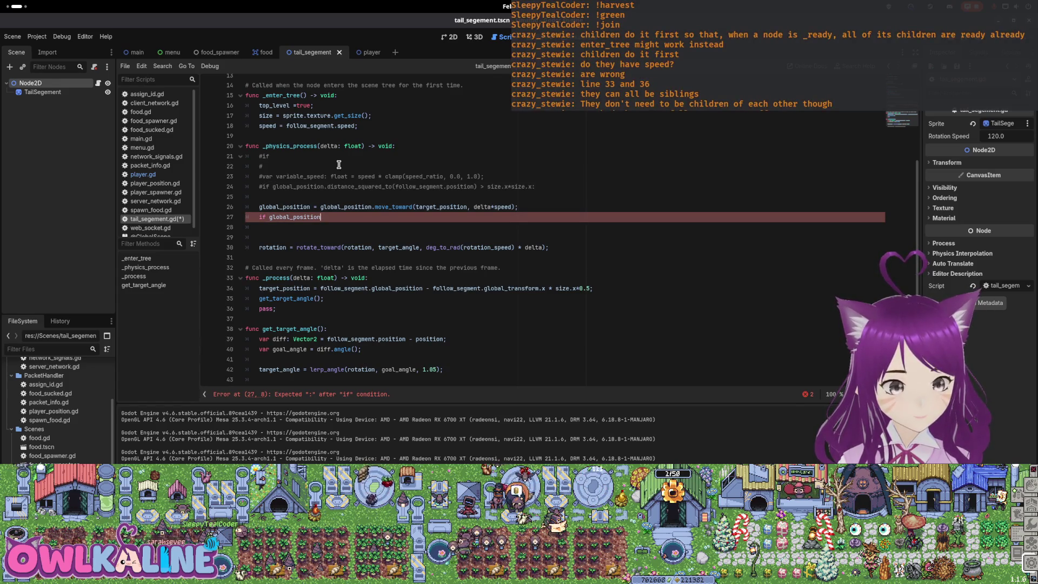
type("global_position.distance_squared_to(follow_segment.position) > size.x*size.x:")
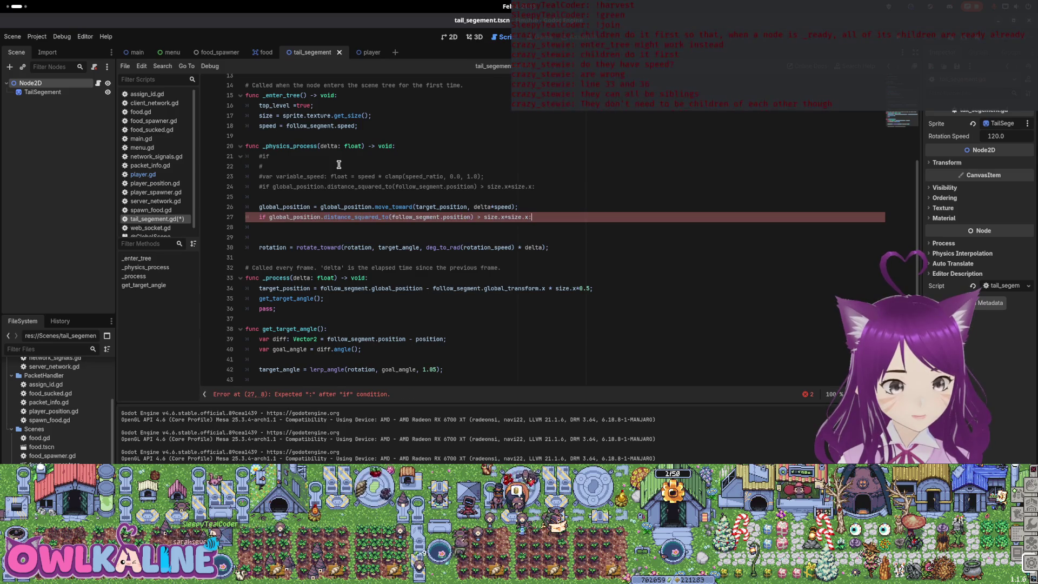
key("Return")
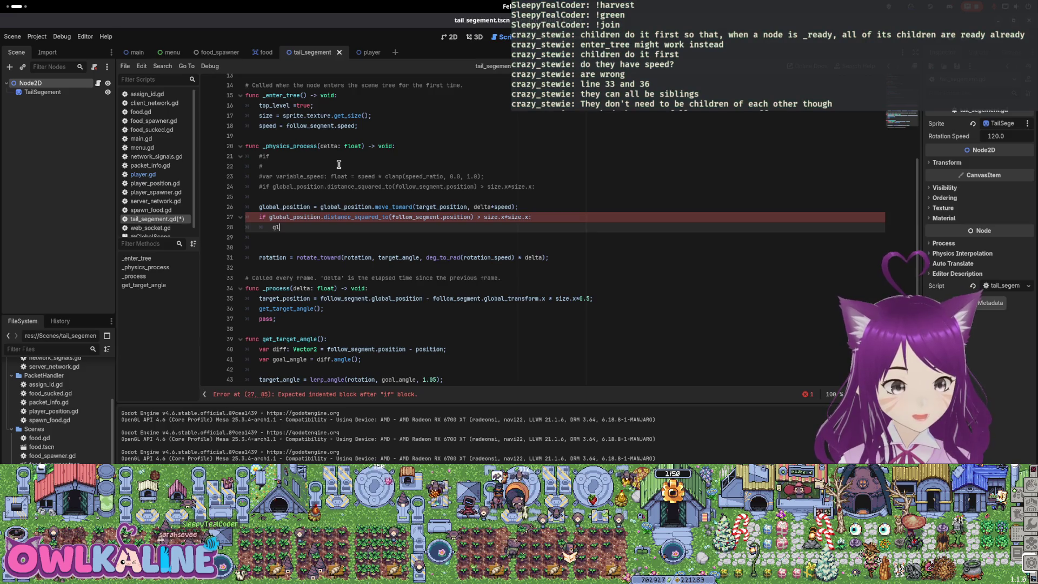
type("obal_position =")
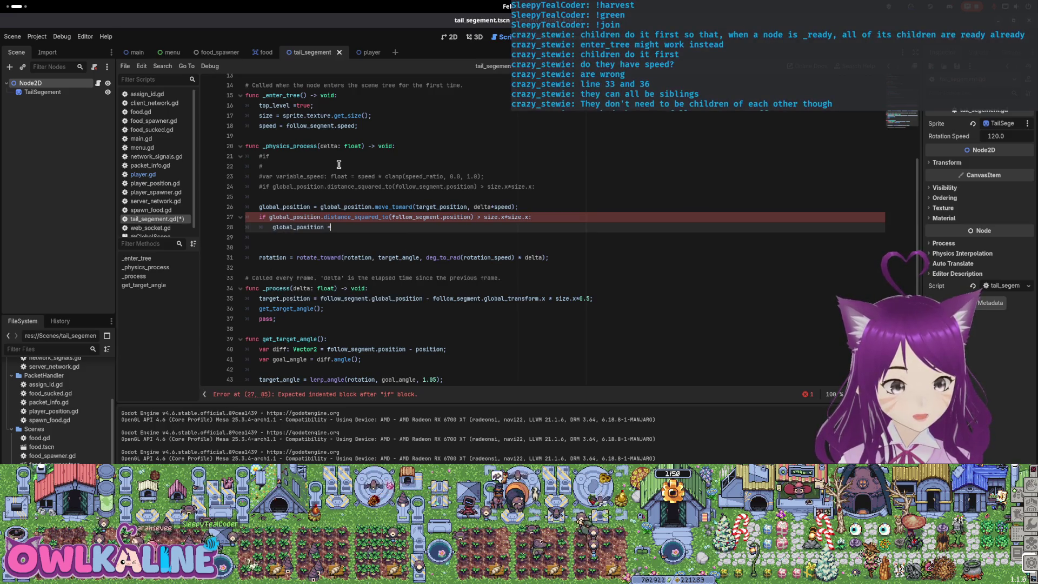
type(" target_position;")
key("ctrl+s")
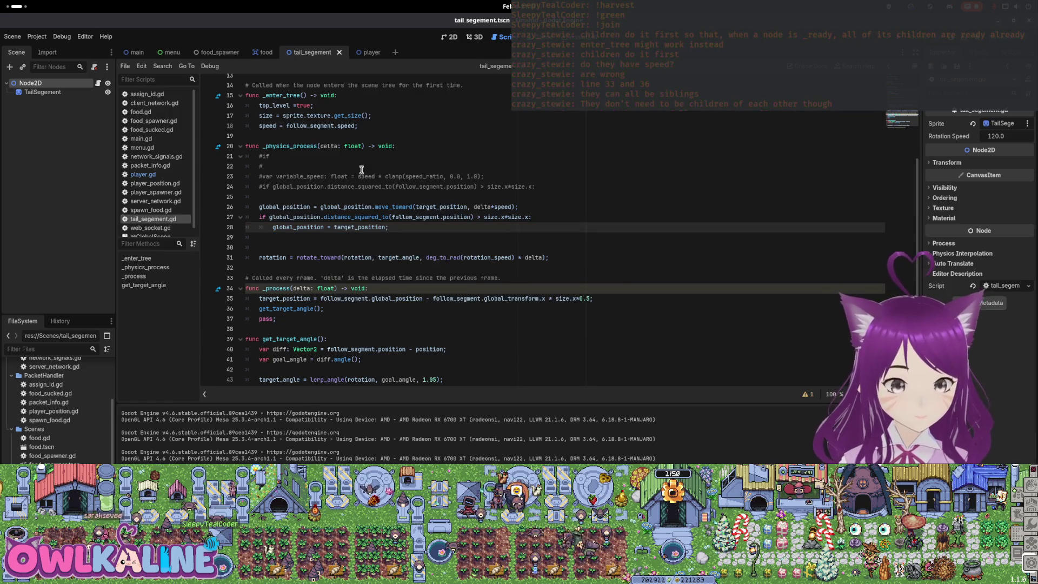
key("F5")
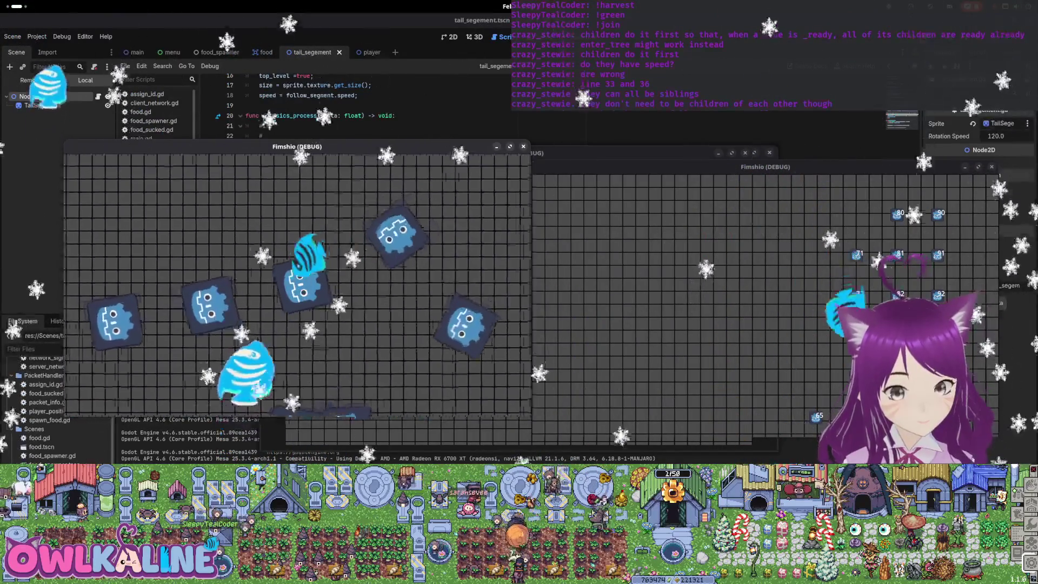
Stop the running game with F8
key("F8")
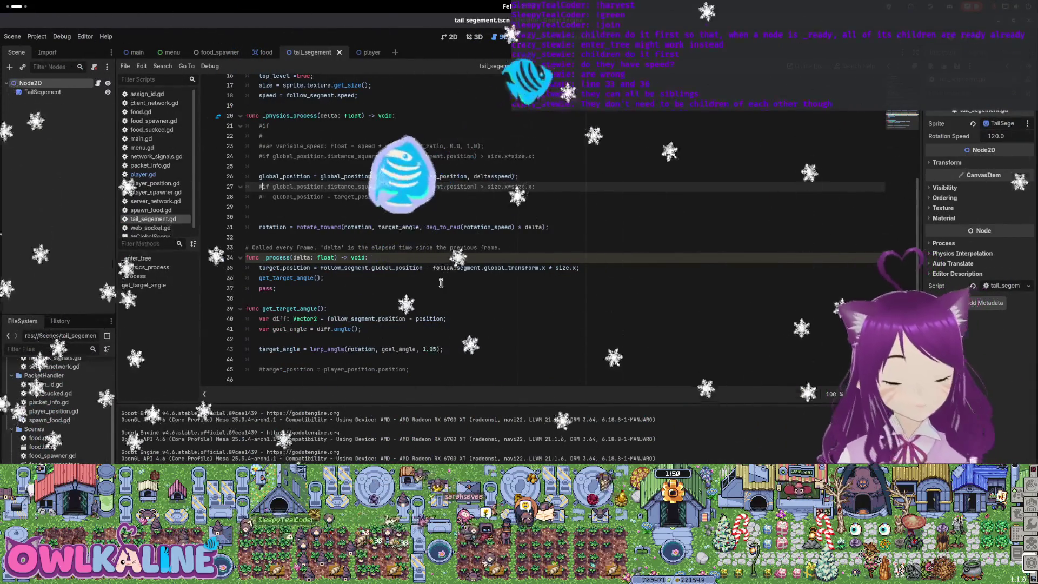
Copy the commented distance_squared_to expression onto a new line 35 at the top of _process
double_click(379, 269)
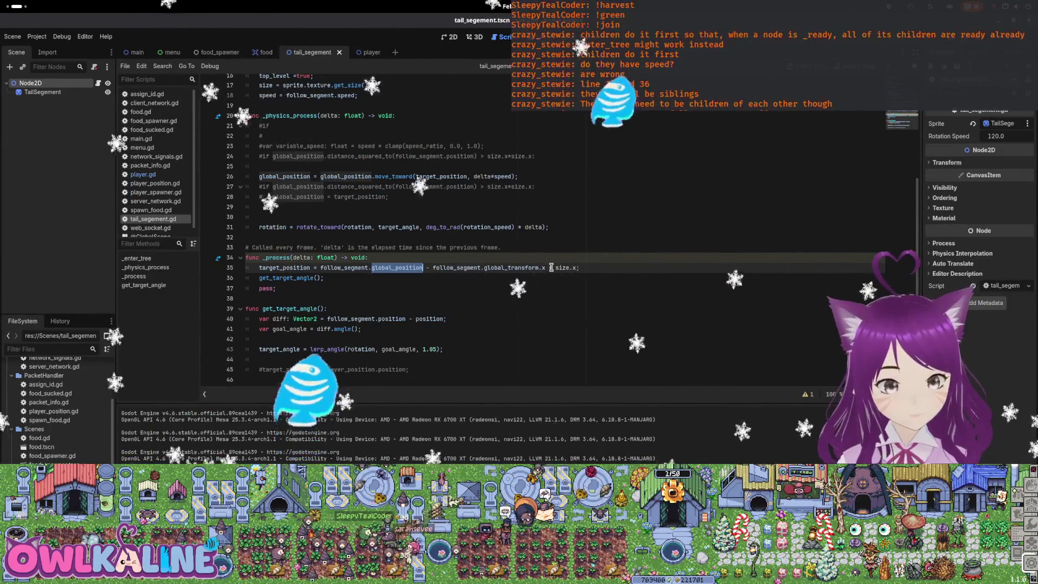
double_click(301, 258)
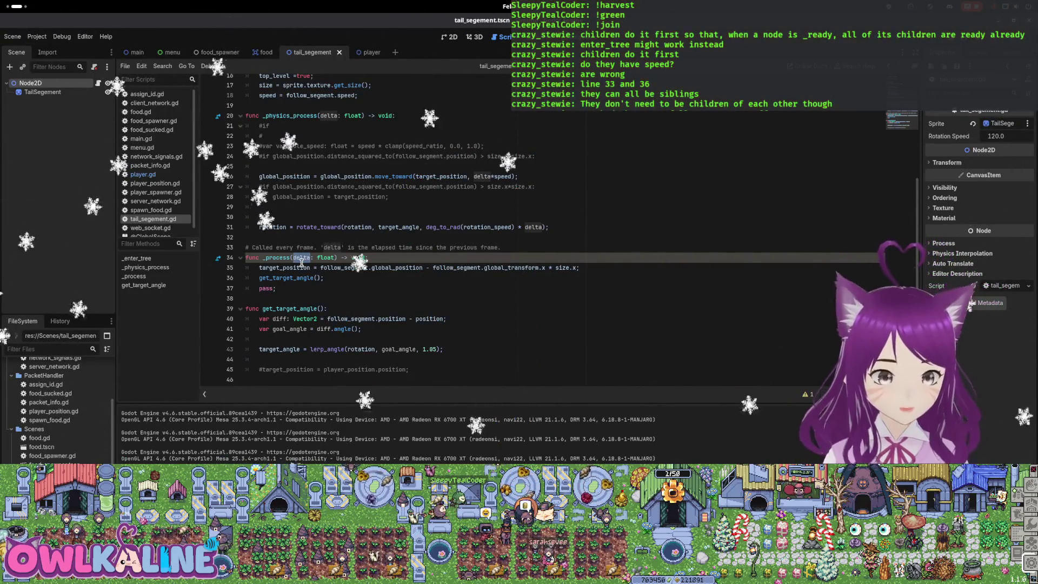
key("End")
key("Return")
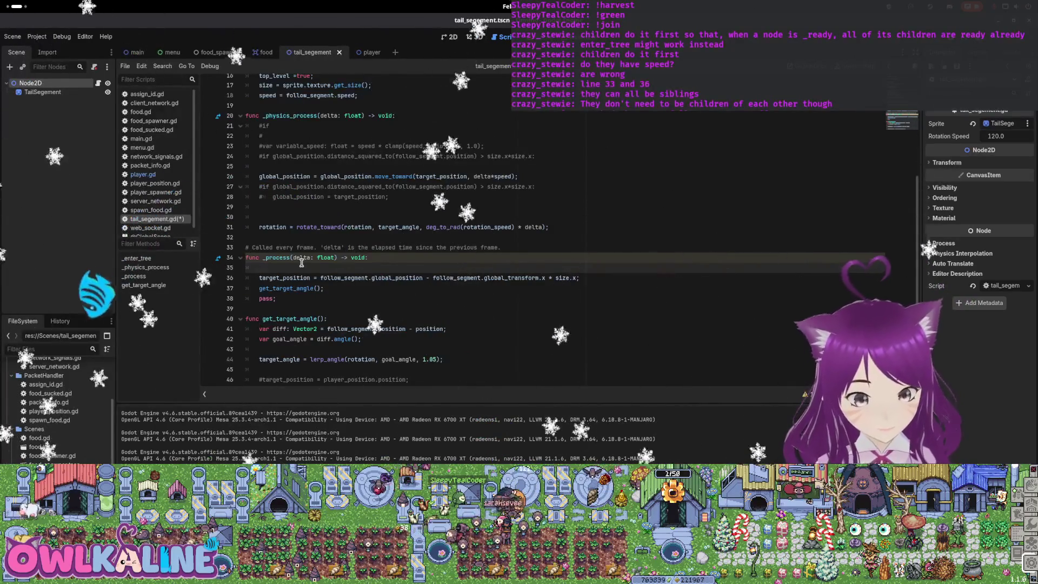
key("Up")
key("Up")
key("Up")
left_click(272, 187)
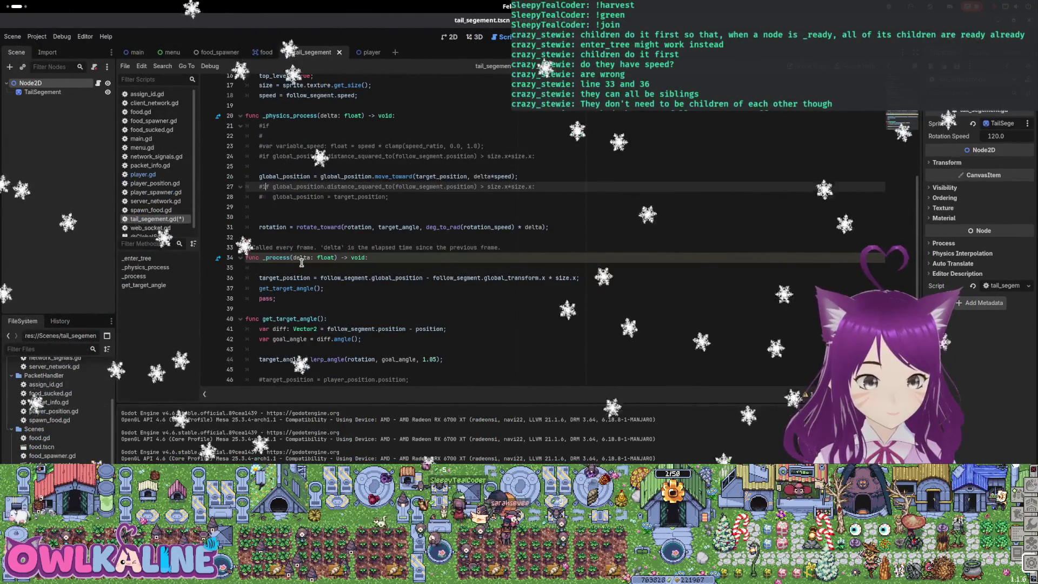
key("shift+End")
key("shift+Left")
key("shift+Left")
key("shift+Left")
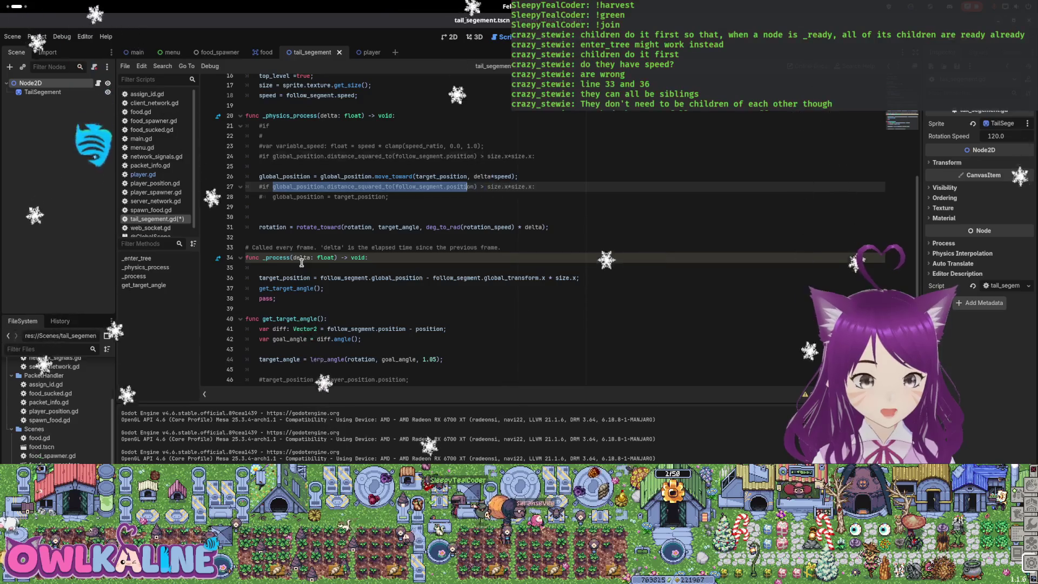
key("ctrl+c")
key("Down")
key("Down")
key("Down")
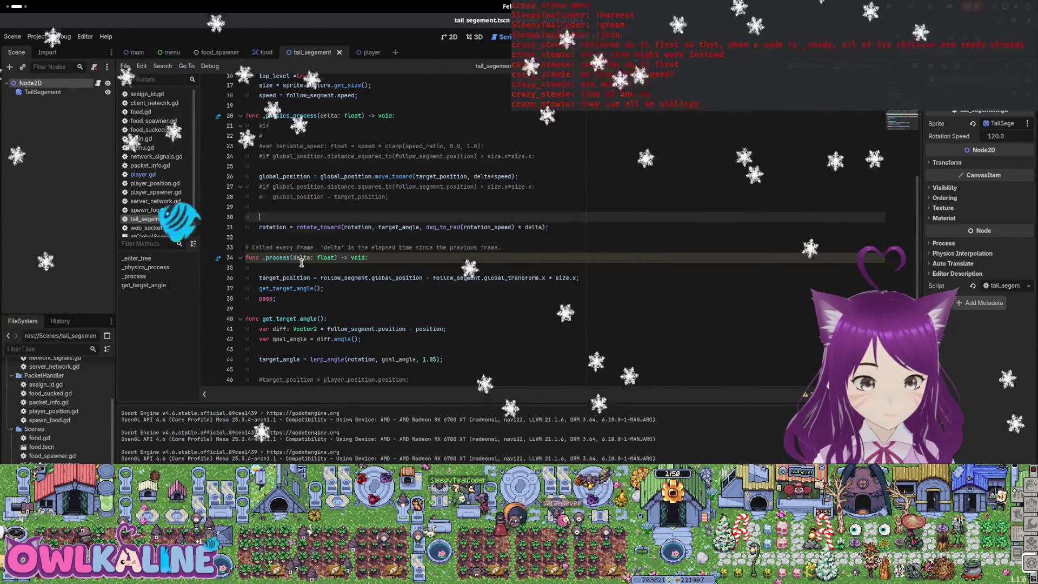
key("ctrl+v")
Turn line 35 into 'var diff: f32 = global_position.distance_to(follow_segment.position);'
key("Home")
type("let")
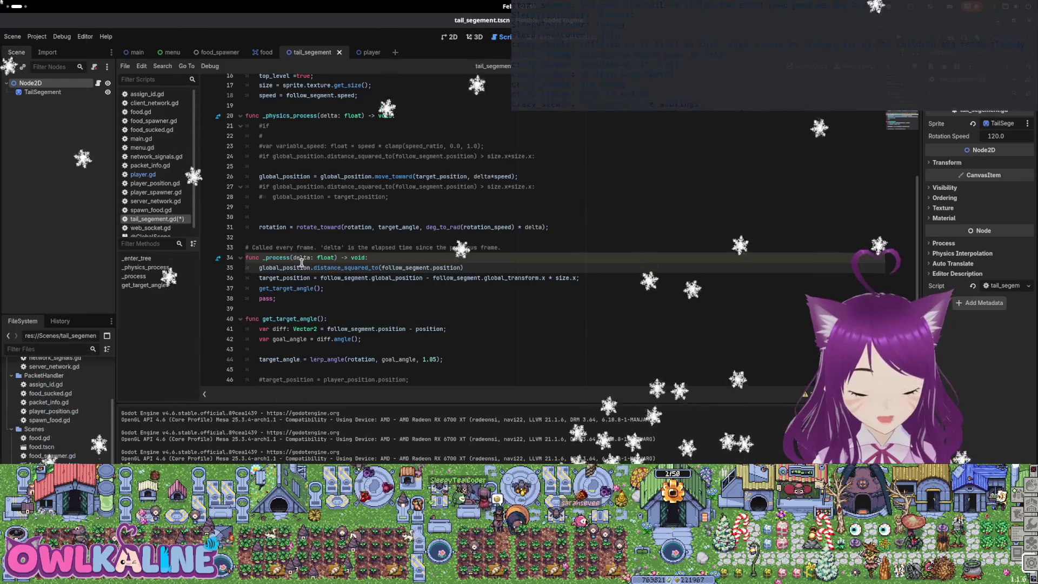
key("BackSpace")
key("BackSpace")
key("BackSpace")
type("var")
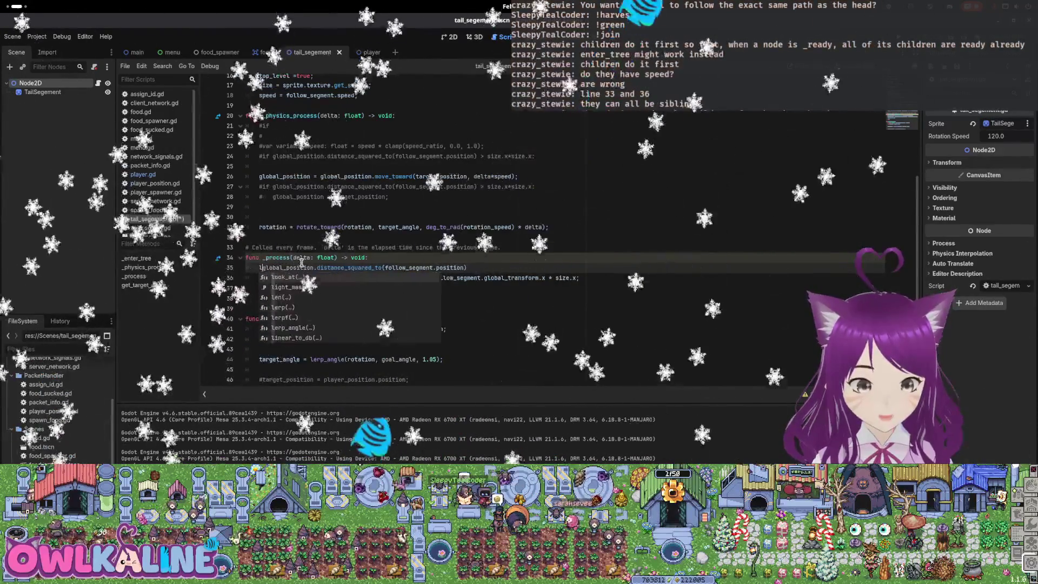
type(" diff: f32 =")
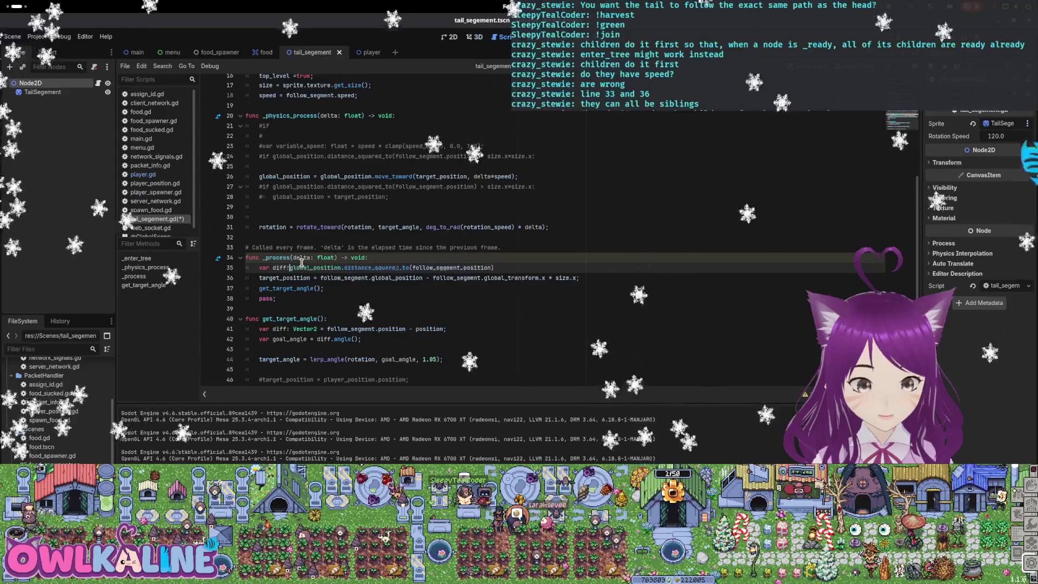
key("Escape")
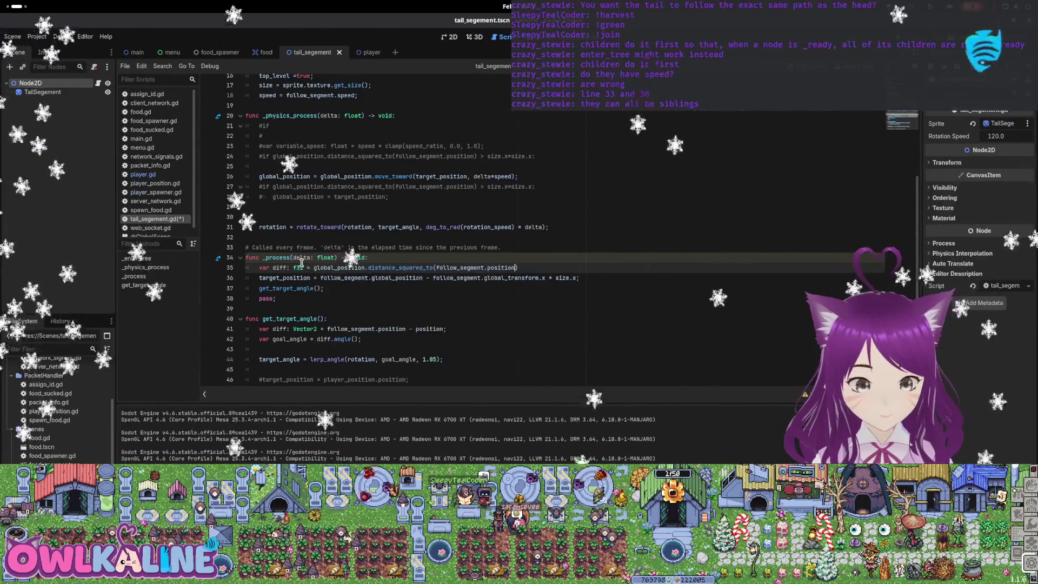
key("BackSpace")
key("BackSpace")
key("BackSpace")
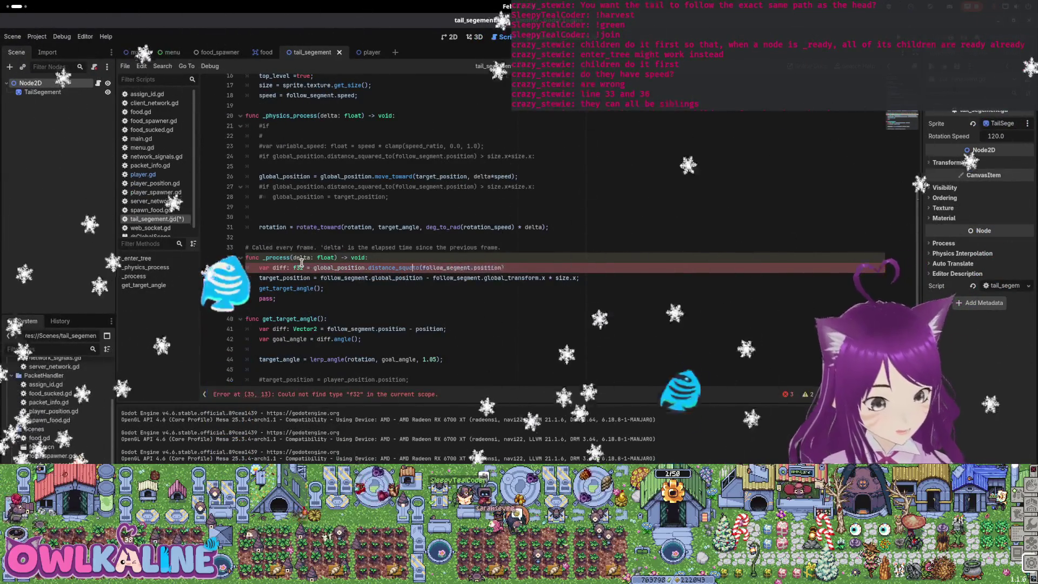
key("End")
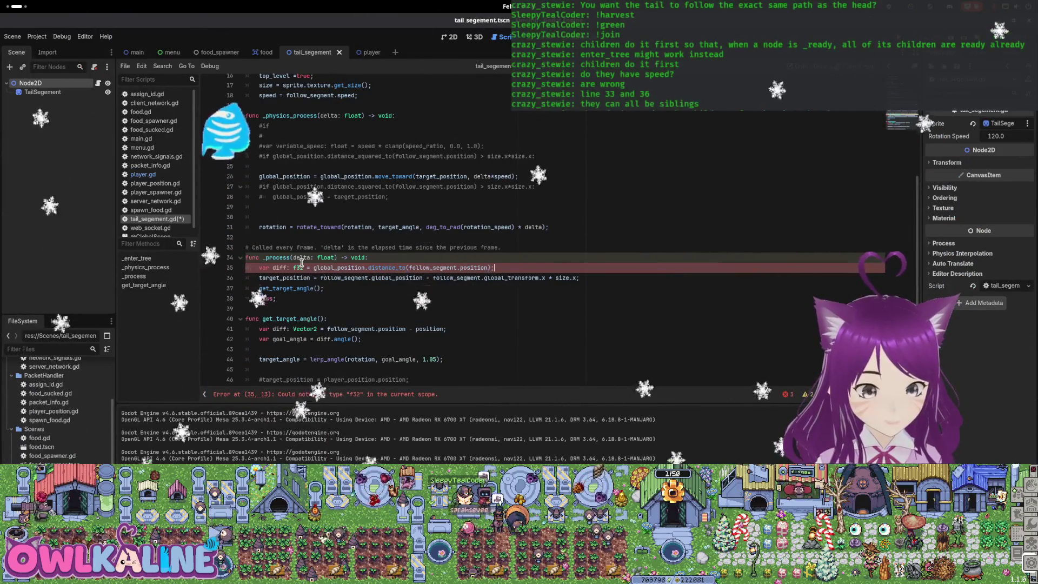
Wrap size.x in parentheses on the target_position line, comment out line 35, and save
key("Down")
key("End")
key("Left")
key("Left")
key("Left")
type("(")
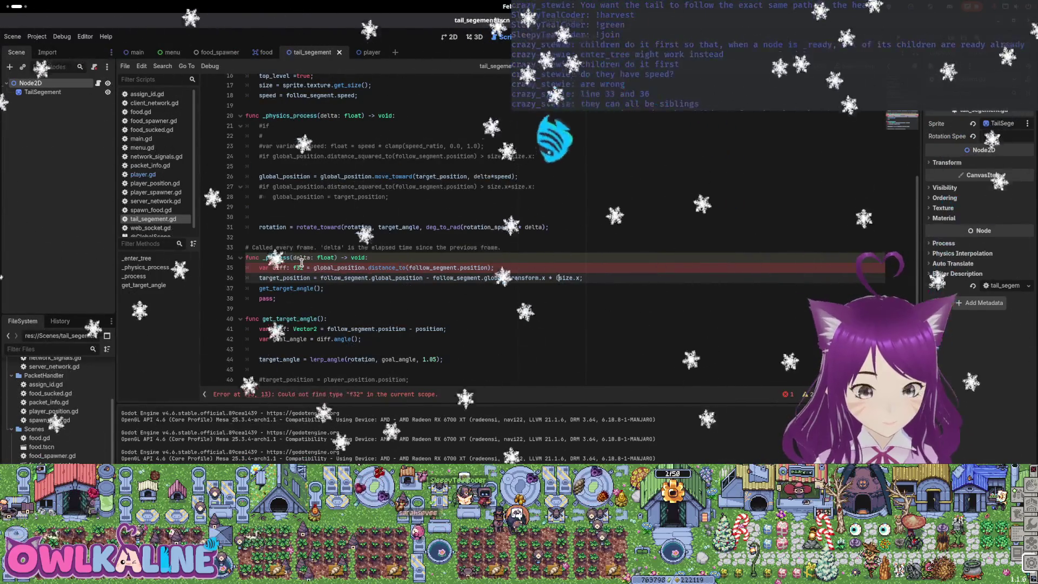
key("Right")
key("Right")
key("Right")
type(")")
key("Left")
key("Left")
key("Left")
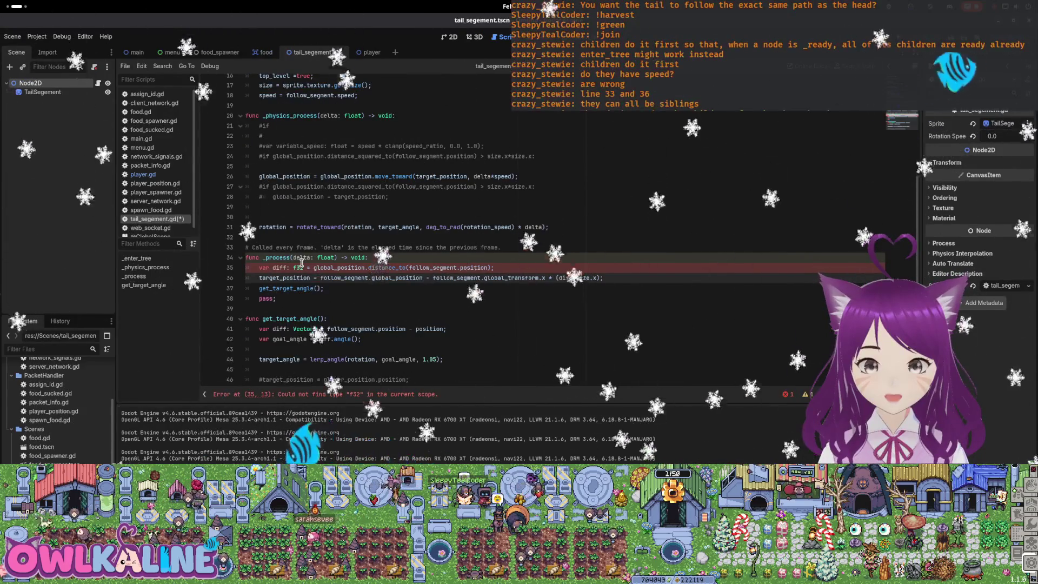
key("BackSpace")
key("BackSpace")
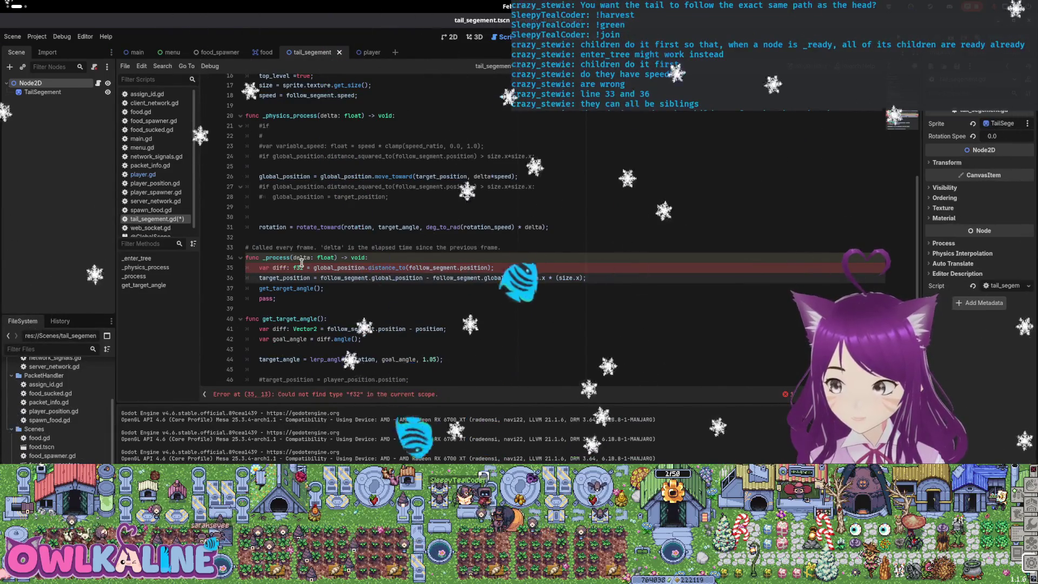
key("Up")
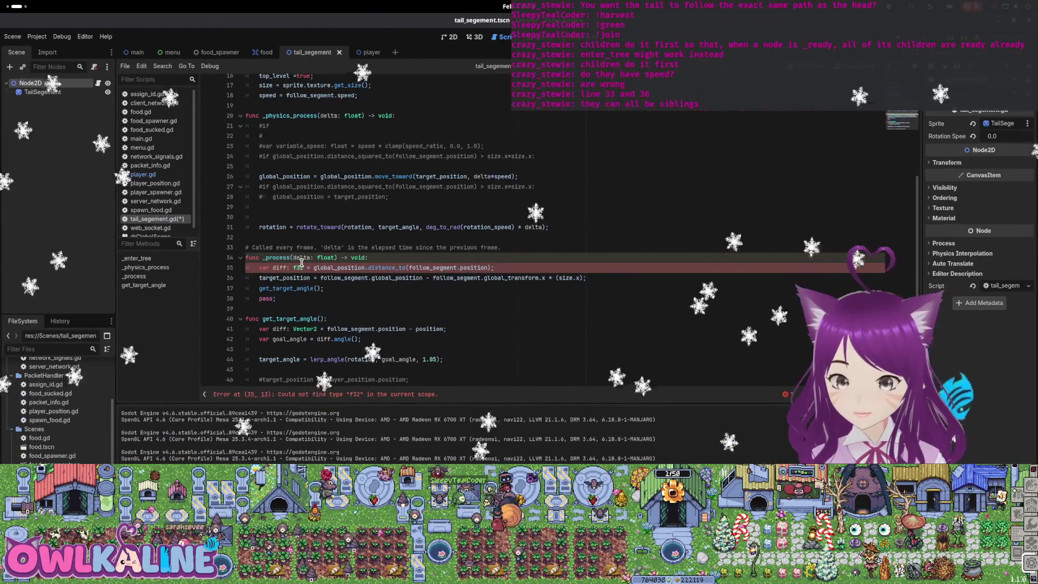
key("ctrl+k")
key("ctrl+s")
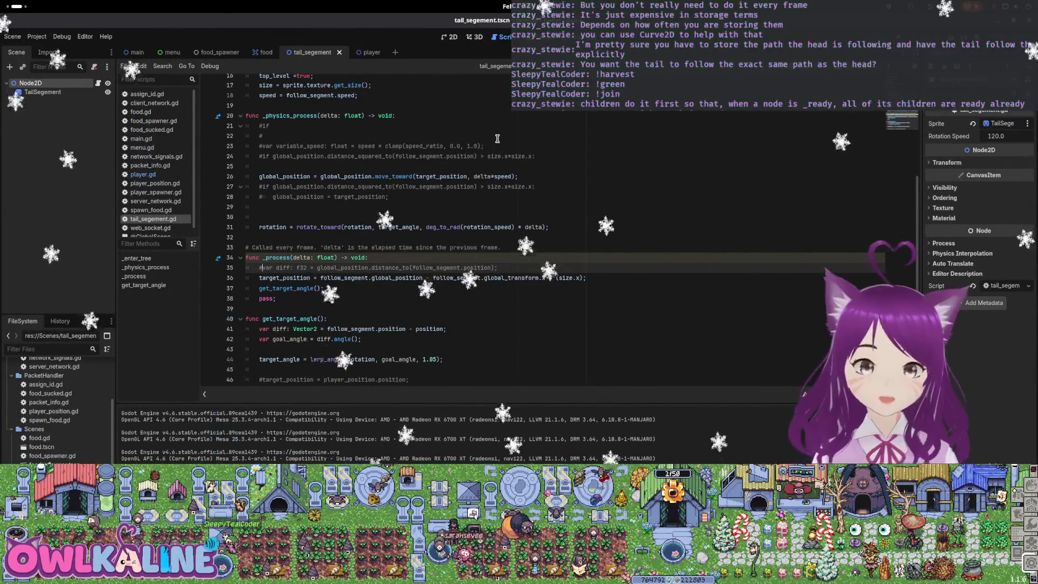
Comment out the target_position, get_target_angle, rotation and move_toward lines, then save
left_click(259, 277)
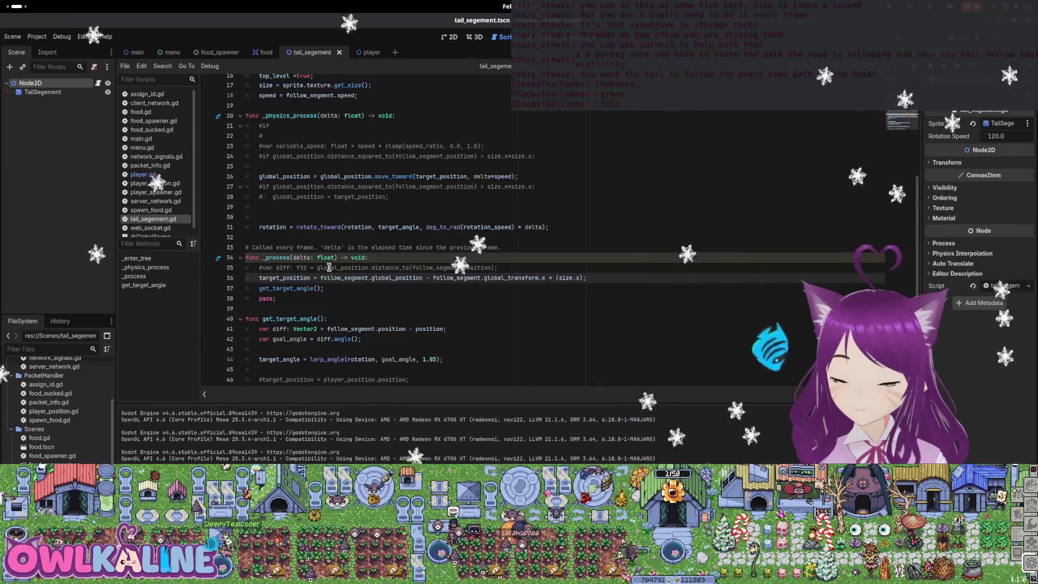
left_click(258, 288)
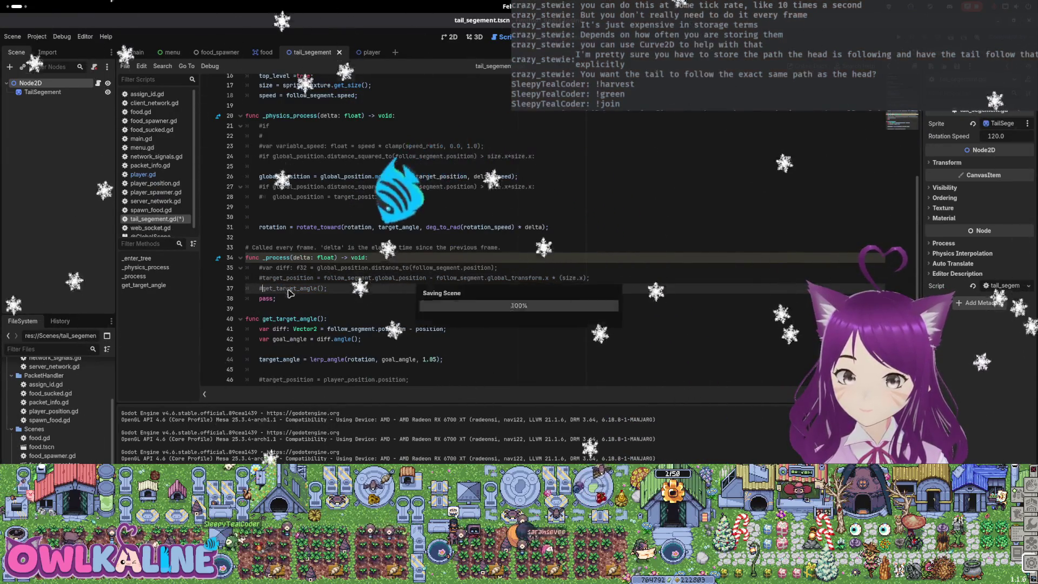
left_click(260, 227)
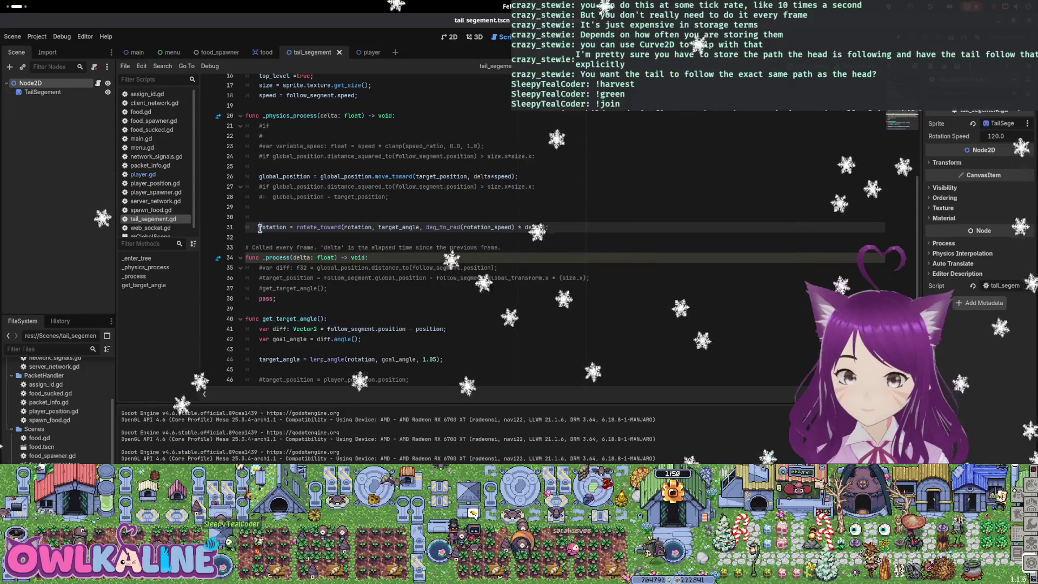
key("ctrl+k")
left_click(260, 177)
key("ctrl+k")
key("ctrl+s")
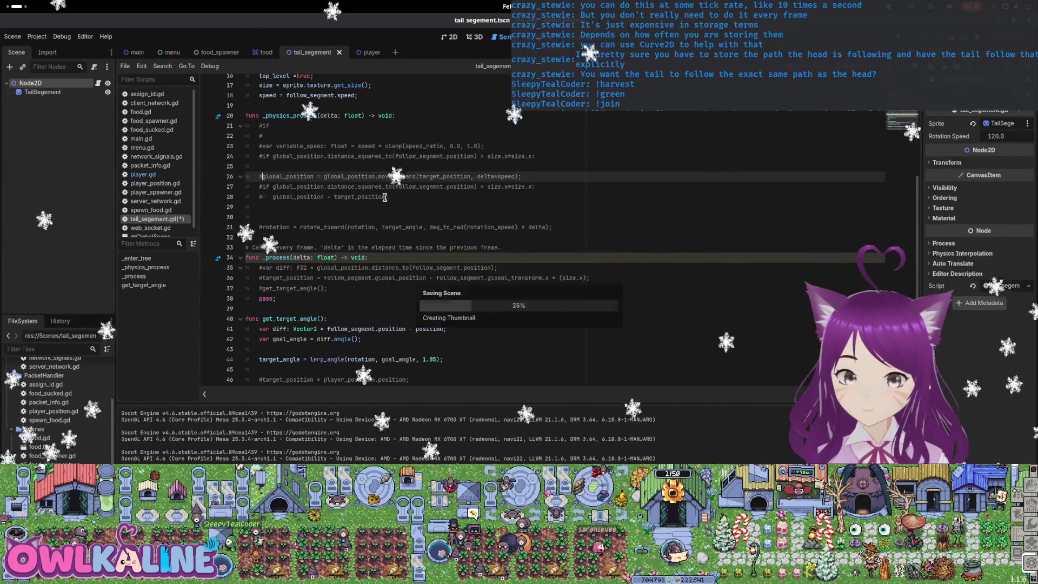
Delete the leftover commented distance checks, blank lines and trailing target_position comment
left_click_drag(384, 198, 522, 176)
key("BackSpace")
left_click(281, 164)
left_click_drag(280, 164, 260, 125)
key("BackSpace")
left_click(289, 156)
key("BackSpace")
key("Up")
key("Up")
key("BackSpace")
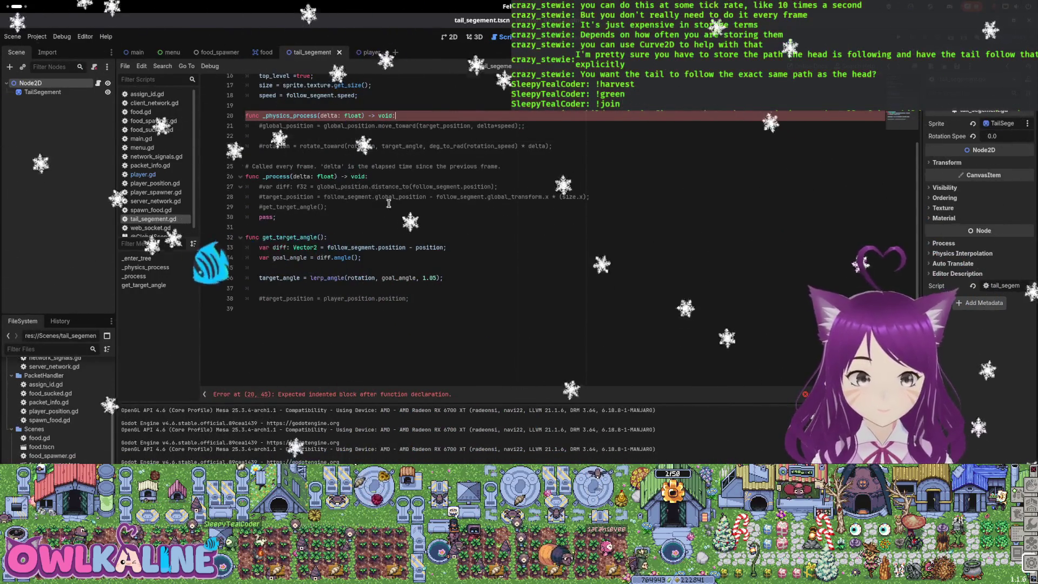
left_click_drag(410, 308, 446, 277)
key("BackSpace")
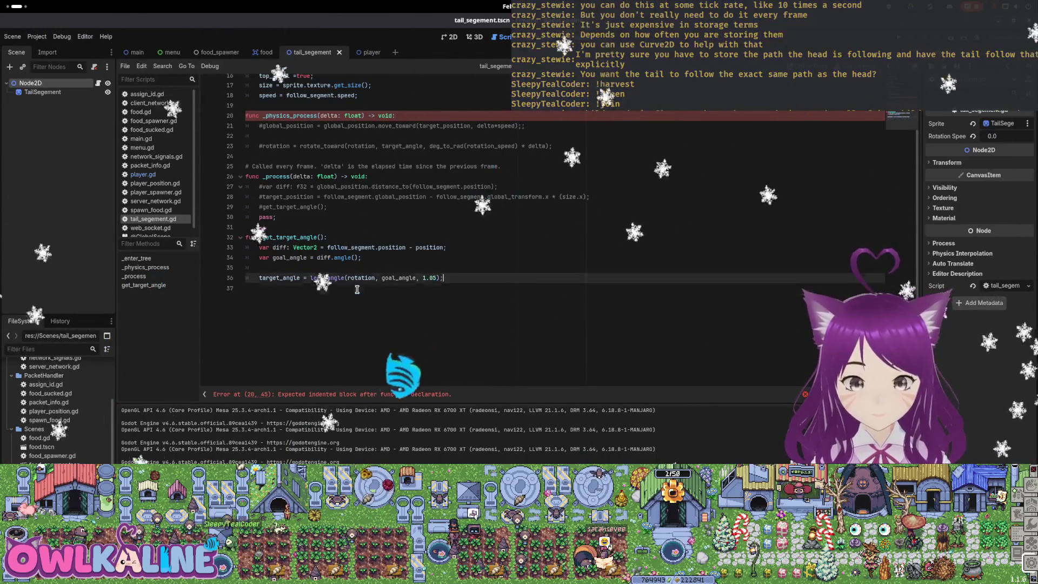
End _physics_process with 'pass;', save, and switch to the player scene
scroll(356, 289, "up", 5)
left_click(415, 272)
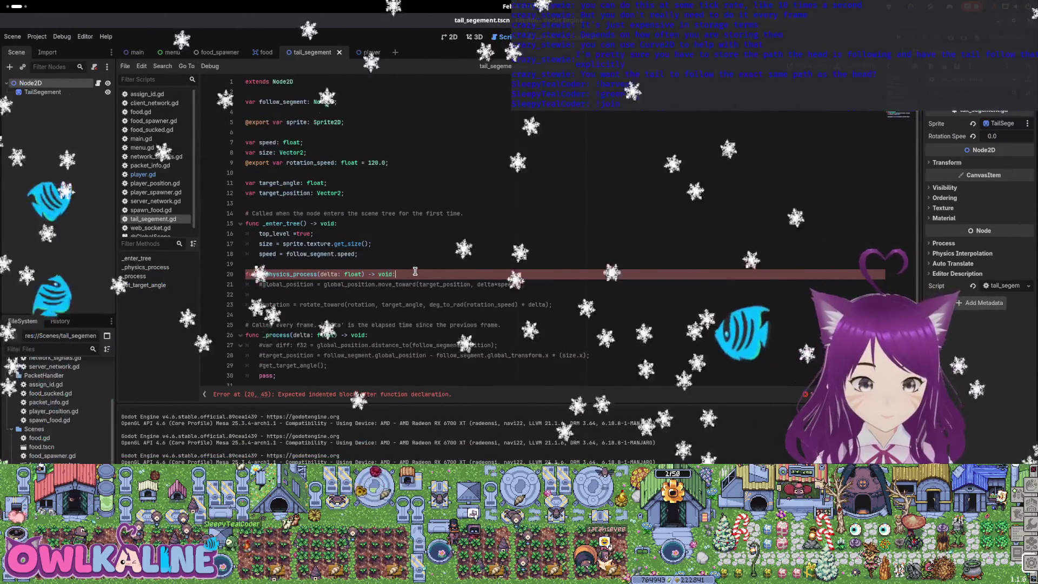
left_click(556, 305)
key("Return")
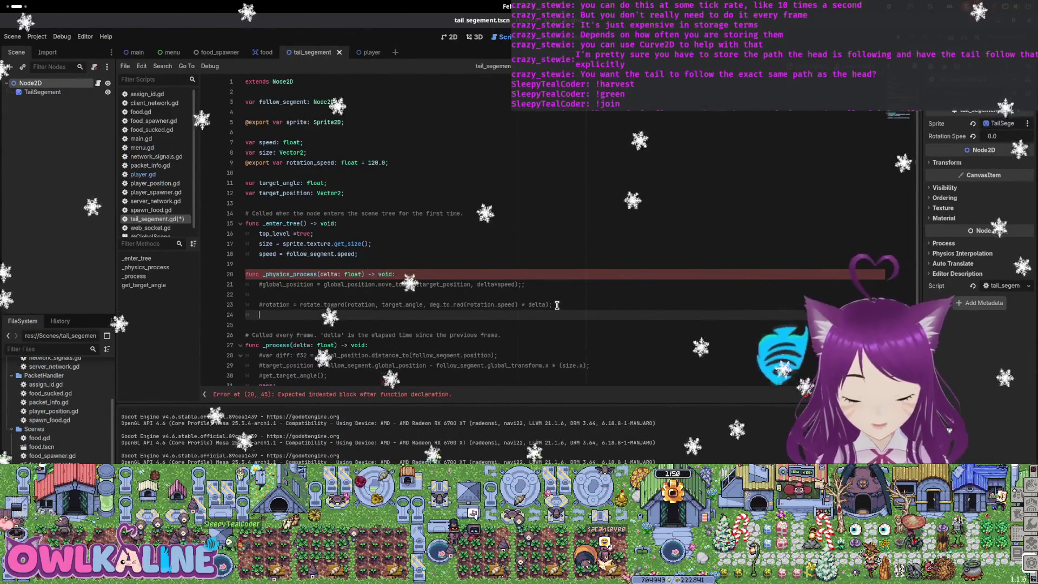
type("s;")
key("ctrl+s")
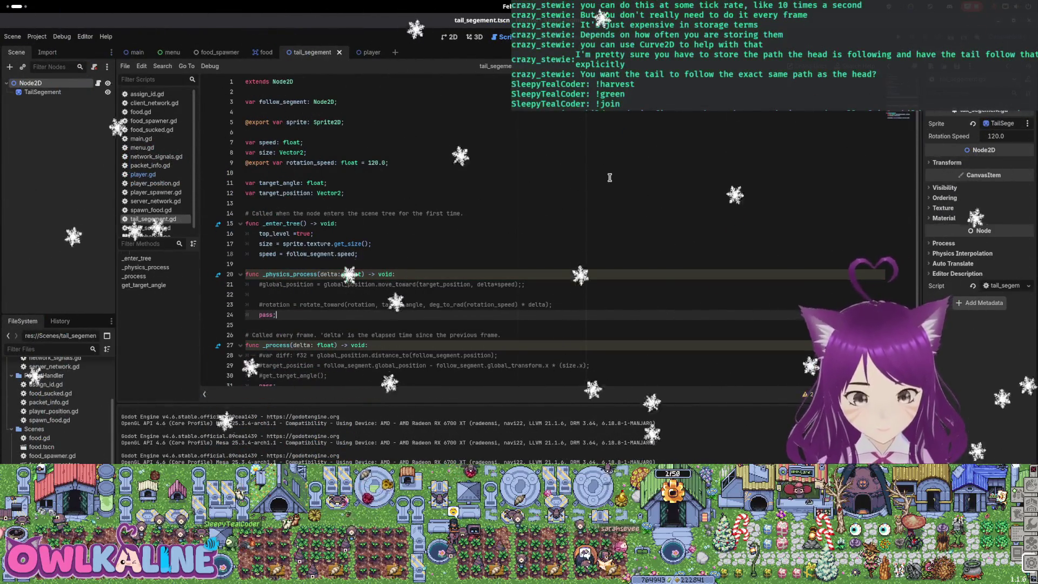
left_click(364, 54)
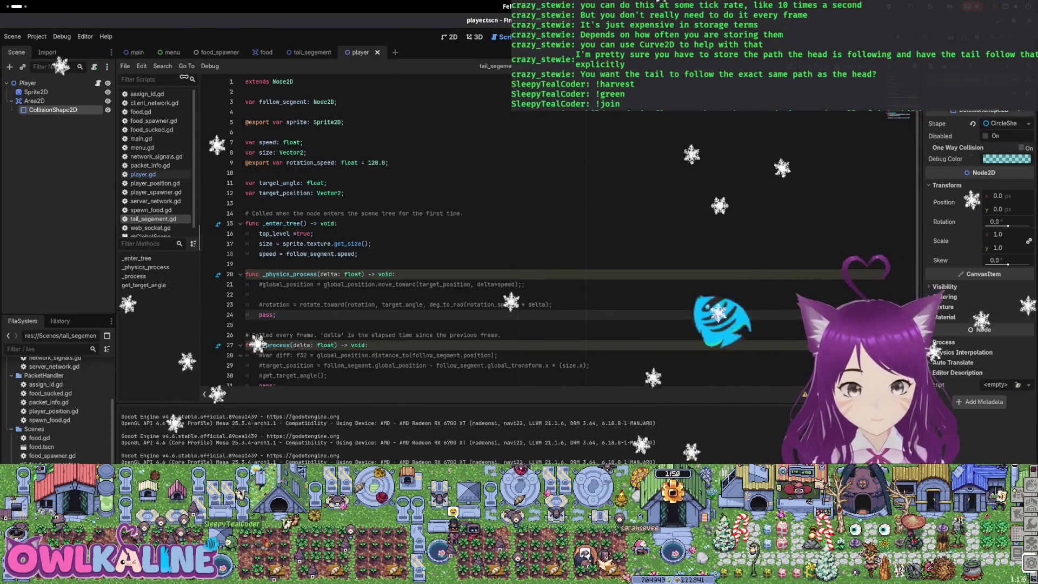
Open player.gd, then search Add Child Node for 'Curv' and 'Line2D' and cancel without adding
left_click(98, 84)
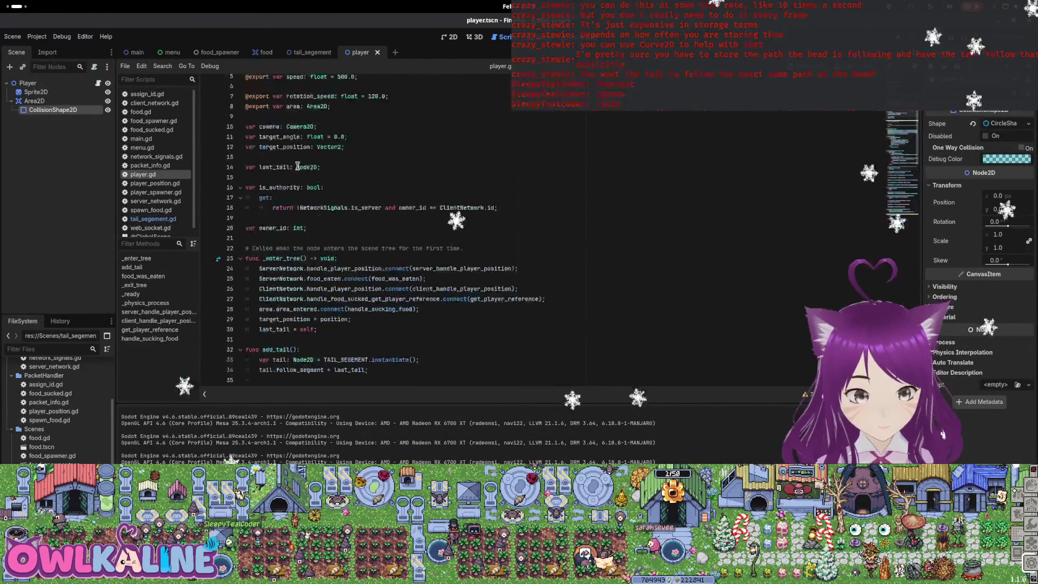
right_click(49, 83)
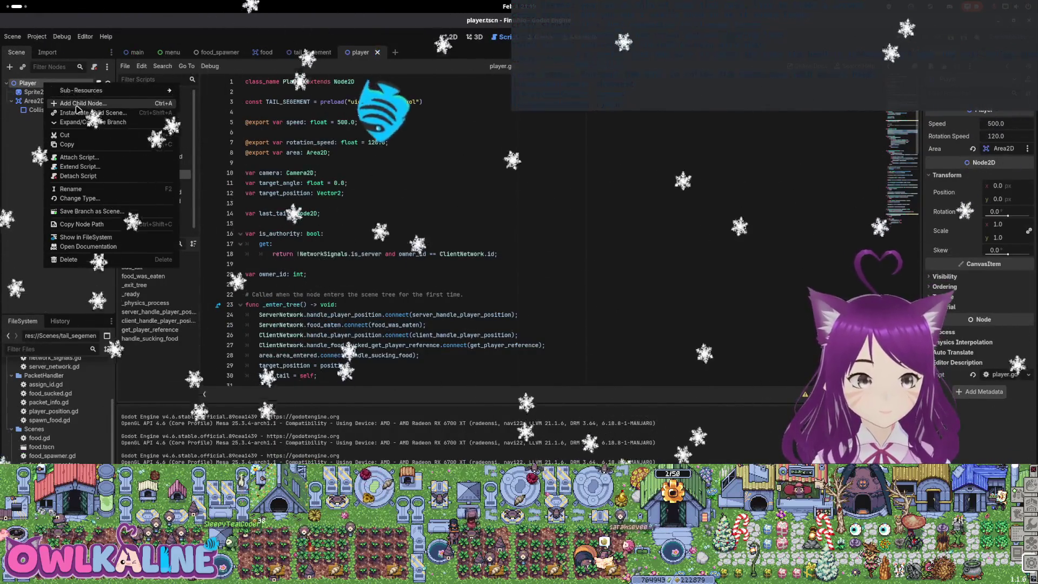
left_click(114, 112)
type("Cur")
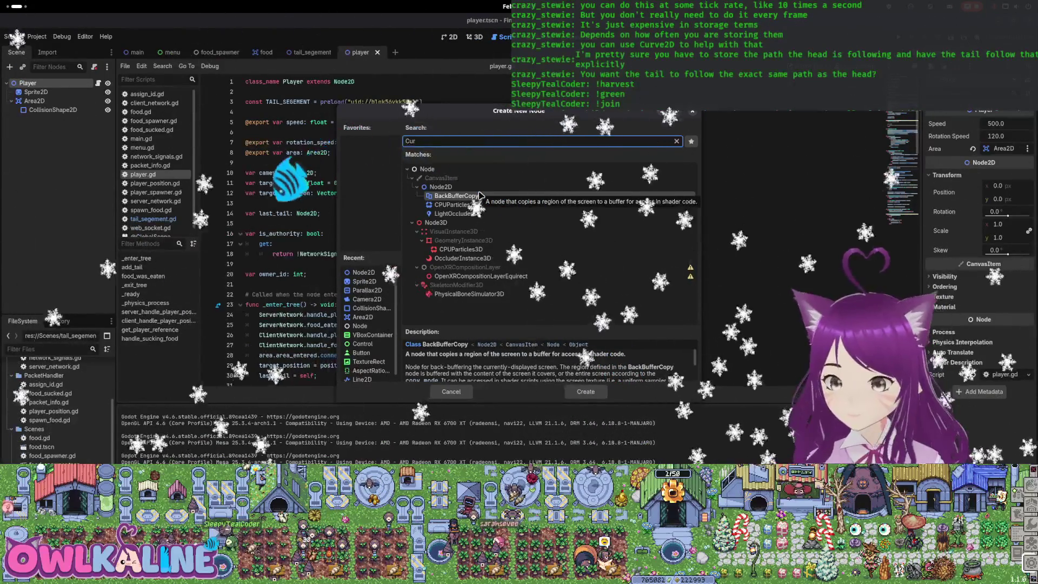
scroll(373, 330, "down", 1)
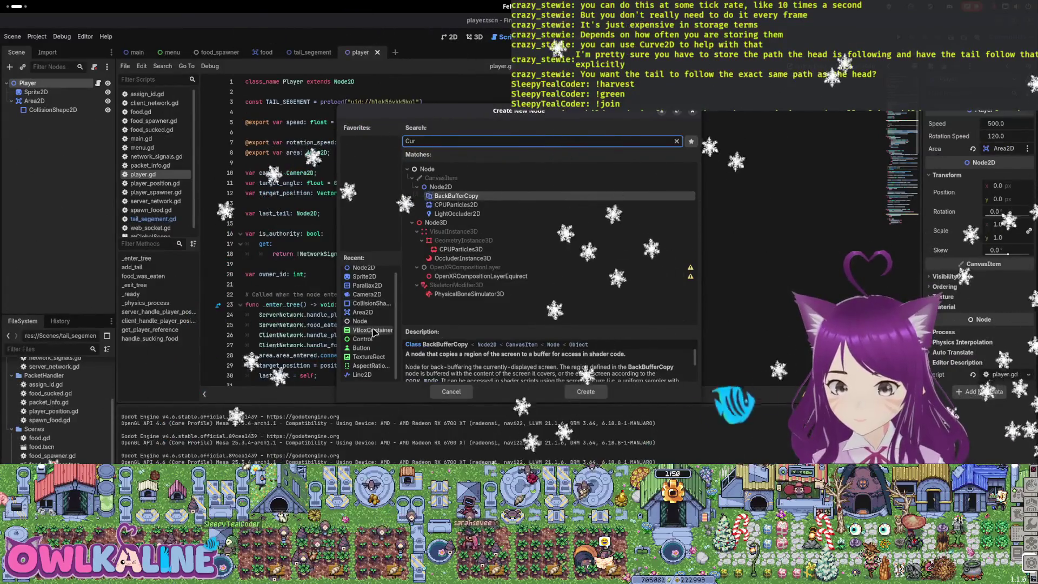
scroll(373, 331, "up", 1)
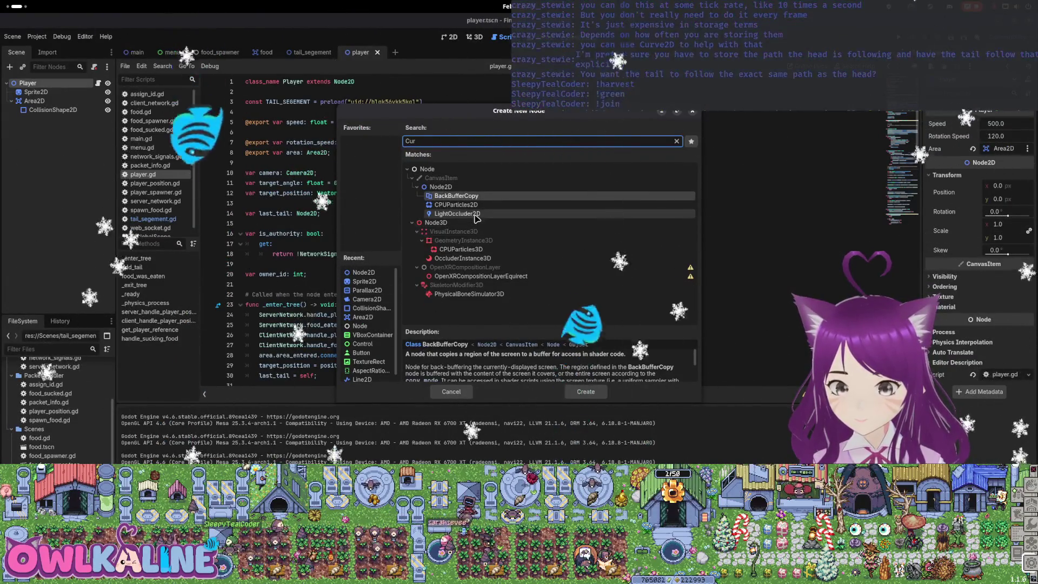
type("v")
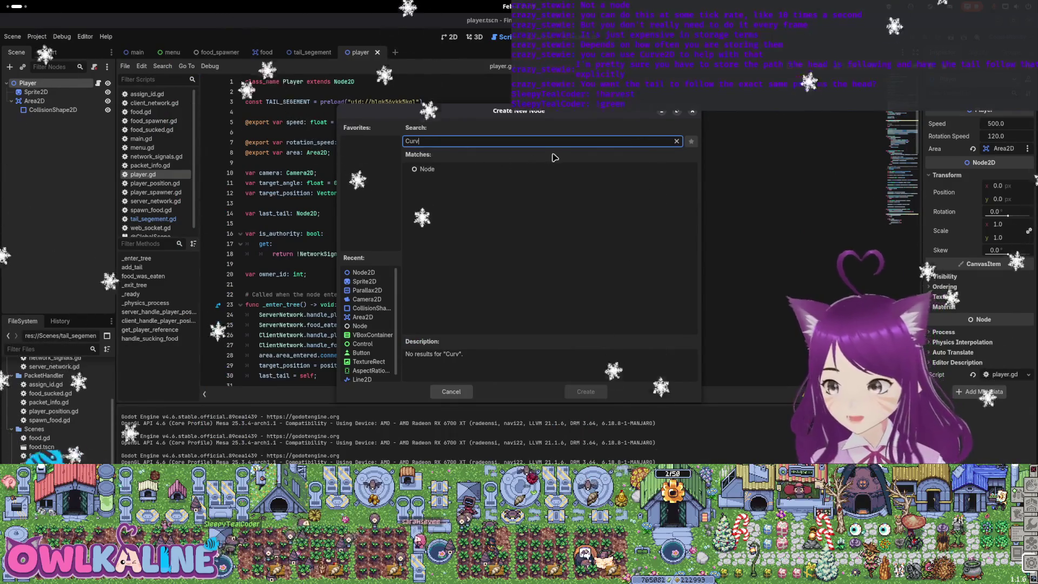
key("ctrl+a")
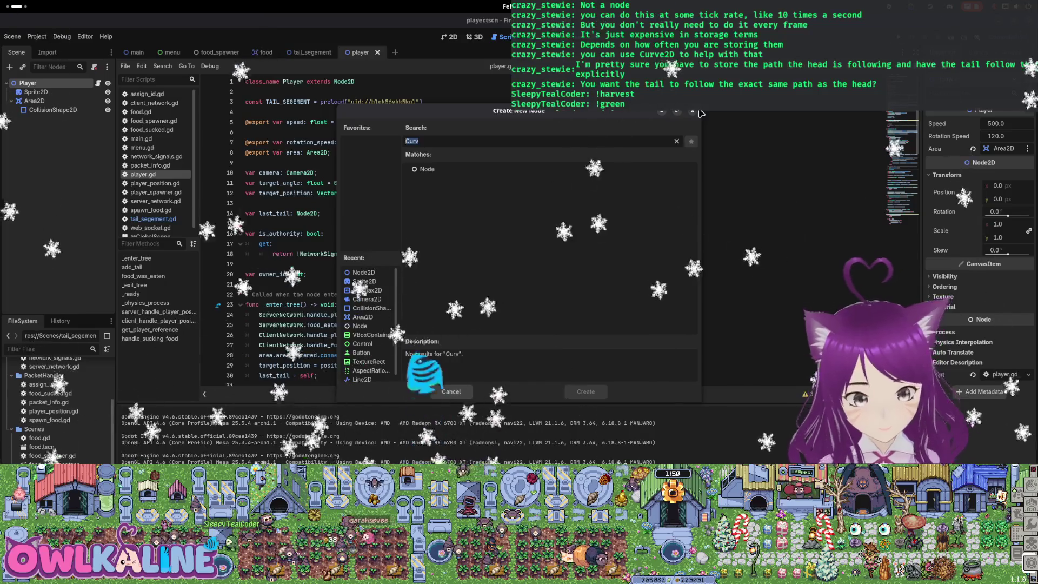
type("Line2D")
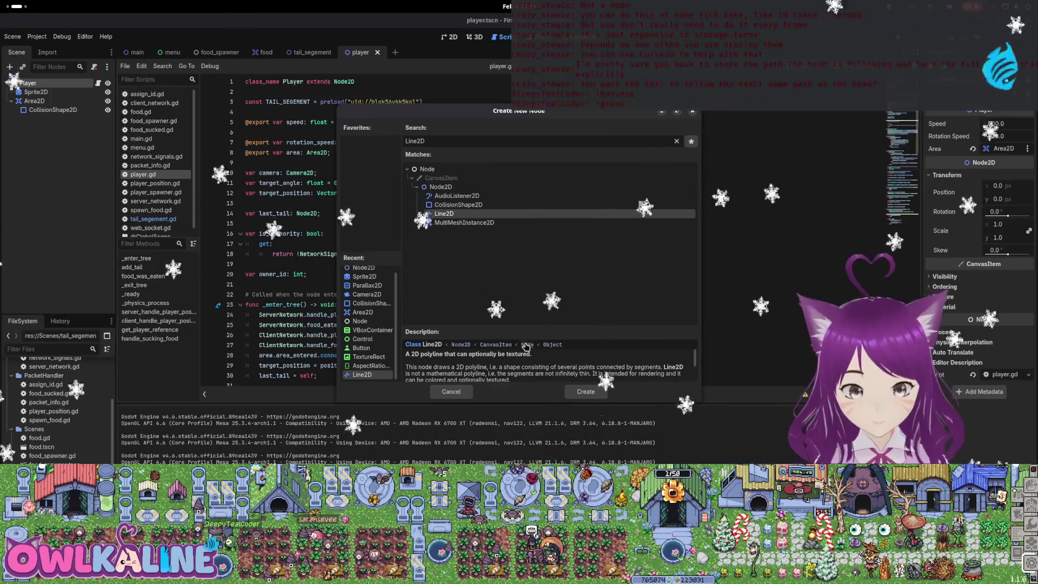
scroll(524, 375, "down", 1)
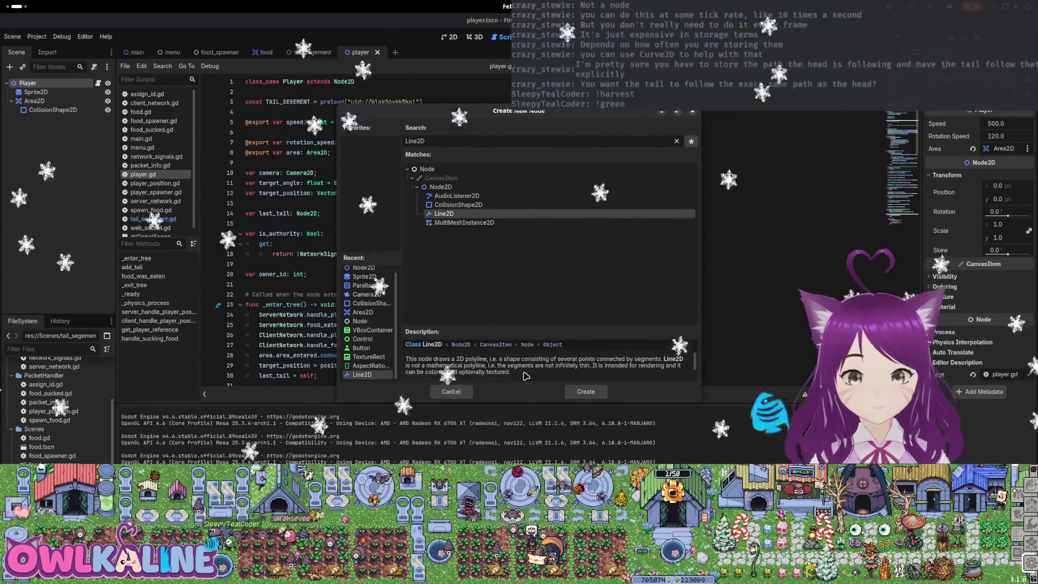
key("Escape")
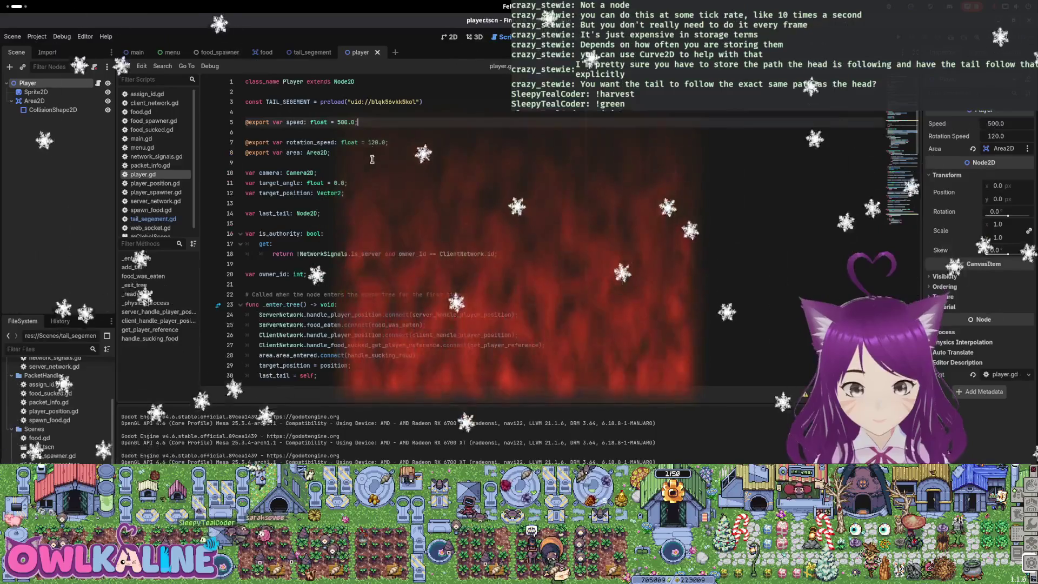
Declare 'var path: Curve2D' on a new line below owner_id in player.gd and save
scroll(371, 229, "down", 2)
scroll(370, 229, "down", 1)
scroll(311, 219, "down", 2)
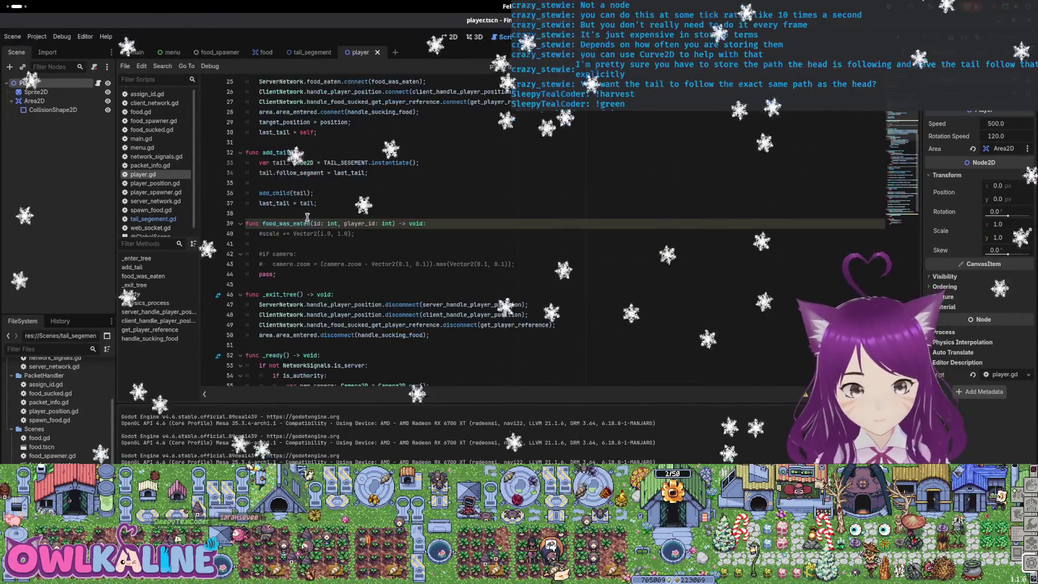
scroll(323, 205, "down", 3)
scroll(332, 212, "up", 4)
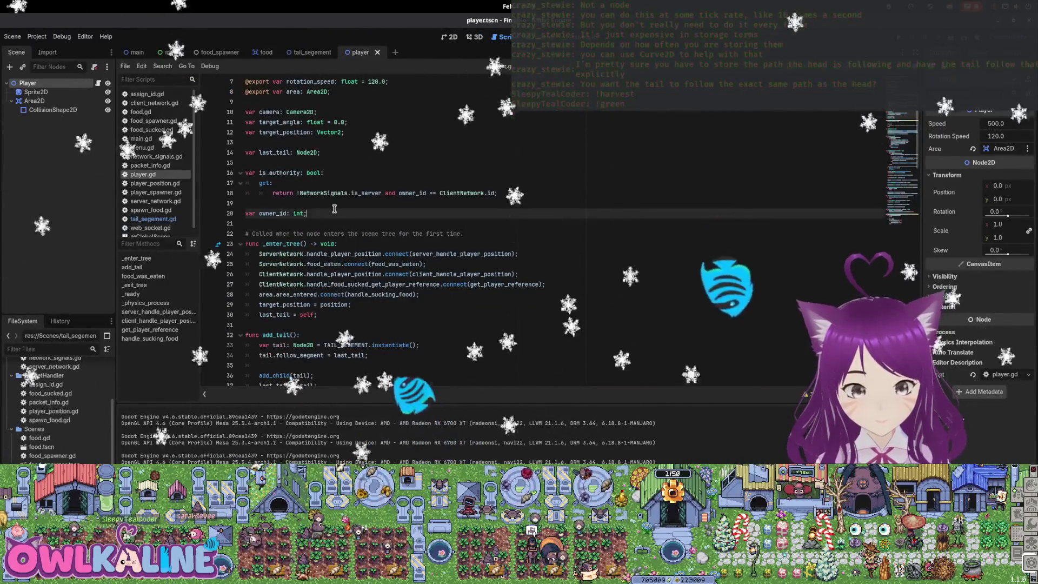
left_click(331, 213)
key("Return")
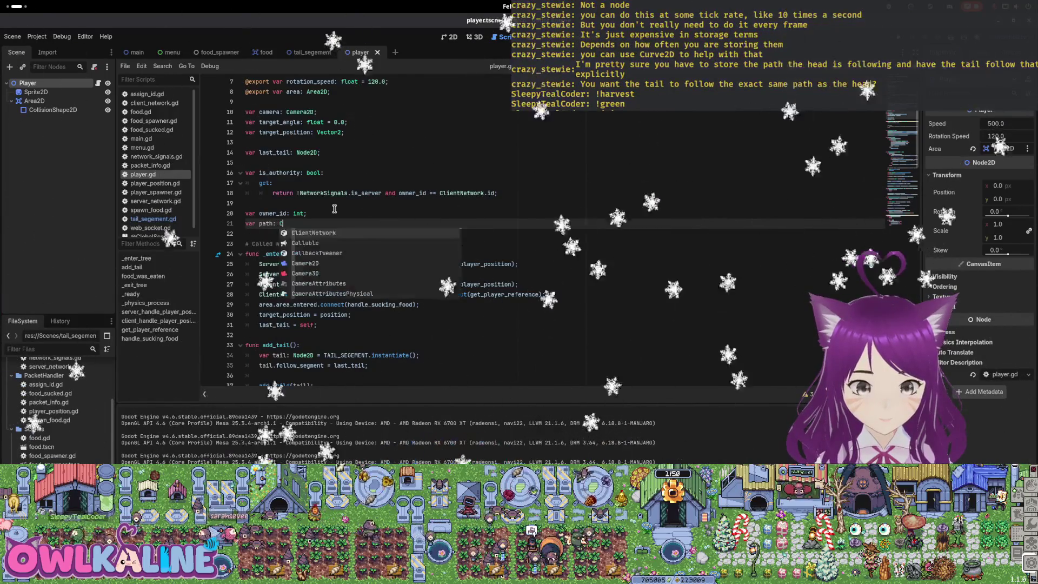
key("Down")
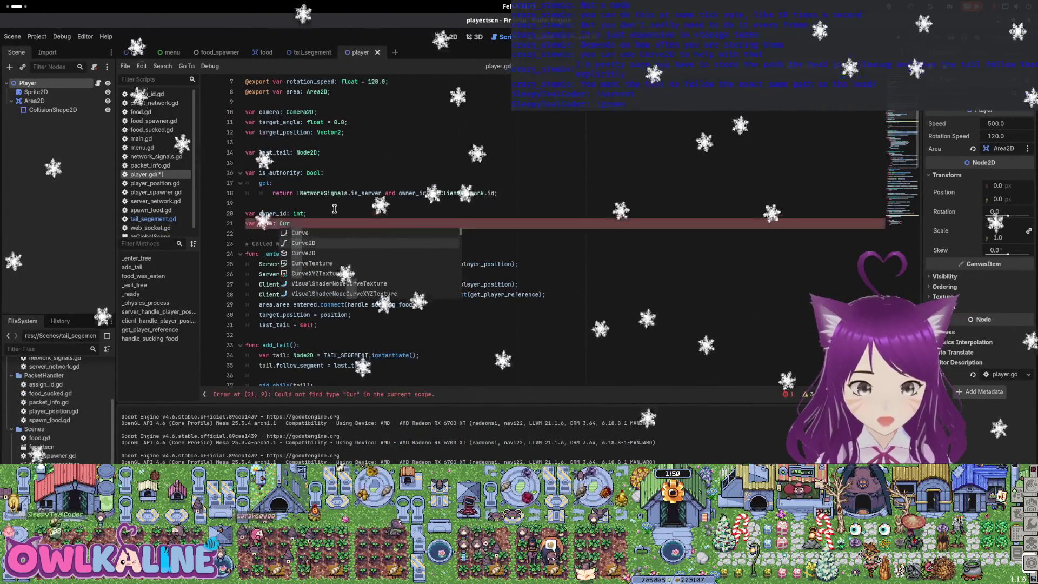
key("ctrl+s")
scroll(367, 202, "down", 12)
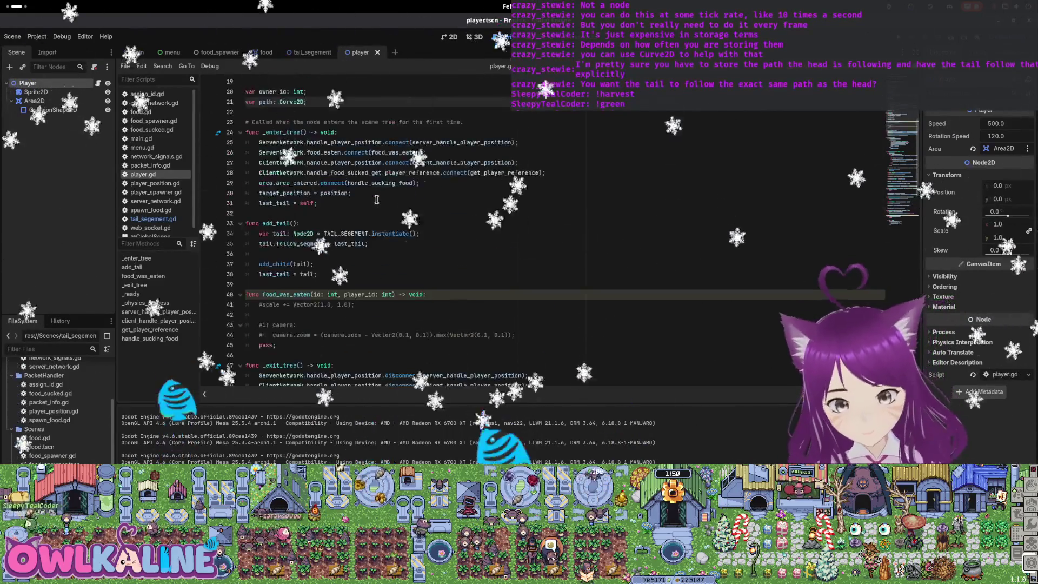
scroll(367, 201, "down", 13)
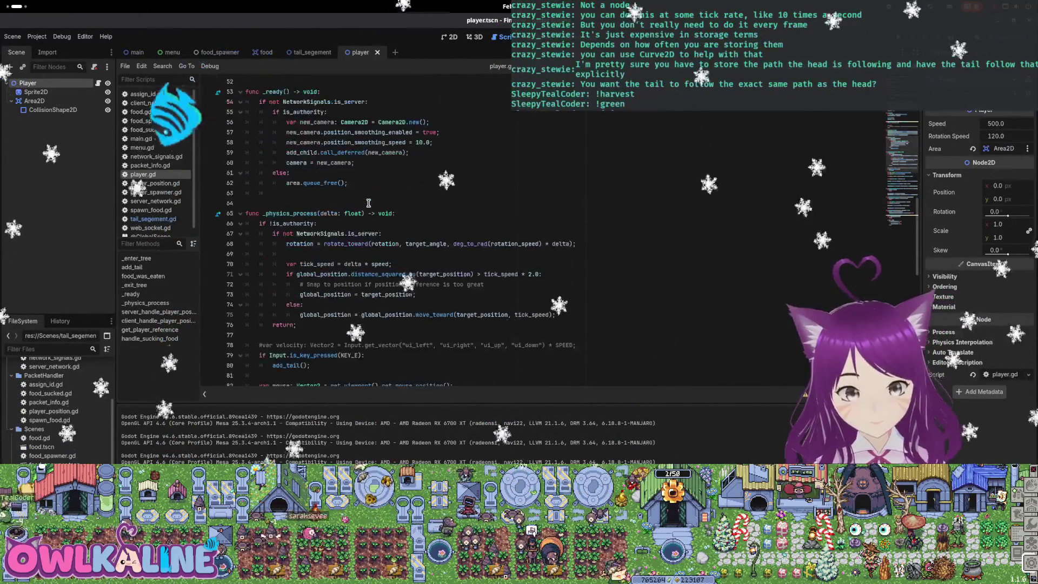
scroll(351, 208, "up", 9)
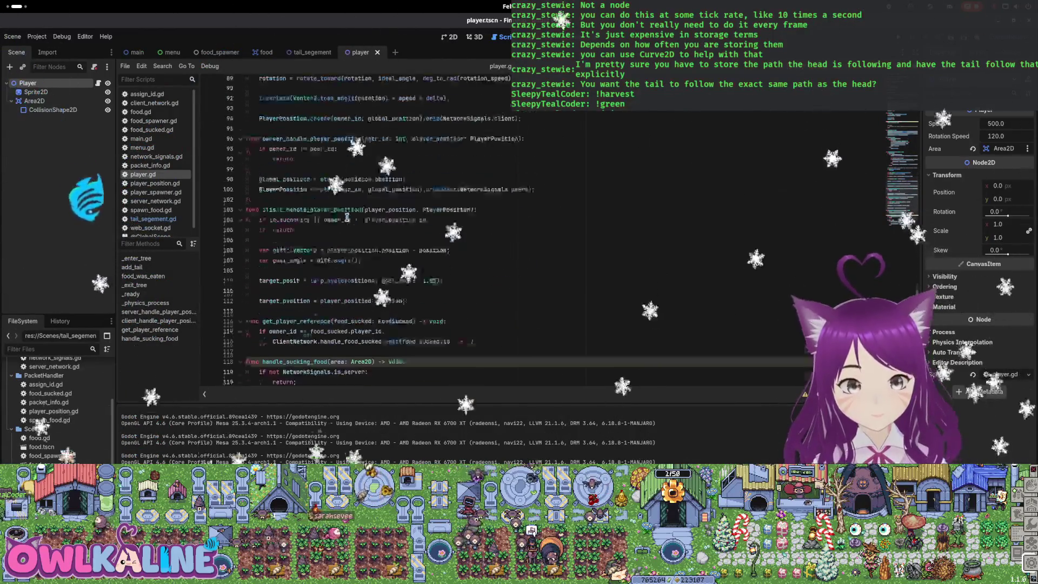
scroll(344, 220, "up", 5)
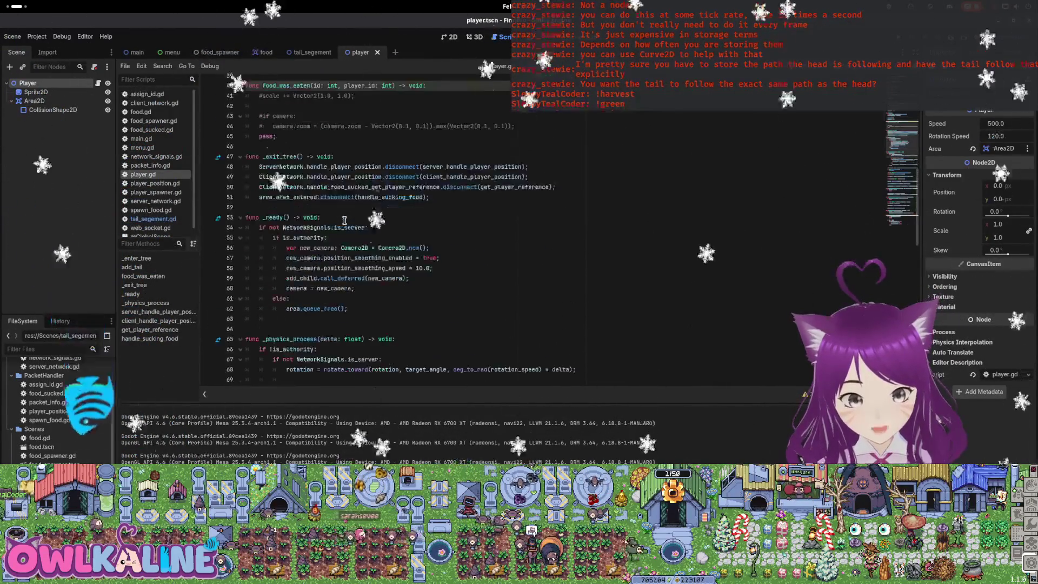
Write a _process function above _physics_process that calls path.add_point(global_position)
key("Return")
key("Return")
key("Up")
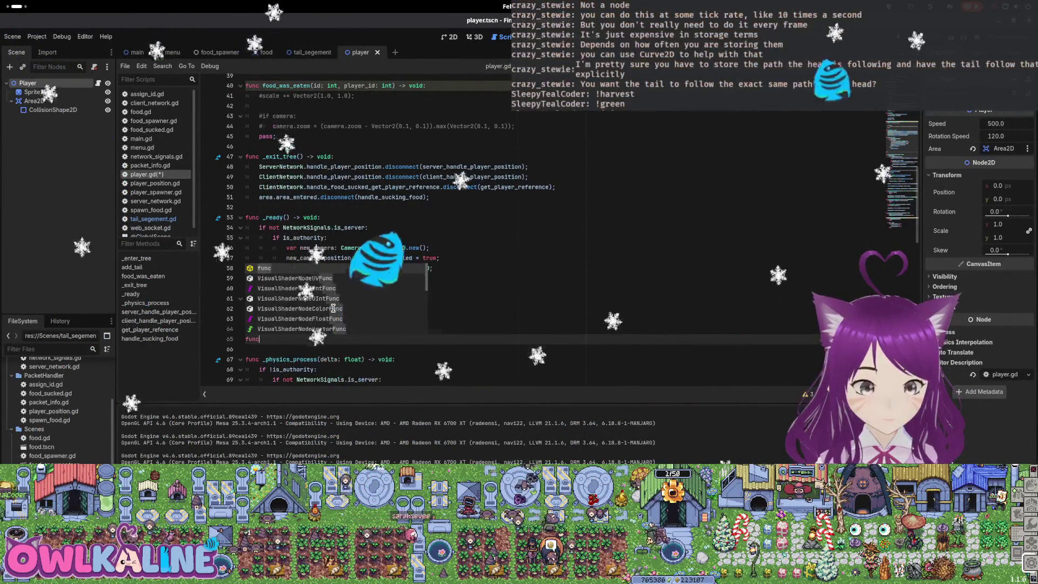
type("process(delta: float) -> void:")
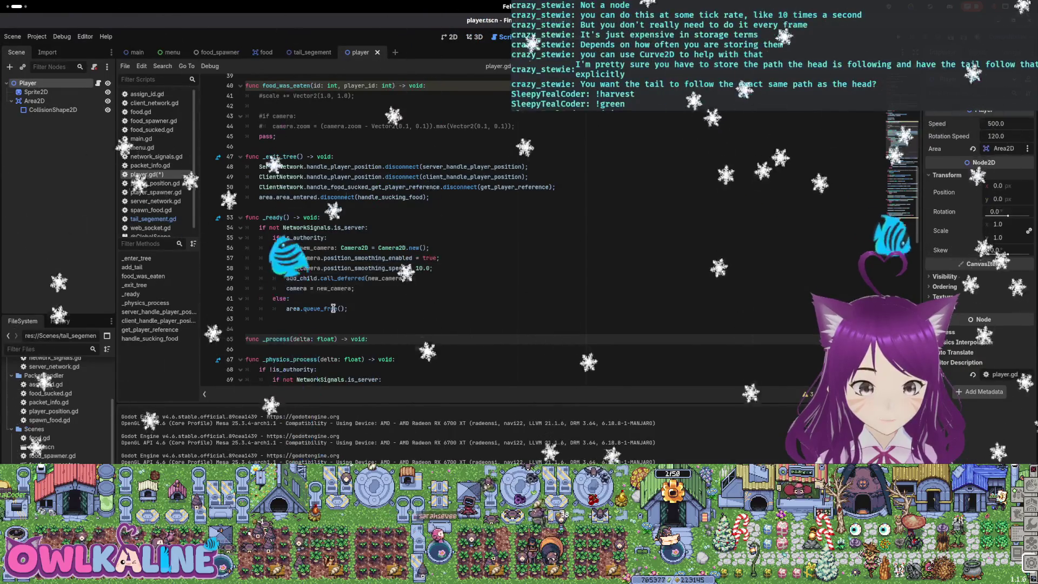
key("Return")
type("pass")
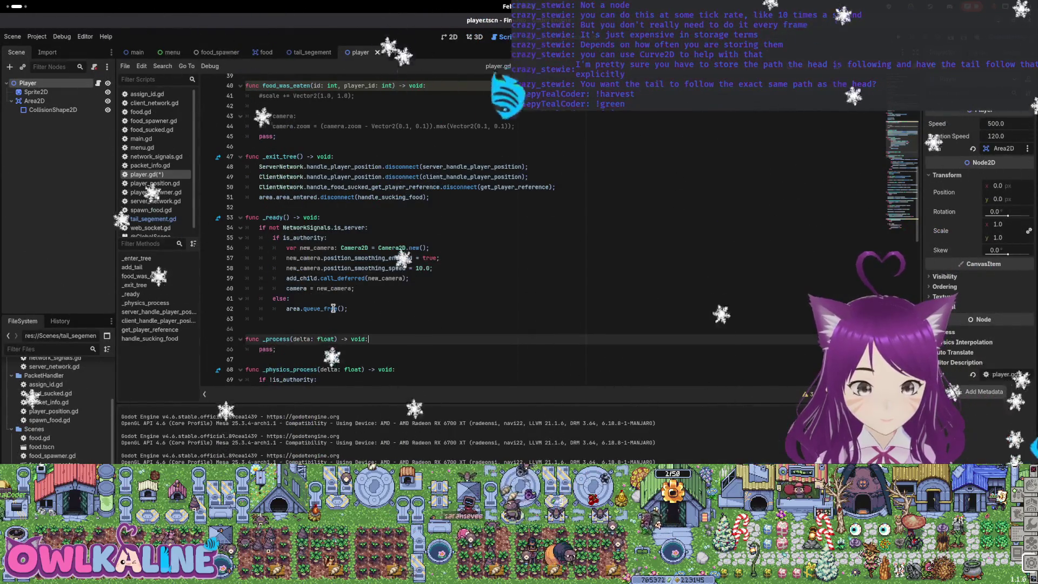
type("u")
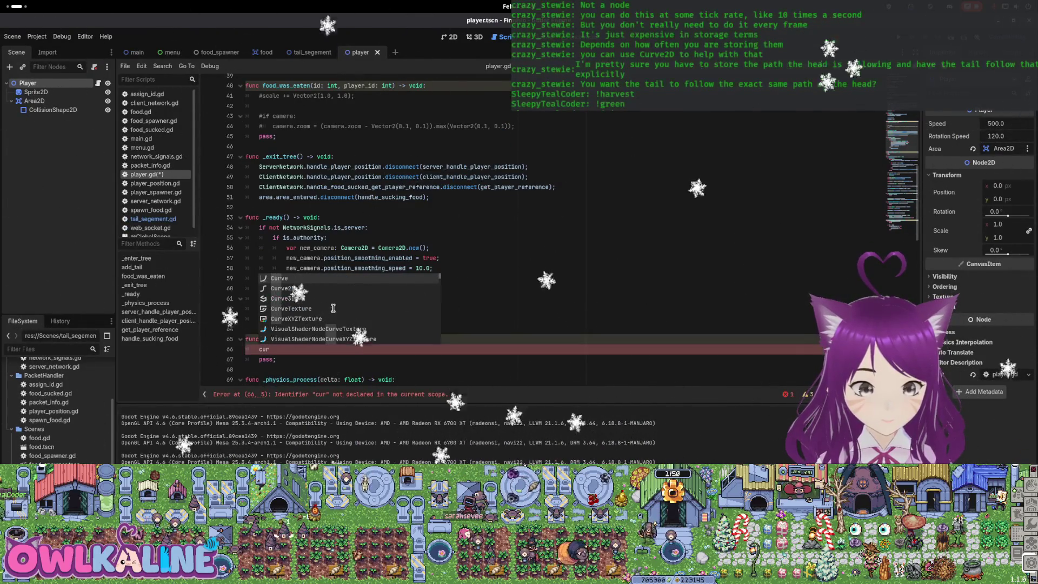
scroll(371, 222, "up", 10)
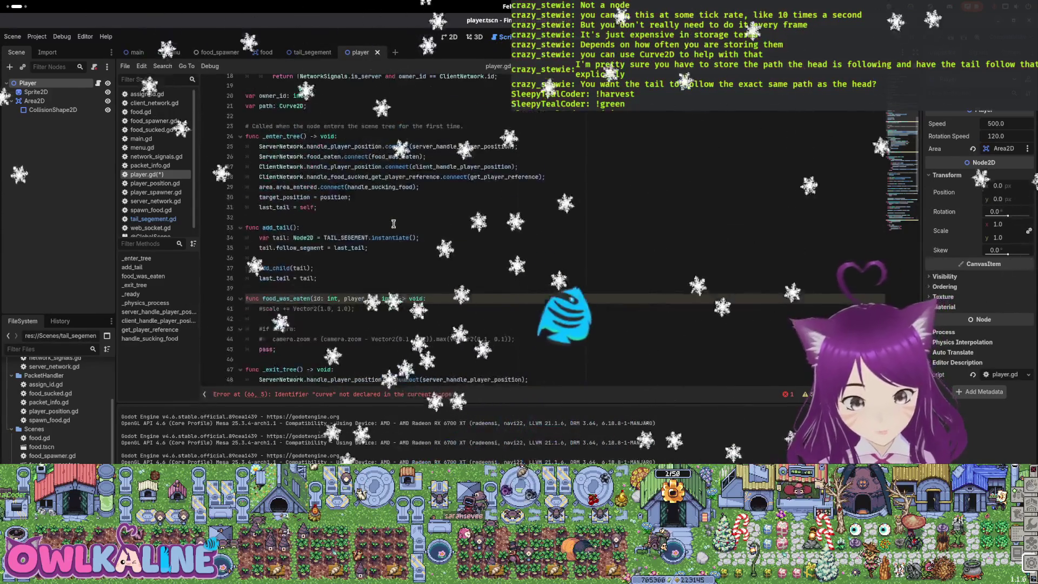
scroll(371, 222, "down", 15)
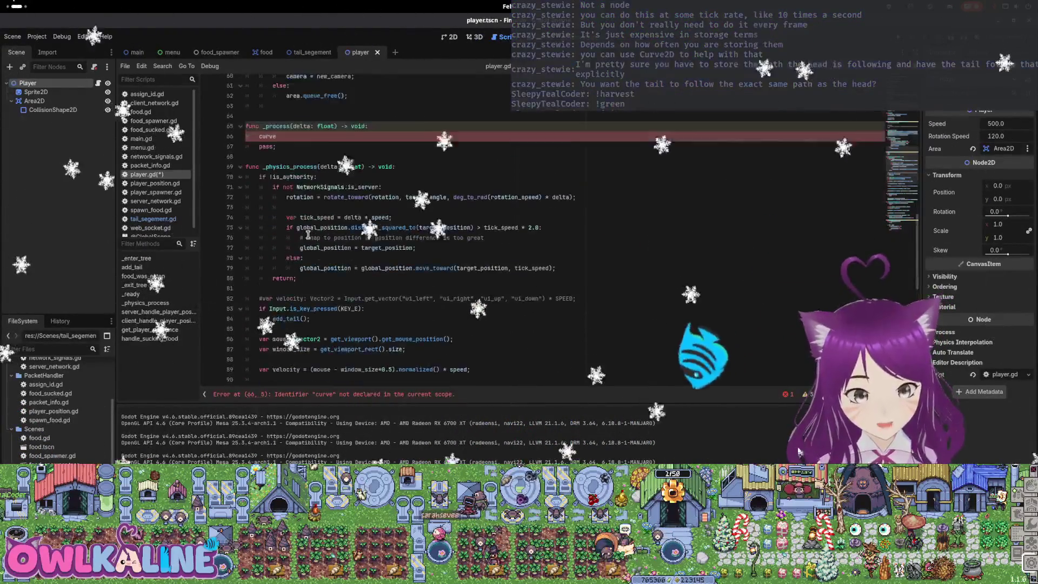
type("path.")
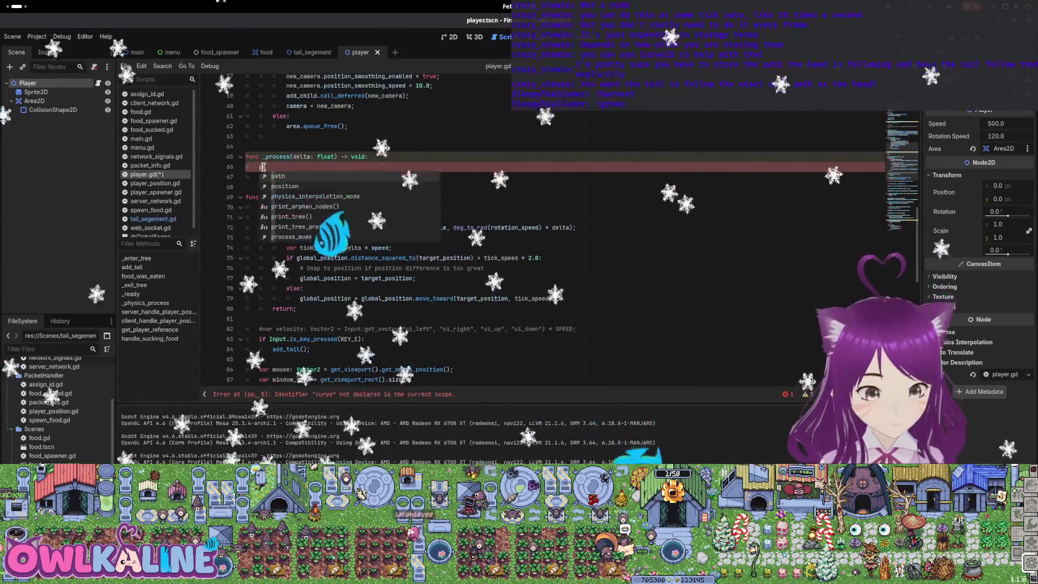
type("add_point(gl")
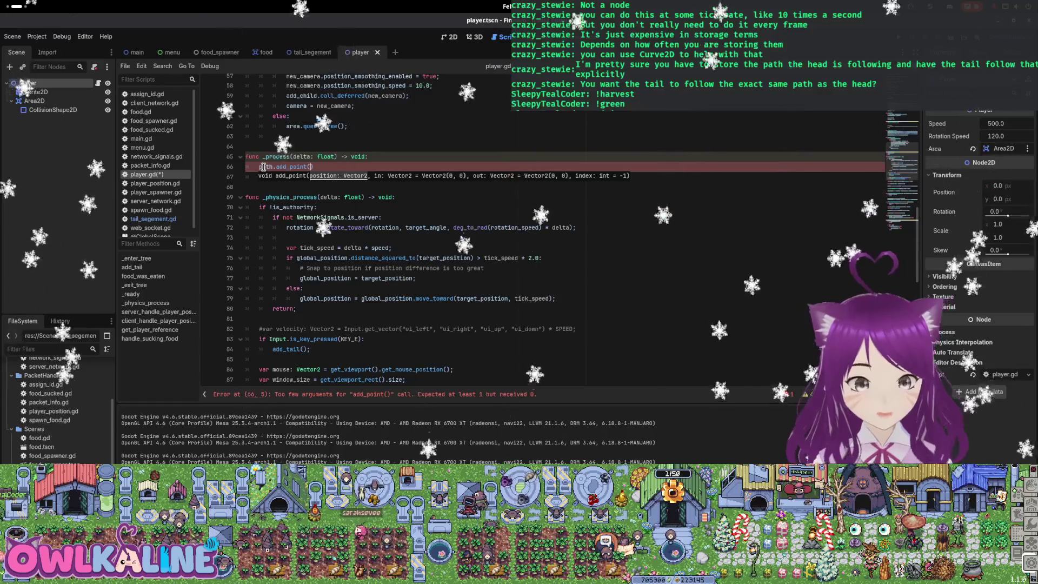
type("o")
key("Return")
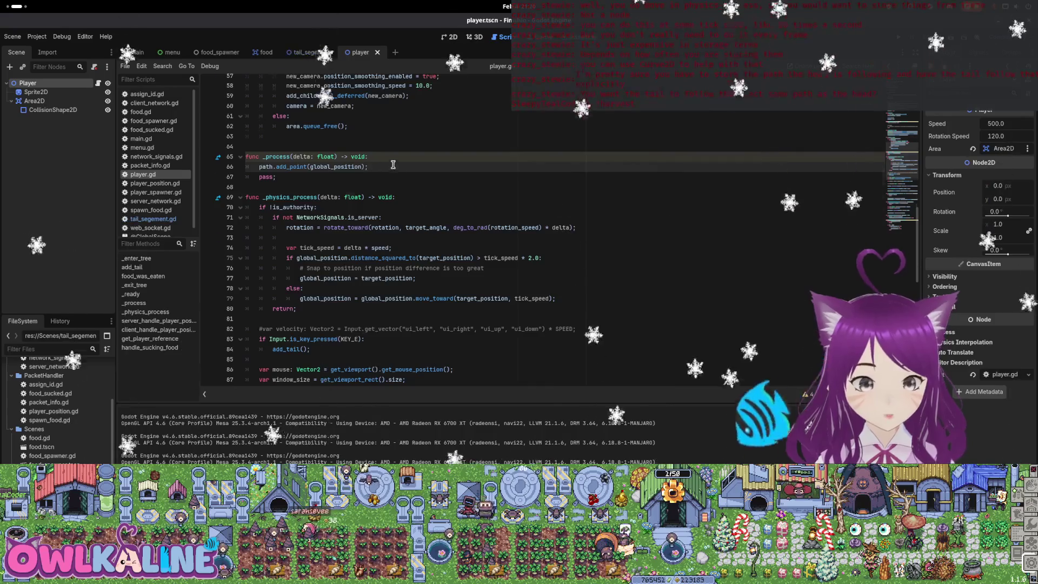
scroll(393, 165, "up", 15)
left_click(321, 192)
key("Return")
type("var ")
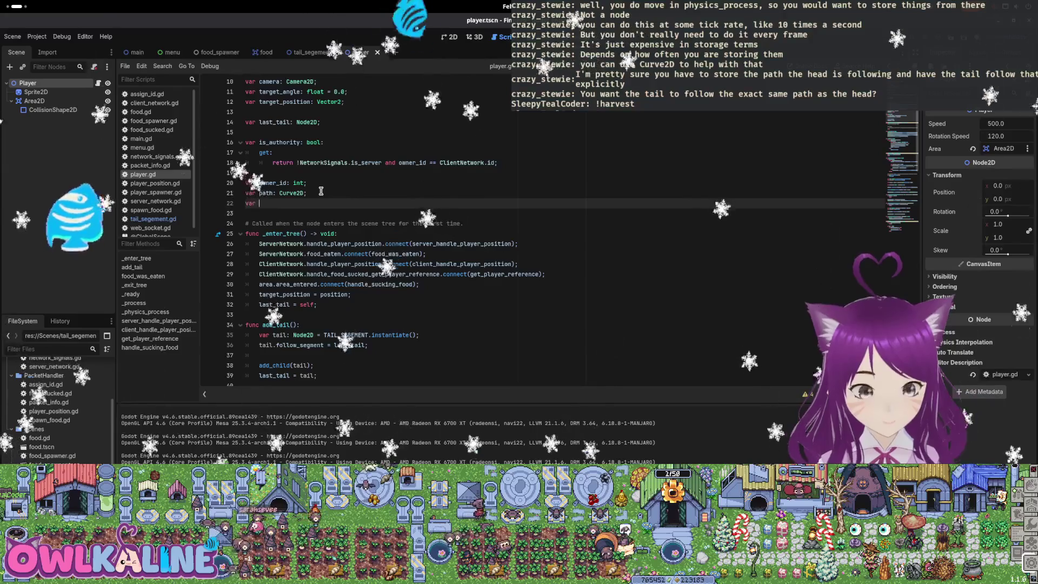
type("path_timer: float =")
key("Home")
type("@export")
key("End")
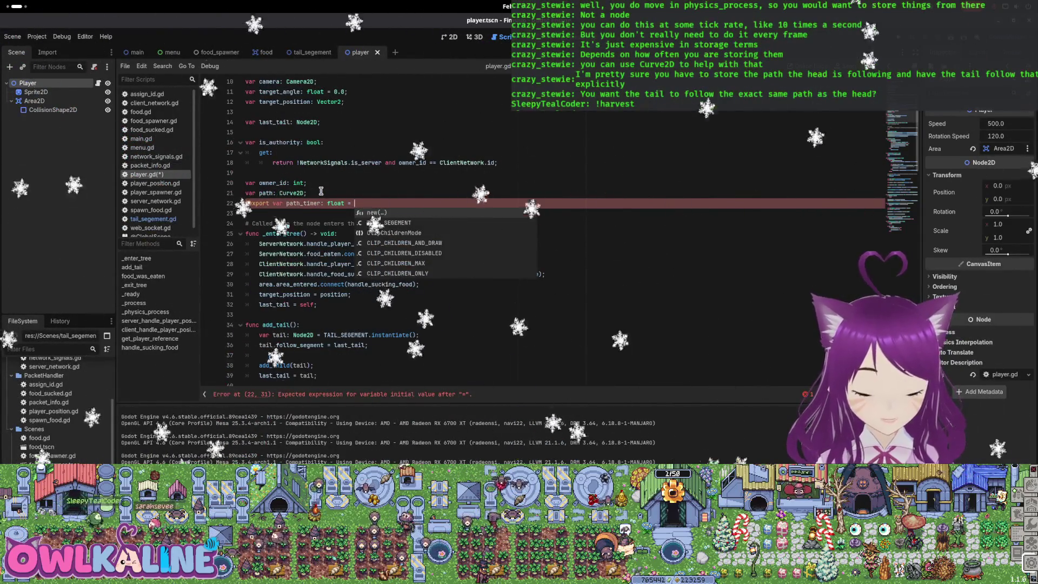
type("10/60;")
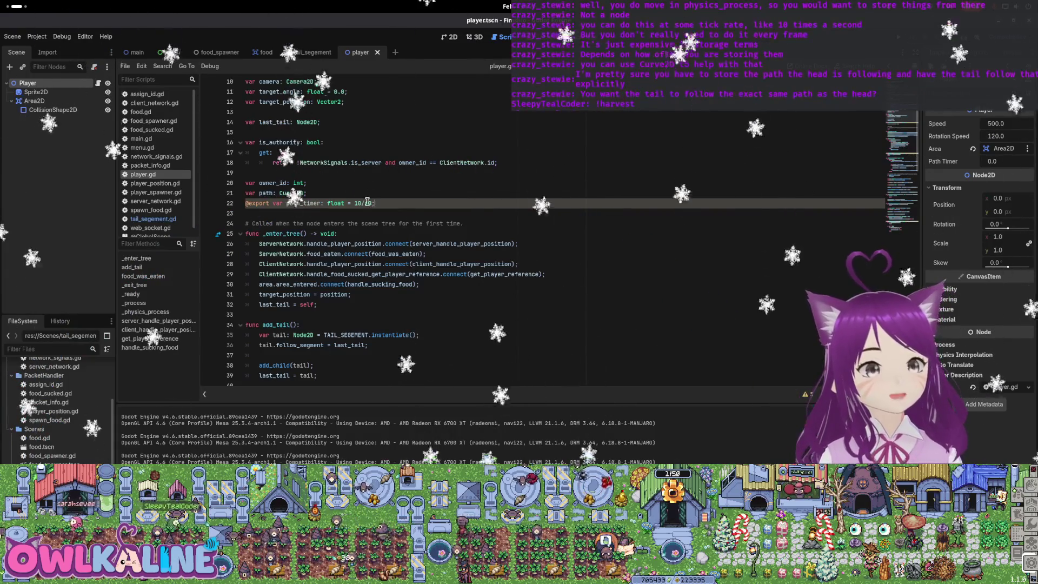
key("BackSpace")
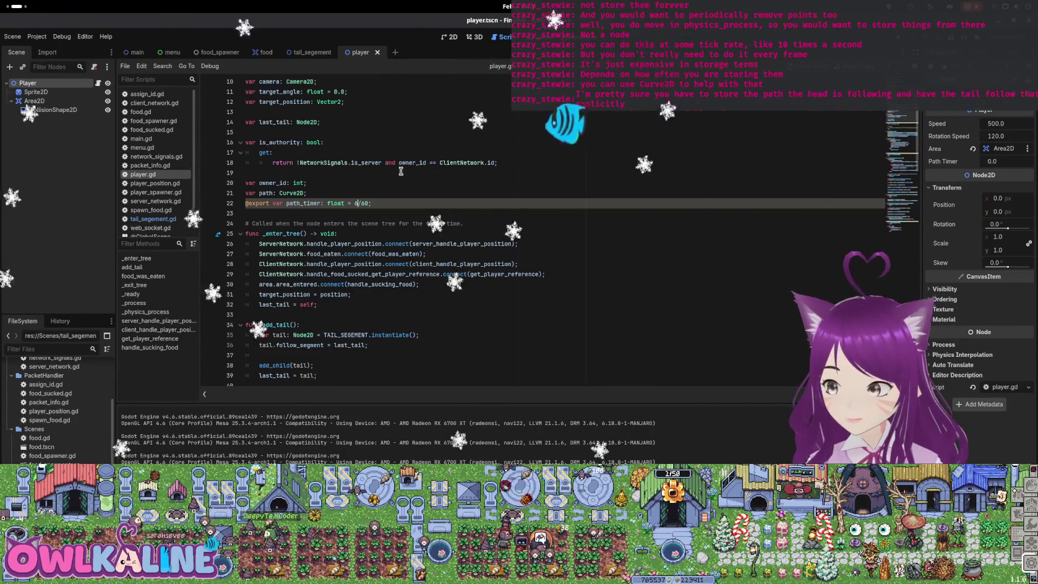
Move the path.add_point line out of _process and delete the empty _process function
scroll(370, 202, "down", 8)
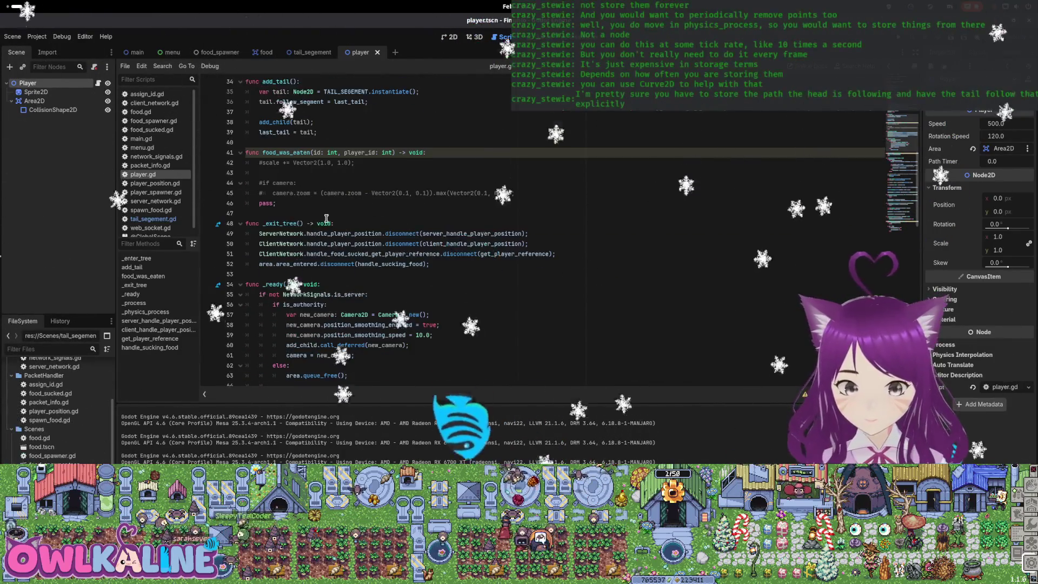
scroll(340, 183, "down", 3)
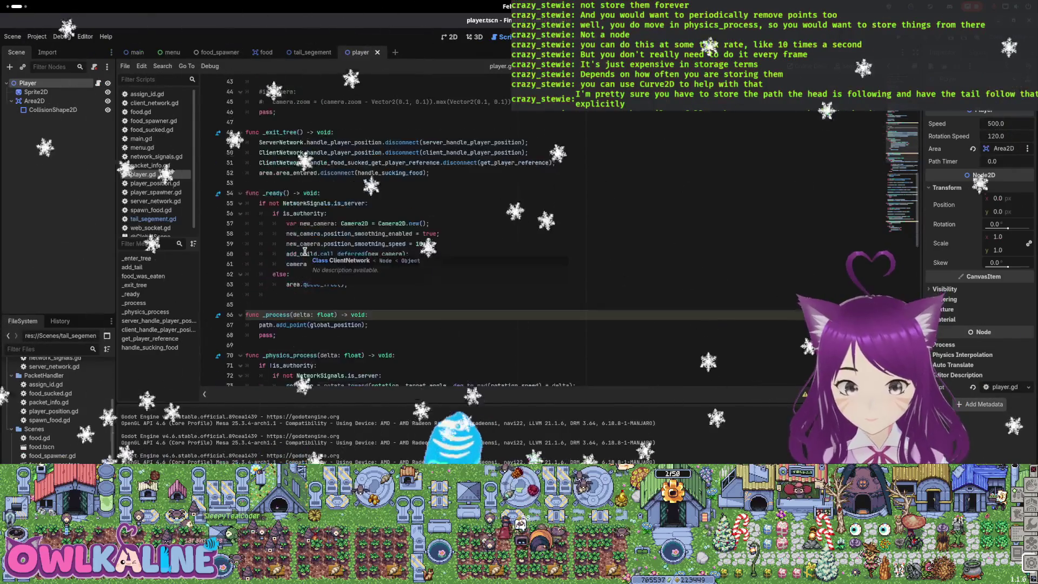
left_click_drag(367, 324, 259, 321)
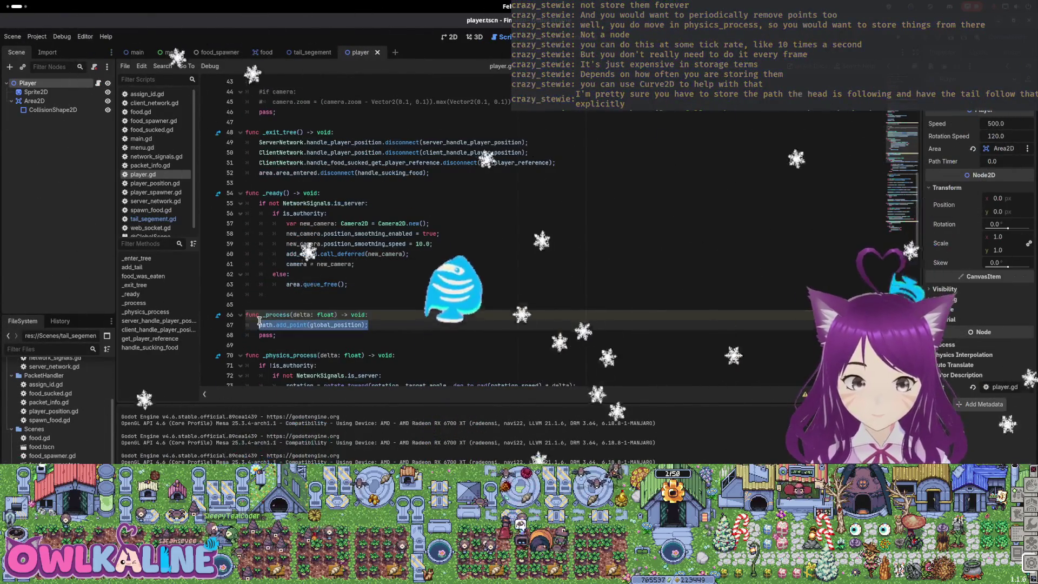
scroll(366, 298, "down", 7)
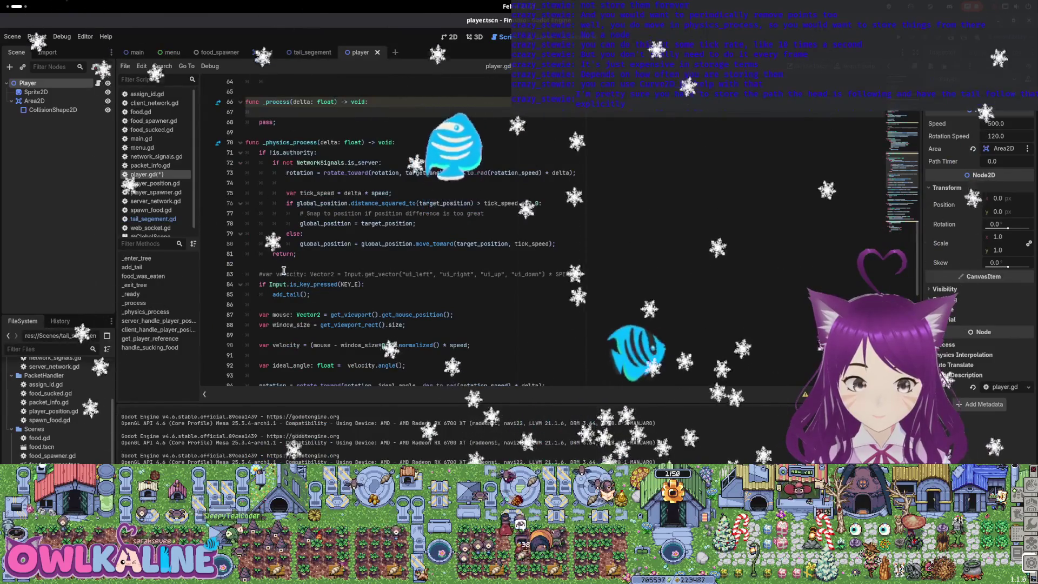
key("ctrl+v")
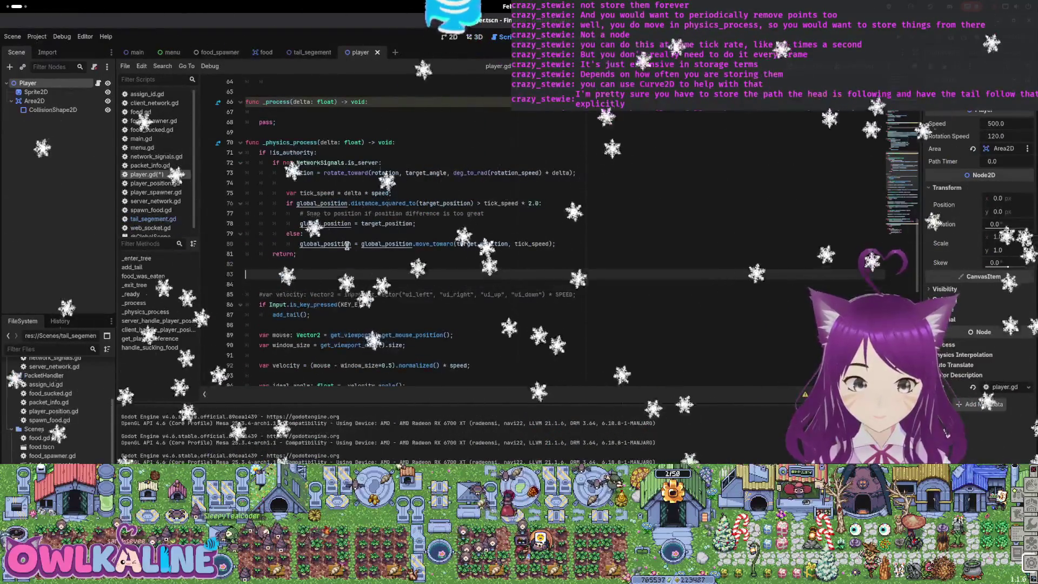
scroll(346, 245, "up", 3)
left_click_drag(259, 229, 334, 190)
key("BackSpace")
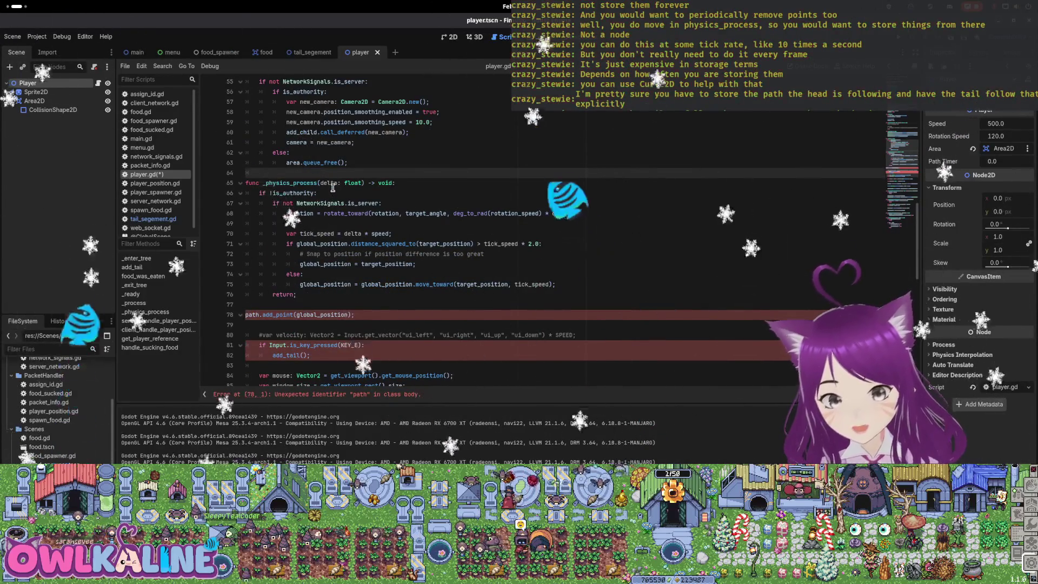
Remove the stray add_point line left outside any function and save
scroll(368, 199, "down", 2)
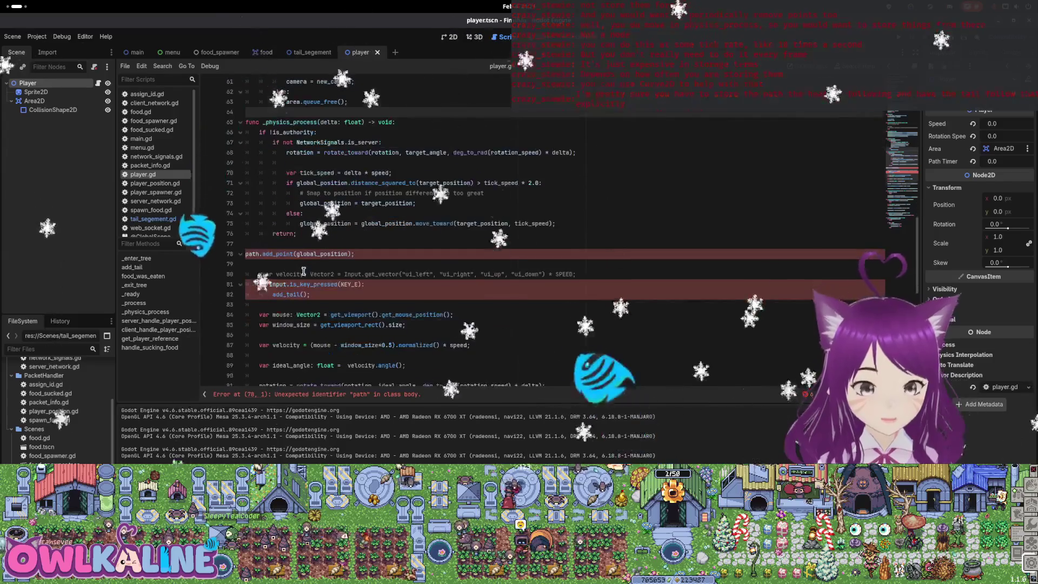
left_click(258, 264)
key("ctrl+s")
left_click_drag(257, 264, 218, 254)
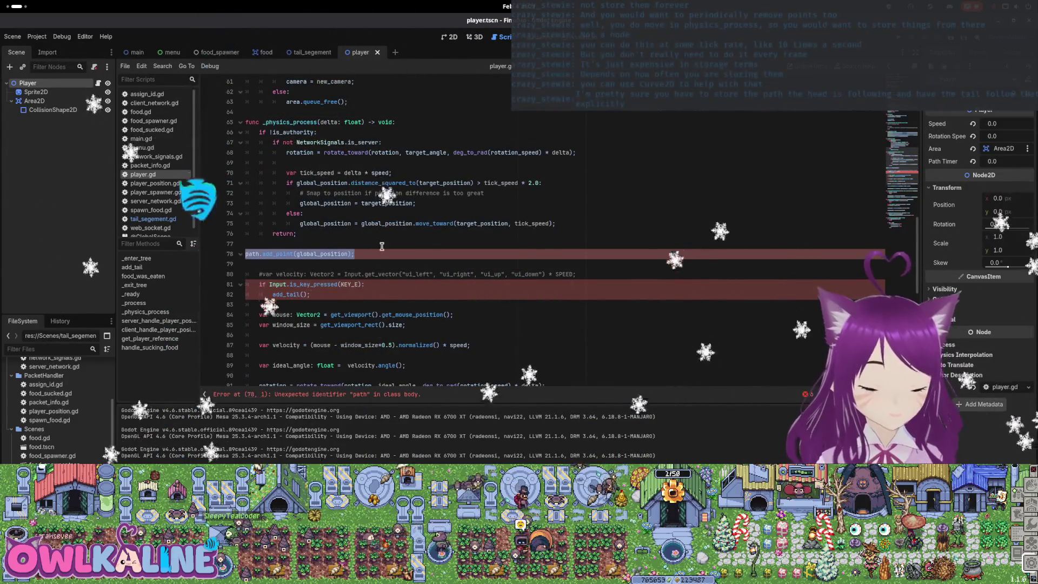
key("BackSpace")
key("ctrl+s")
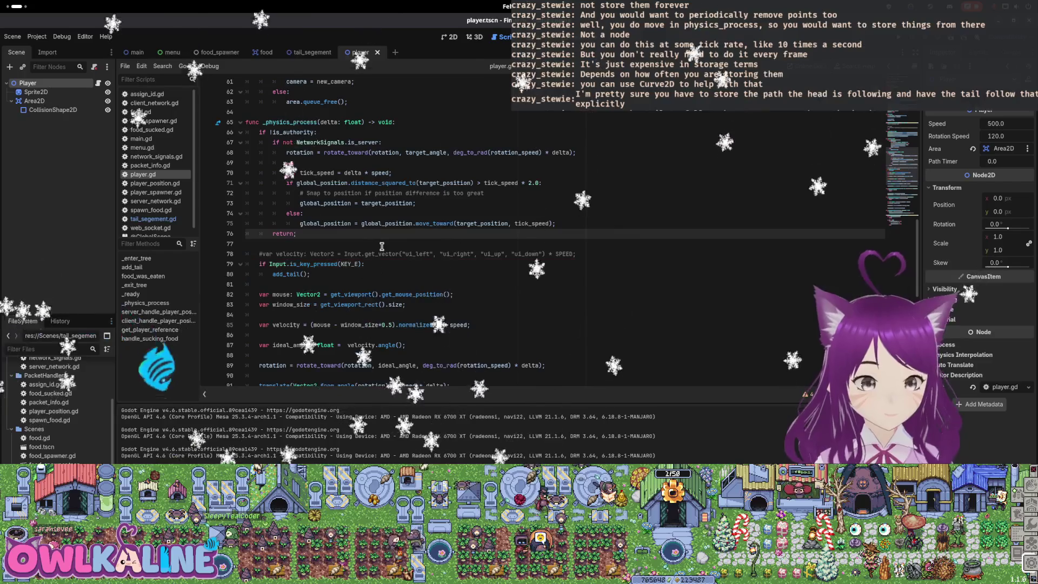
Add 'path.add_point(global_position);' after the PlayerPosition send call in _physics_process
scroll(363, 261, "down", 4)
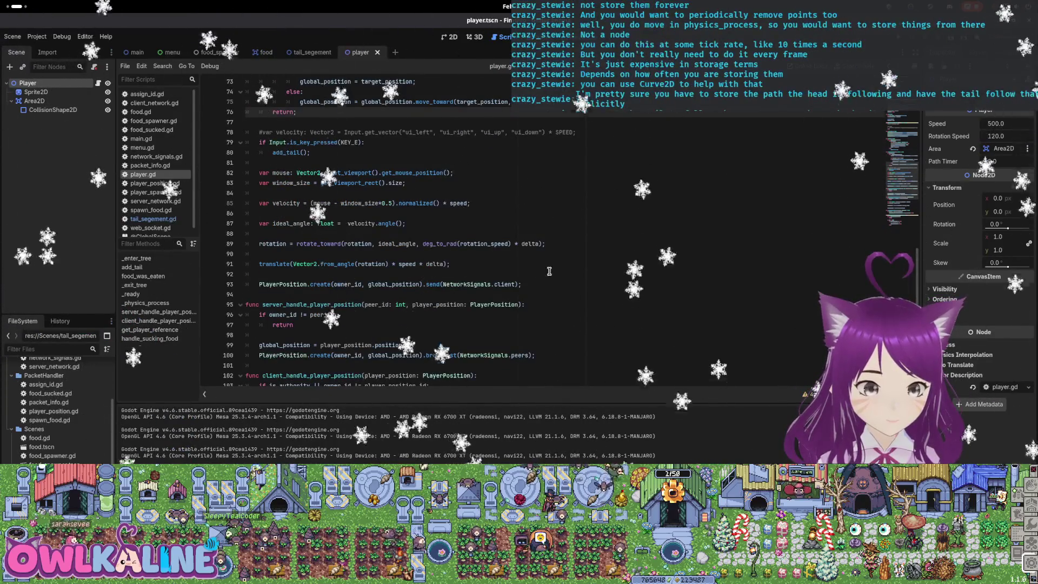
left_click(524, 271)
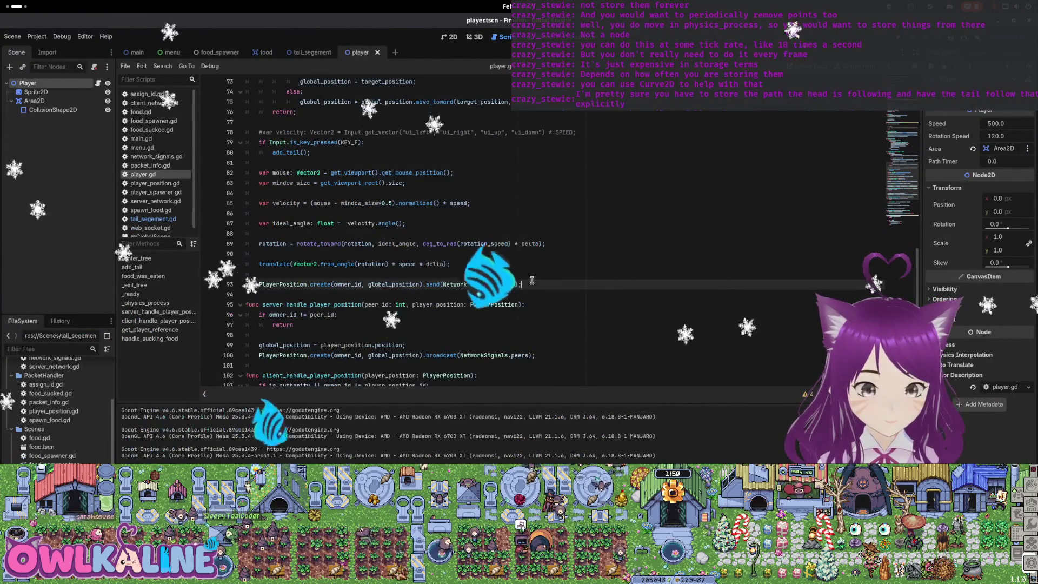
left_click(523, 284)
key("Return")
key("Return")
type("path.add_point(global_position);")
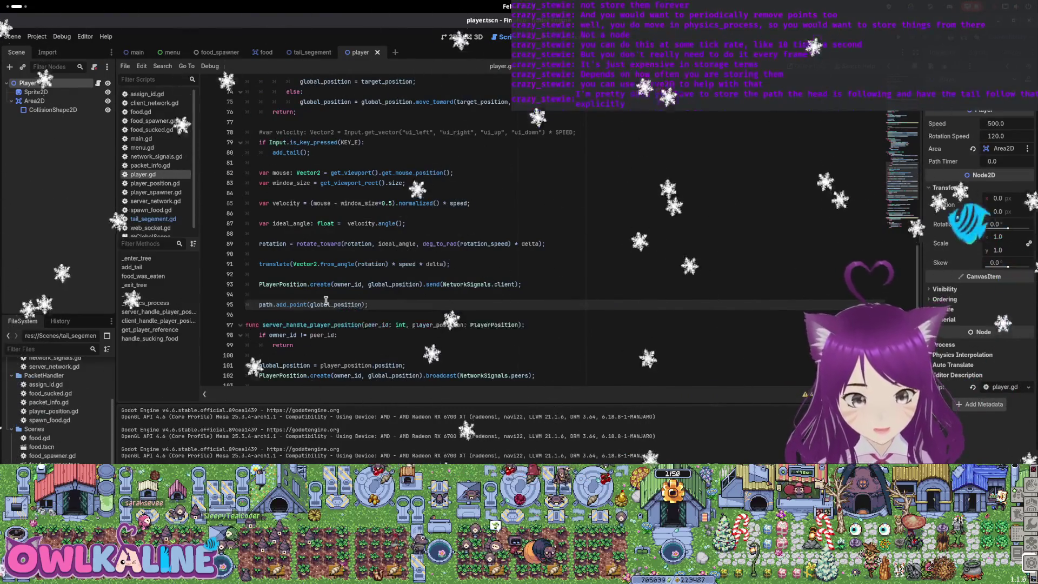
scroll(319, 297, "up", 6)
scroll(307, 292, "up", 10)
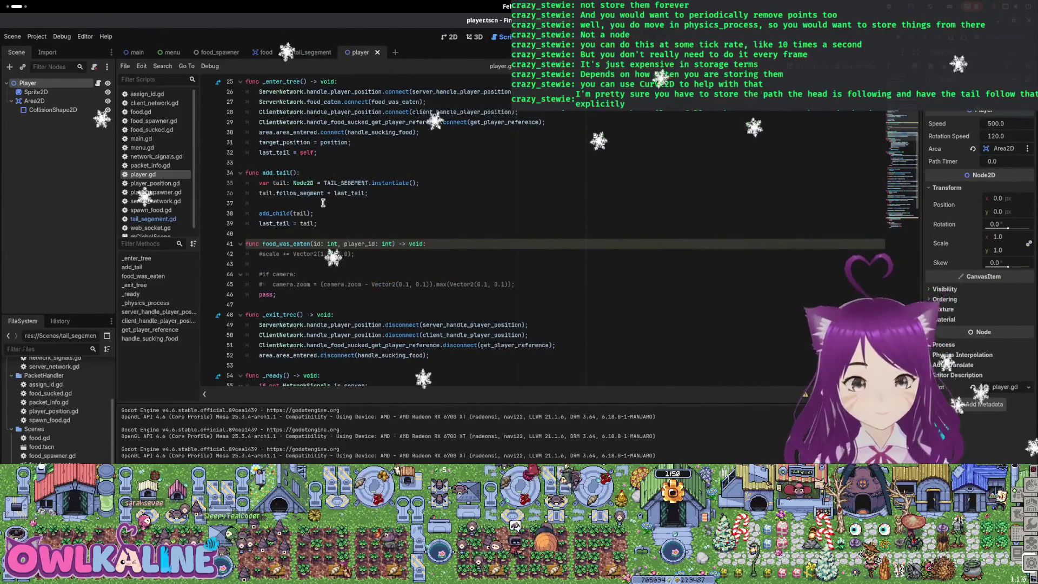
scroll(326, 224, "up", 3)
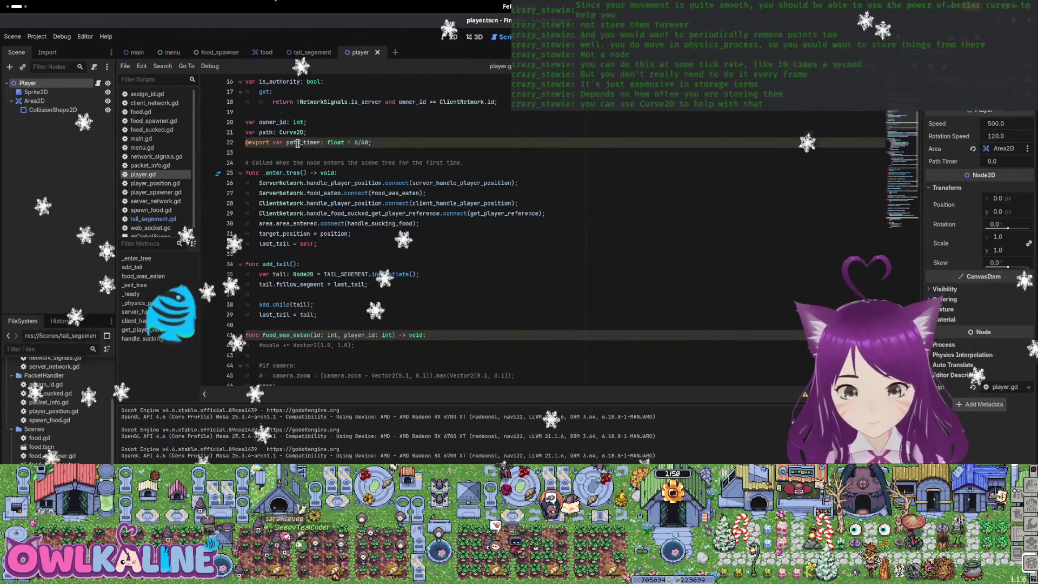
Declare 'var timer: float;' below path_timer, save, and start giving it an initial value with '='
left_click(382, 143)
key("Return")
type("var timer: ")
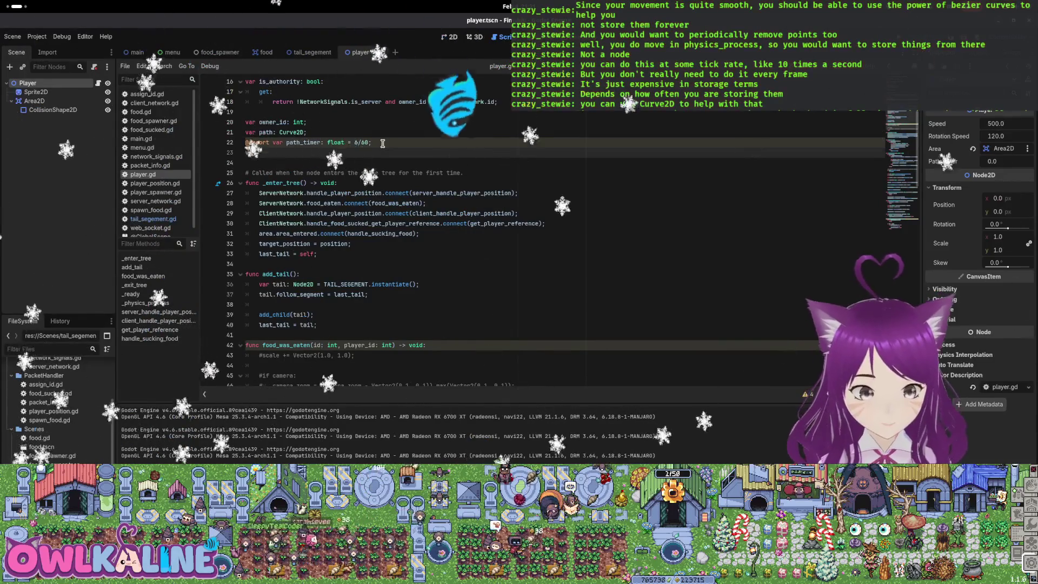
type("float;")
key("ctrl+s")
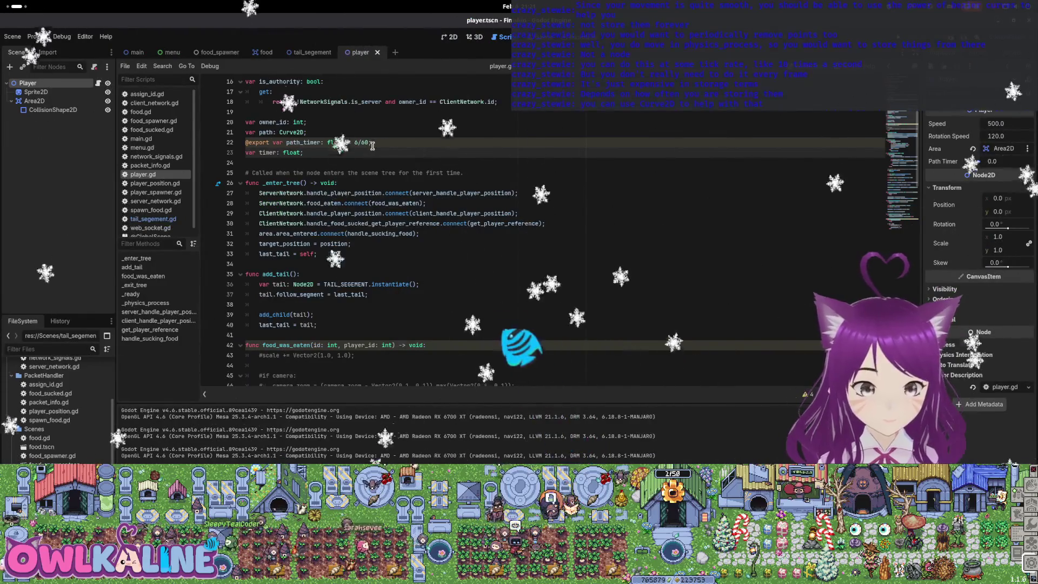
left_click(372, 258)
left_click(299, 153)
key("Right")
type("=")
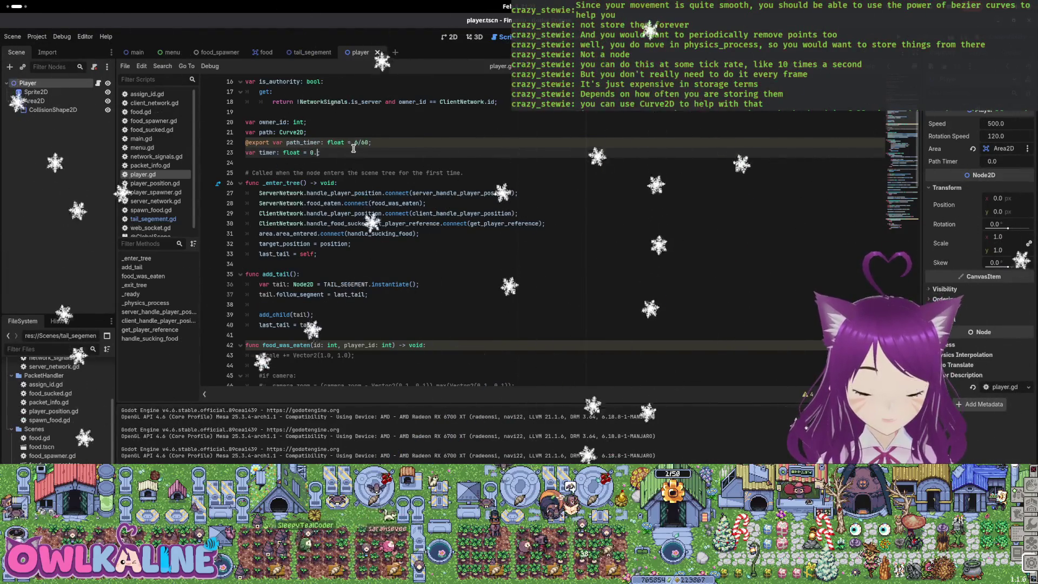
scroll(353, 149, "down", 15)
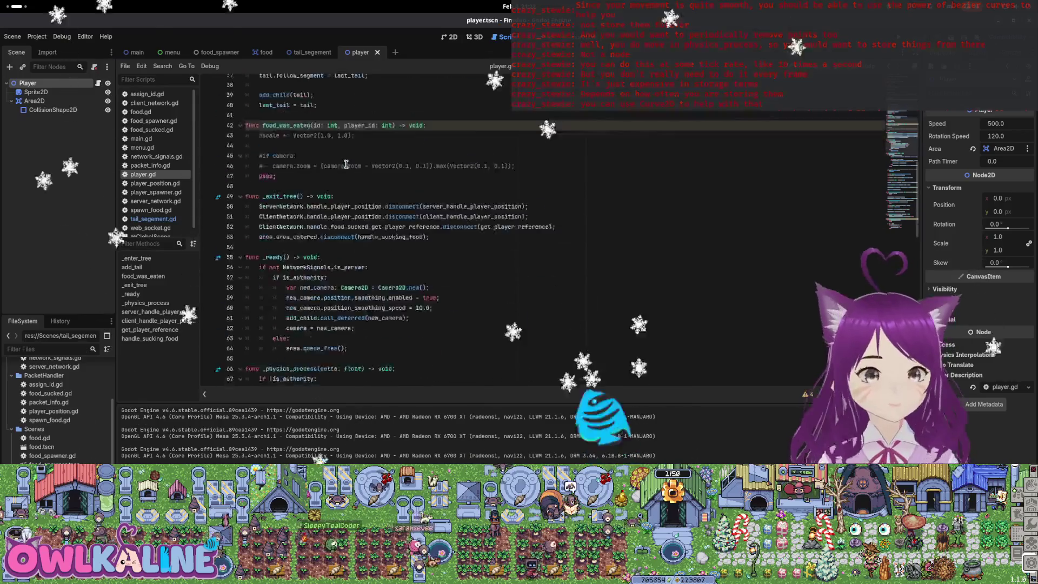
scroll(309, 216, "down", 6)
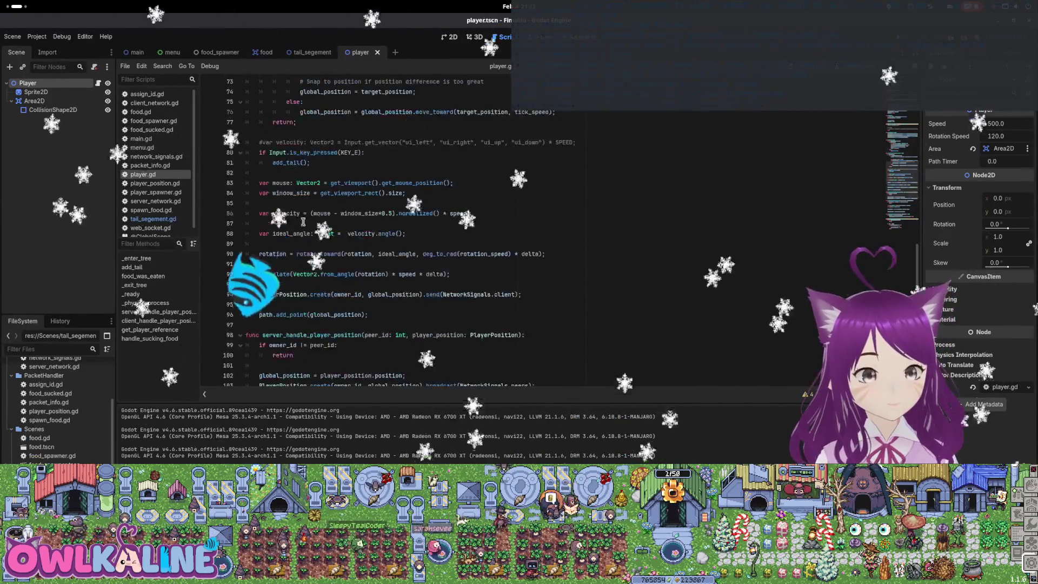
Count timer down by delta; when timer <= 0, add the path point and reset timer to path_timer
left_click(290, 242)
key("Return")
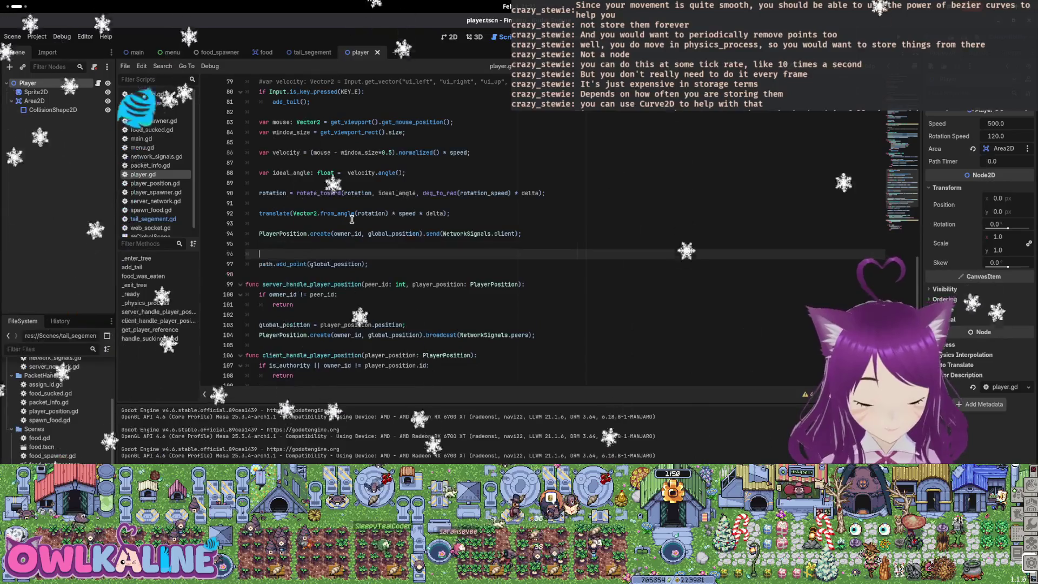
type("elta;")
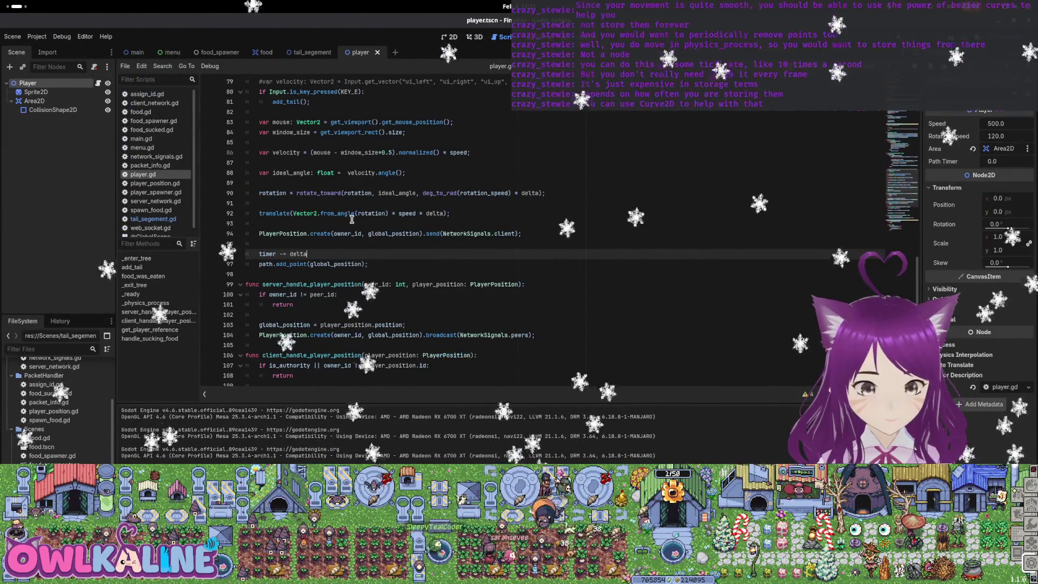
type(";")
key("Return")
type("<= 0:")
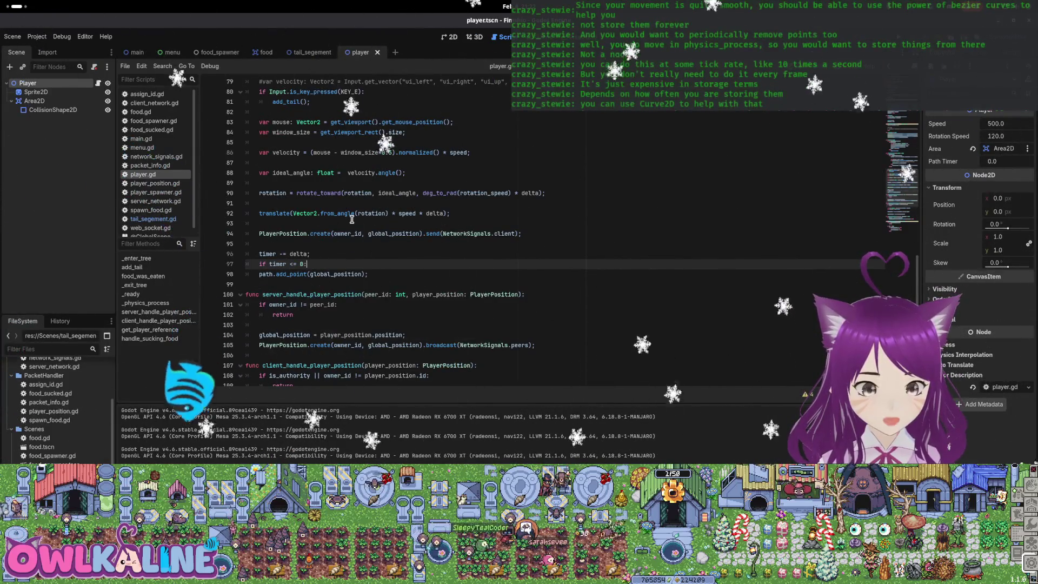
key("Return")
key("Delete")
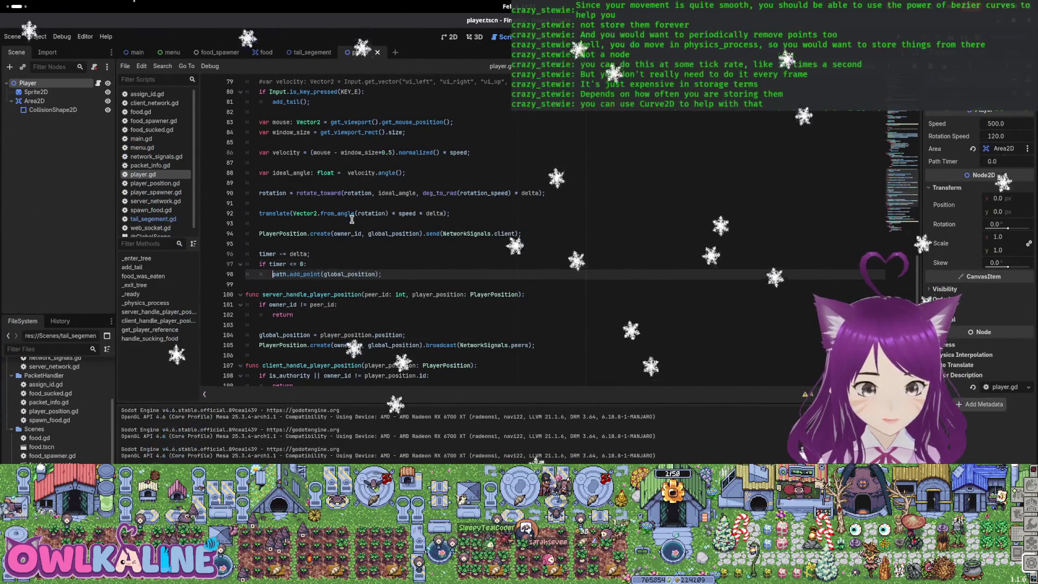
key("Return")
type("timer = ti")
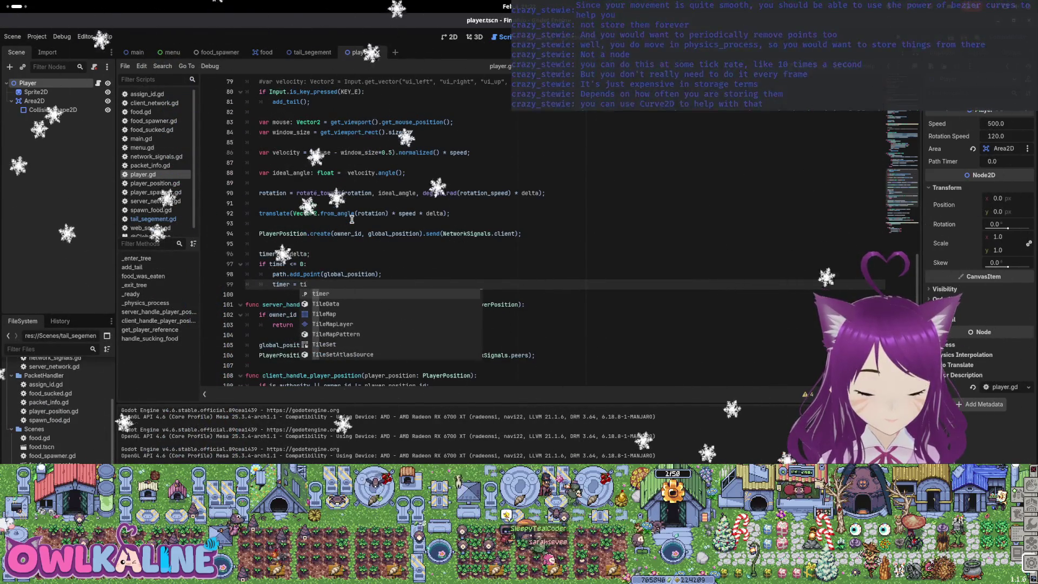
key("Down")
key("Return")
type(";")
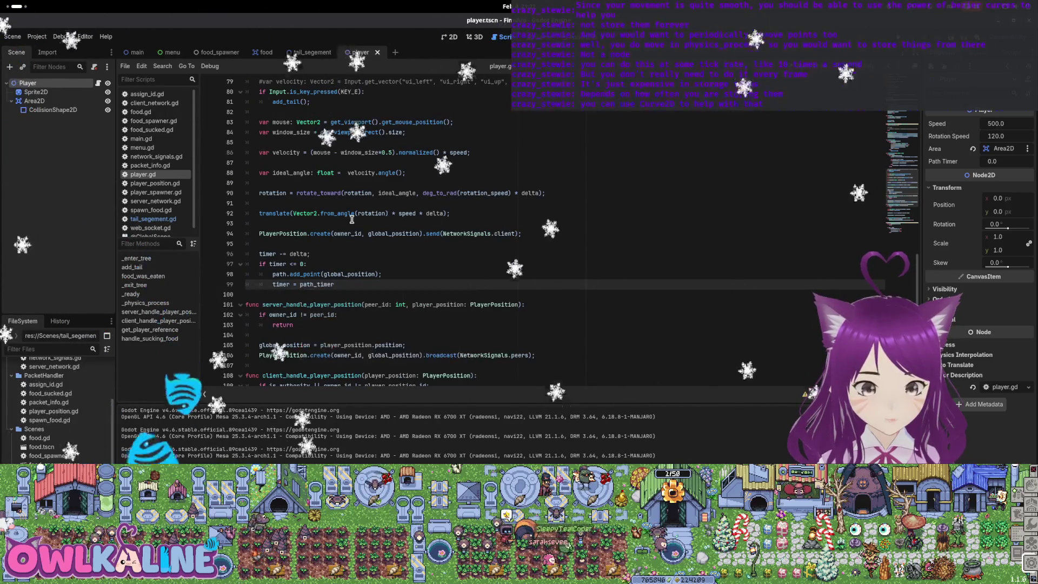
Browse the Curve2D methods on path below add_point, discard that line, and save player.gd
left_click(316, 273)
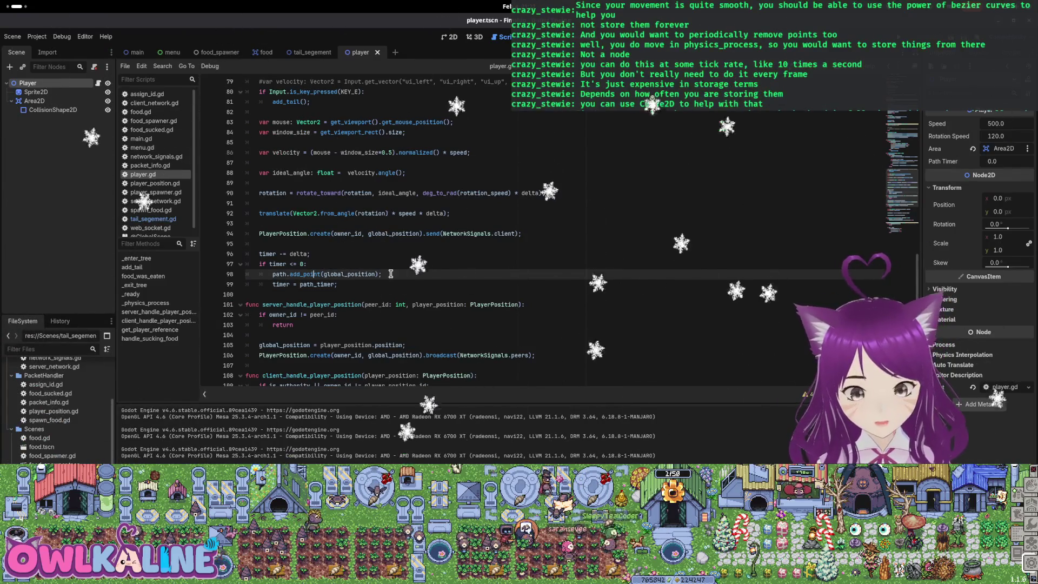
key("End")
key("Return")
type("path.")
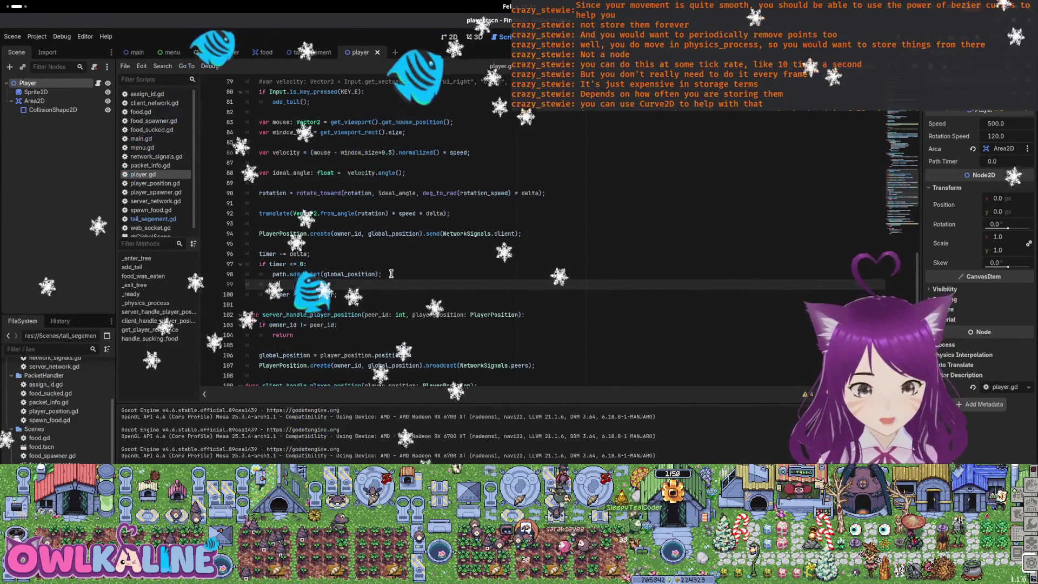
key("Down")
key("Down")
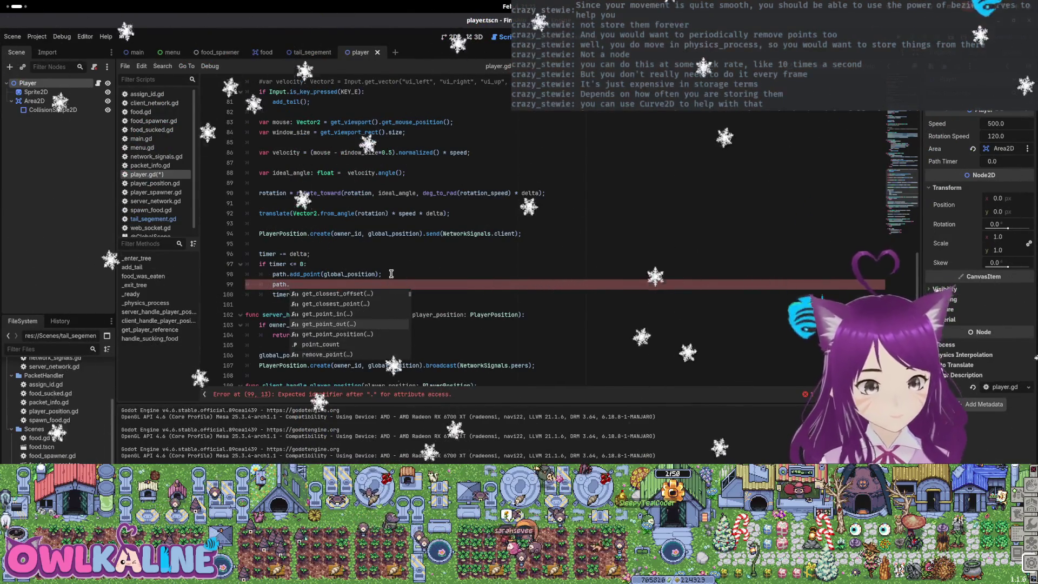
key("Down")
key("Down")
key("Down")
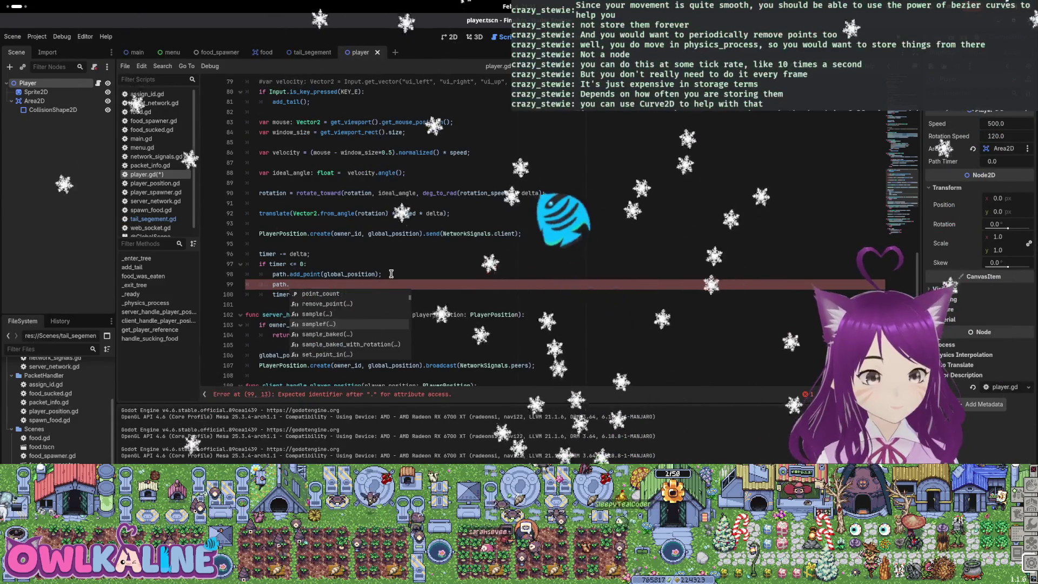
key("Down")
key("Down")
key("Down")
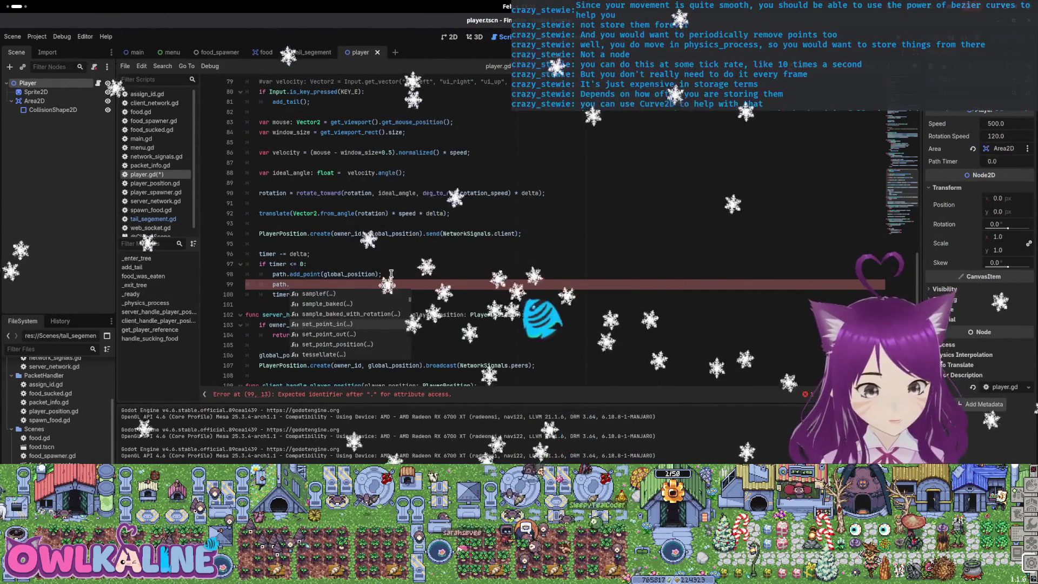
key("Down")
key("Down")
key("Down")
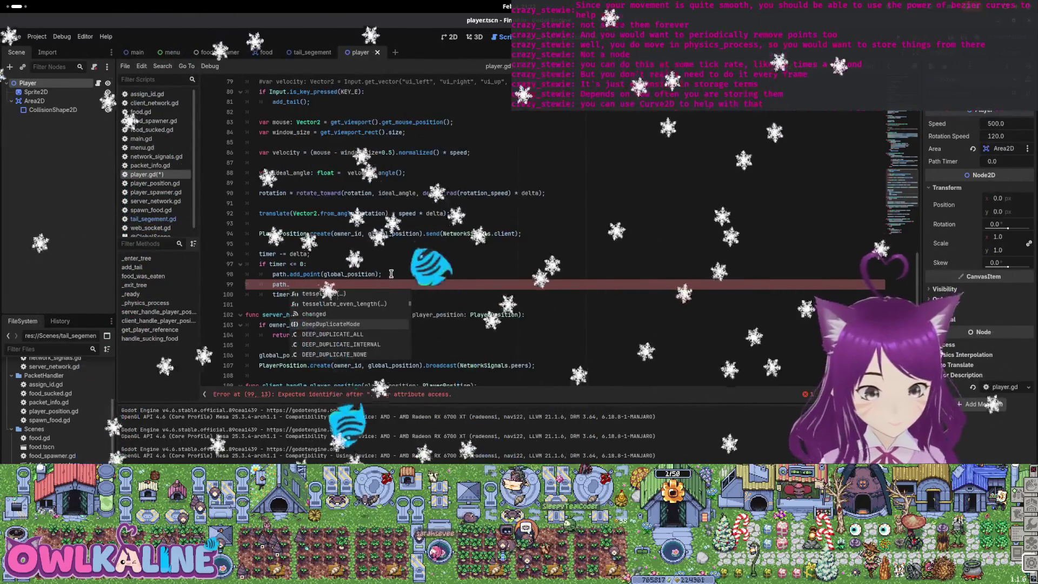
key("Down")
key("Down")
key("Down")
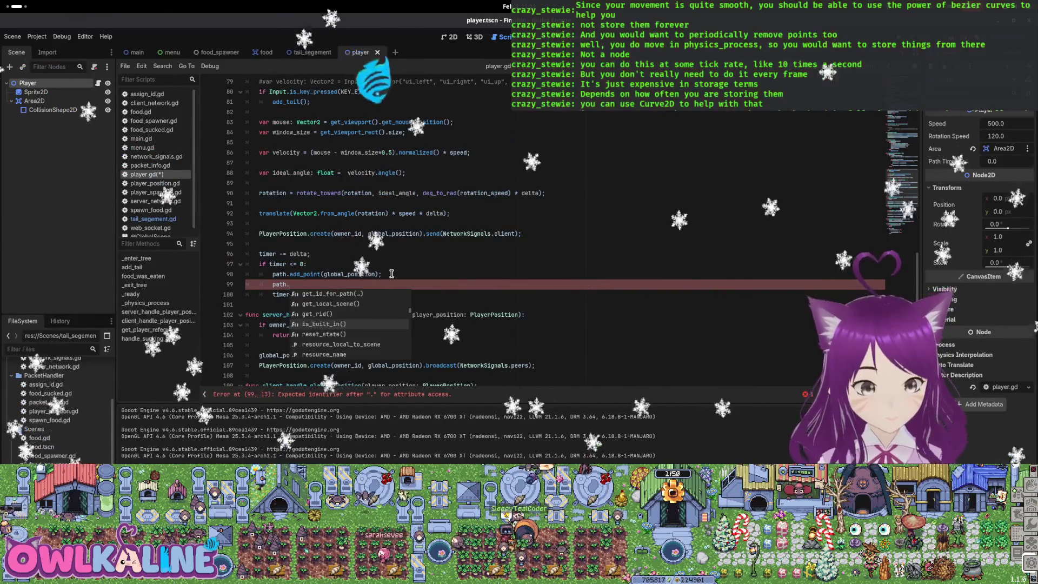
key("BackSpace")
key("BackSpace")
key("BackSpace")
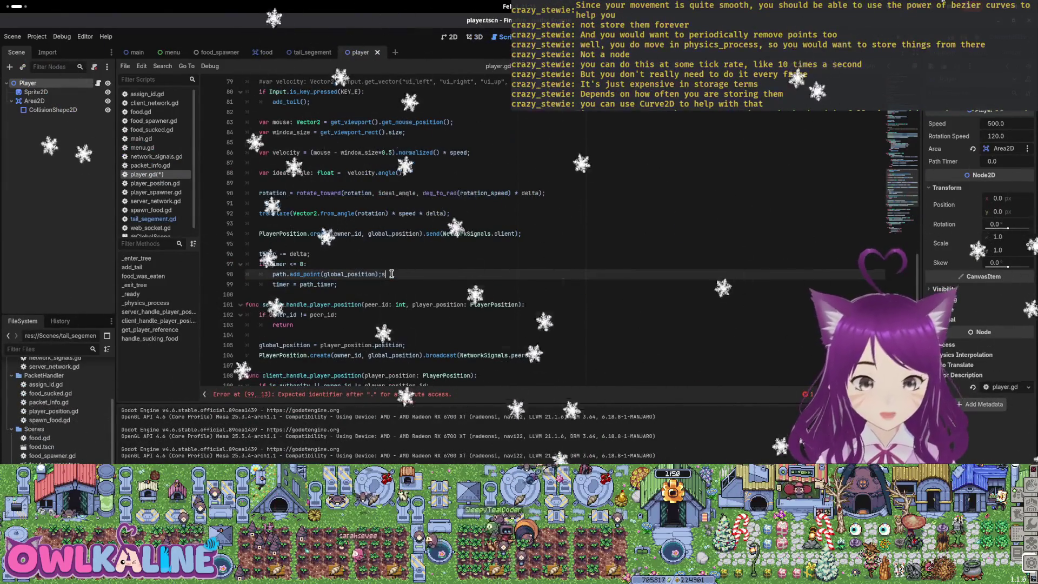
key("ctrl+s")
Check the path variable declaration and review the add_point documentation
scroll(391, 232, "up", 4)
scroll(391, 232, "up", 15)
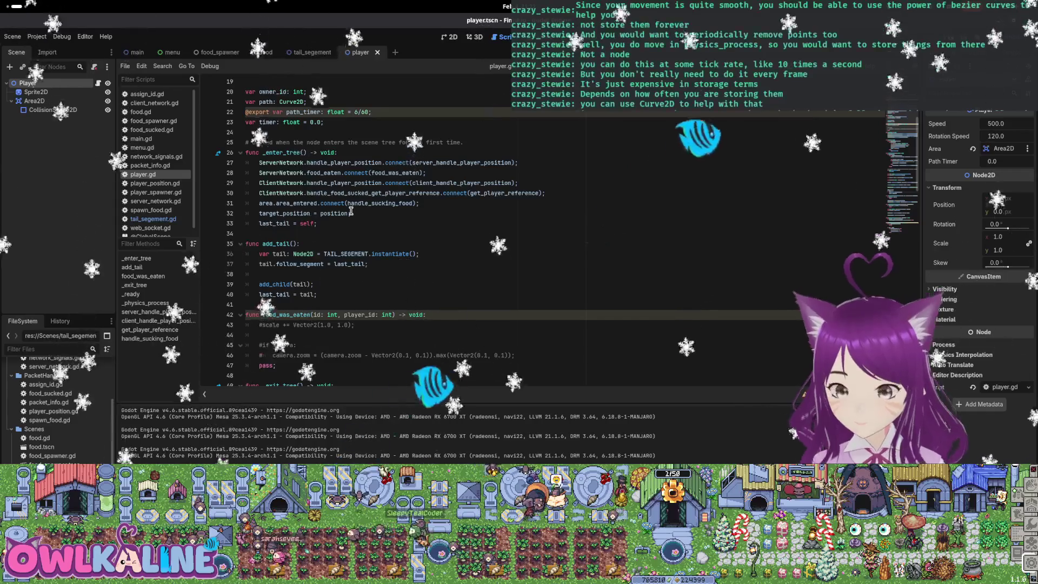
scroll(351, 212, "up", 2)
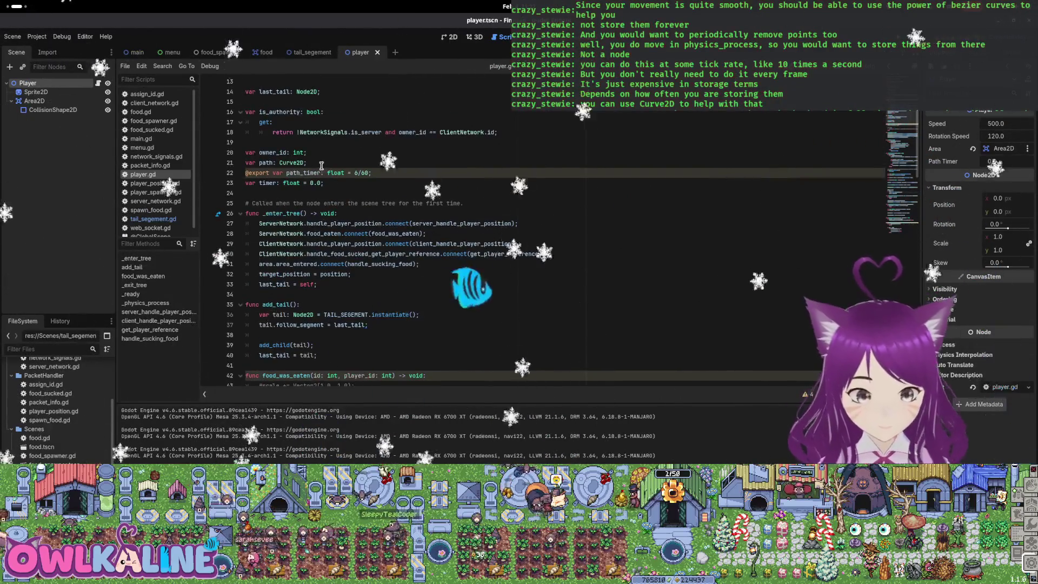
double_click(266, 162)
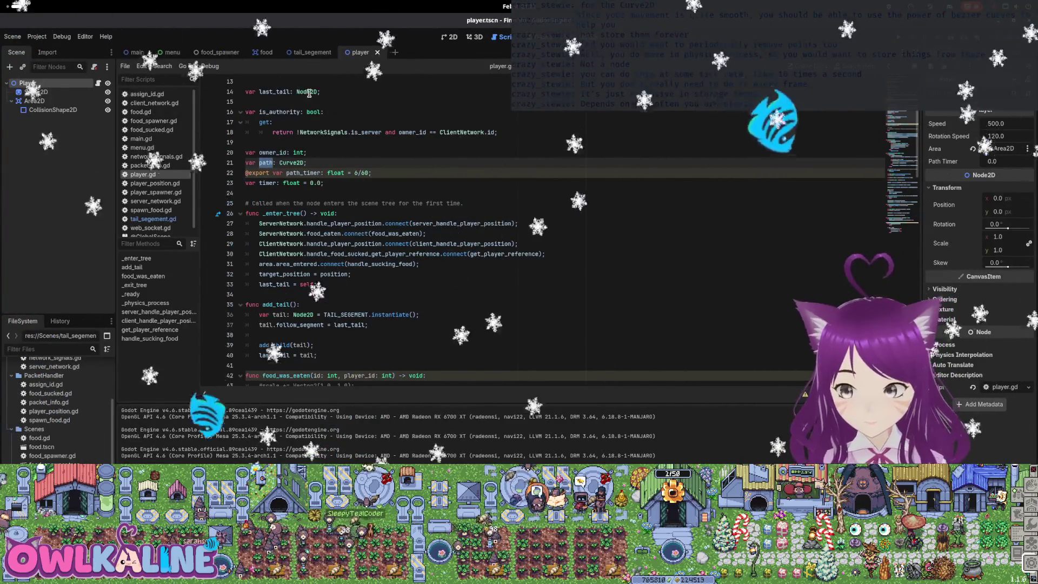
scroll(341, 231, "down", 5)
scroll(341, 232, "down", 8)
scroll(346, 223, "down", 7)
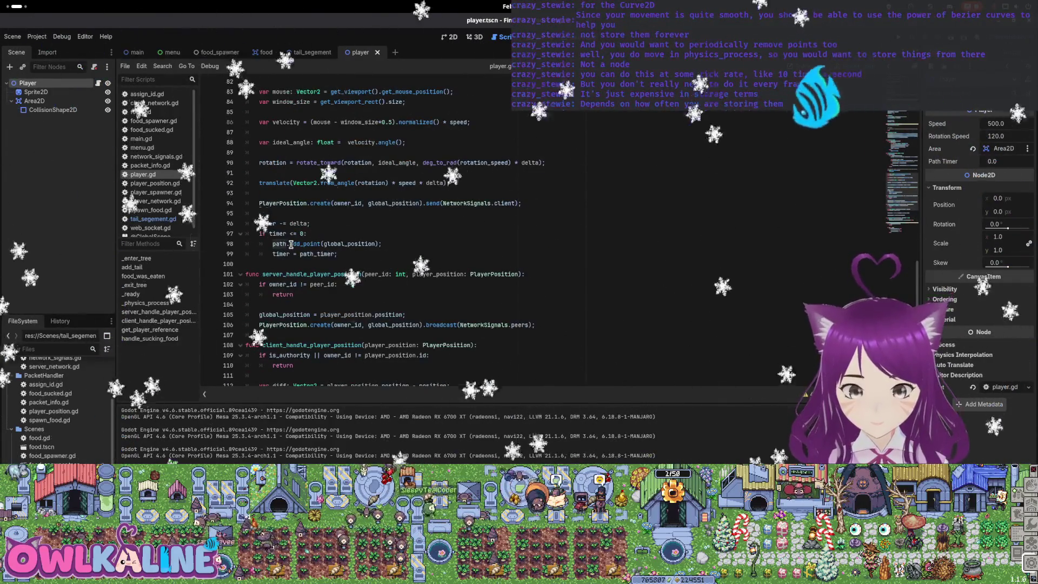
mouse_move(290, 244)
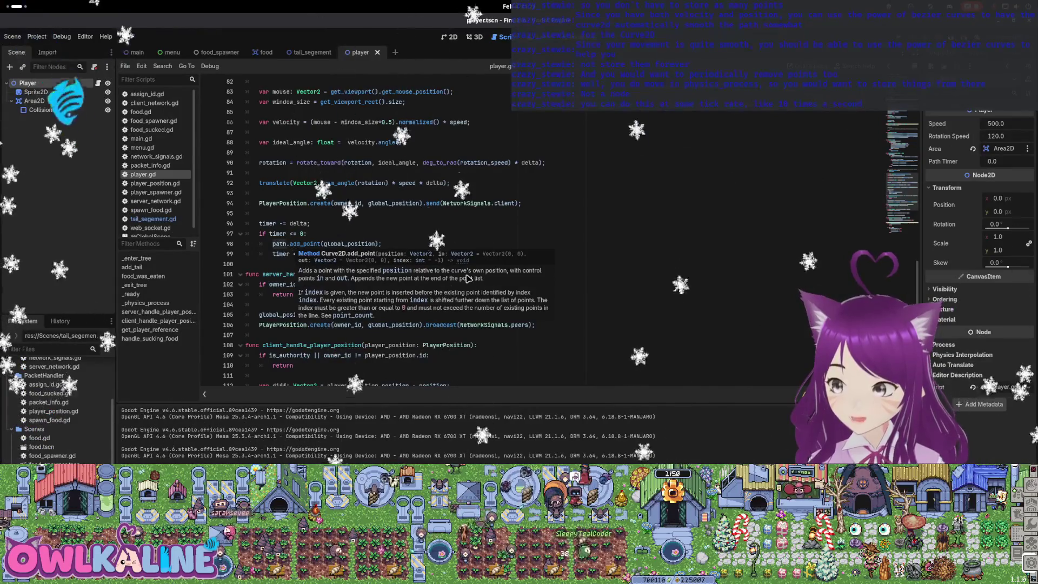
left_click(314, 224)
left_click(327, 233)
key("Return")
type("pat")
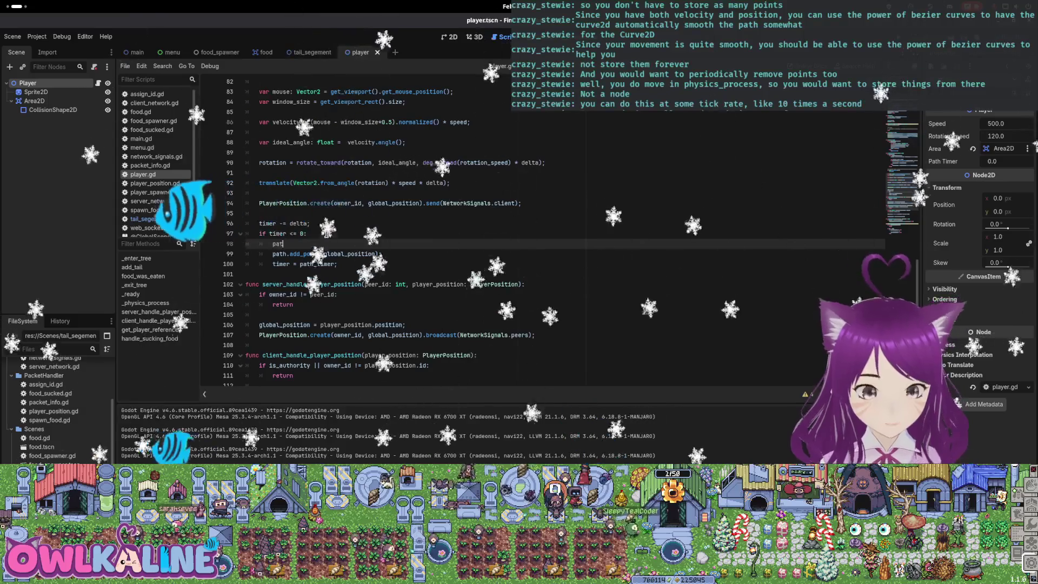
type("h.")
key("Down")
key("Down")
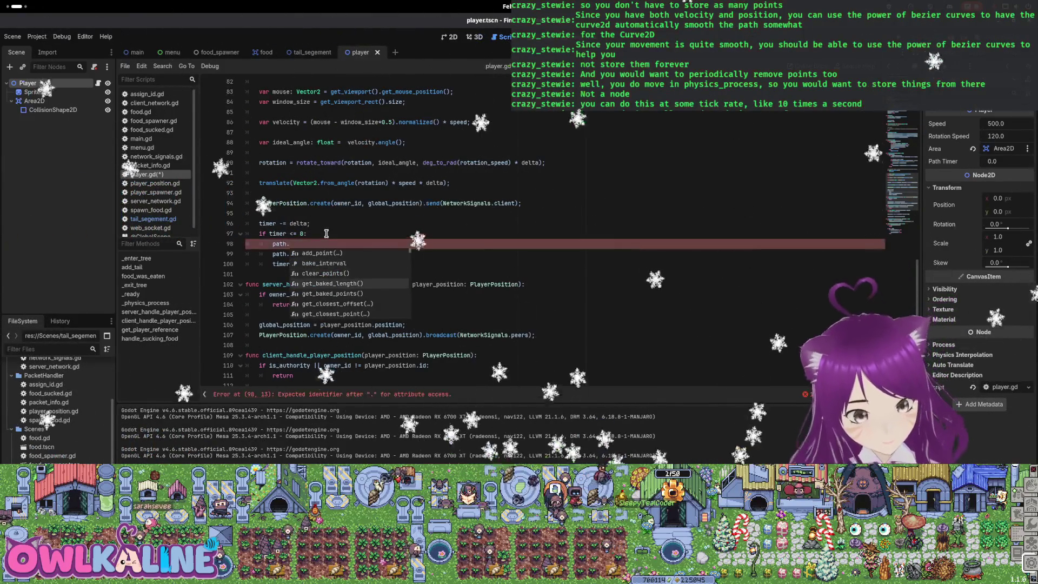
key("Down")
key("Down")
key("Down")
key("Down")
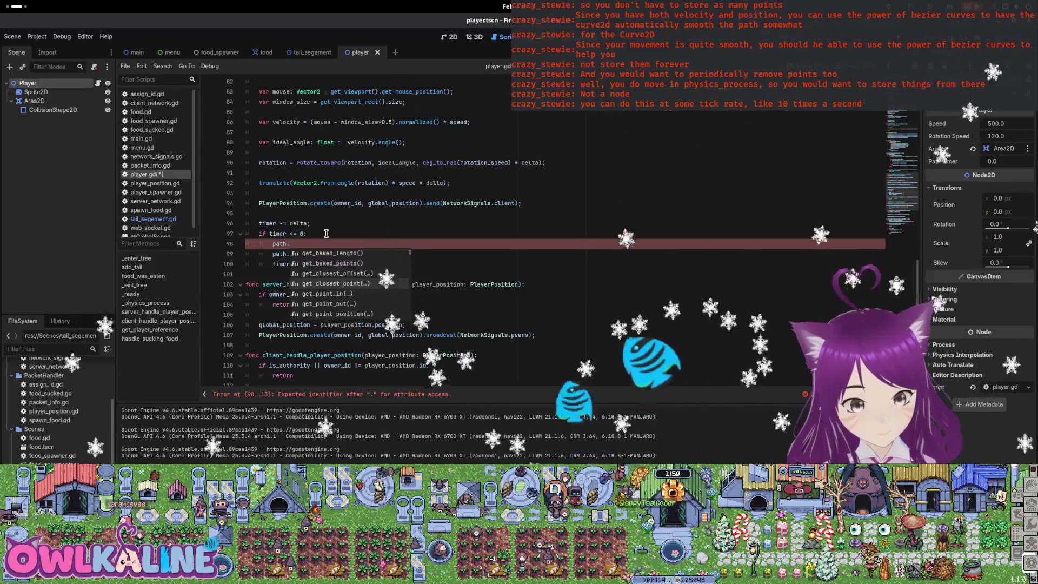
key("Down")
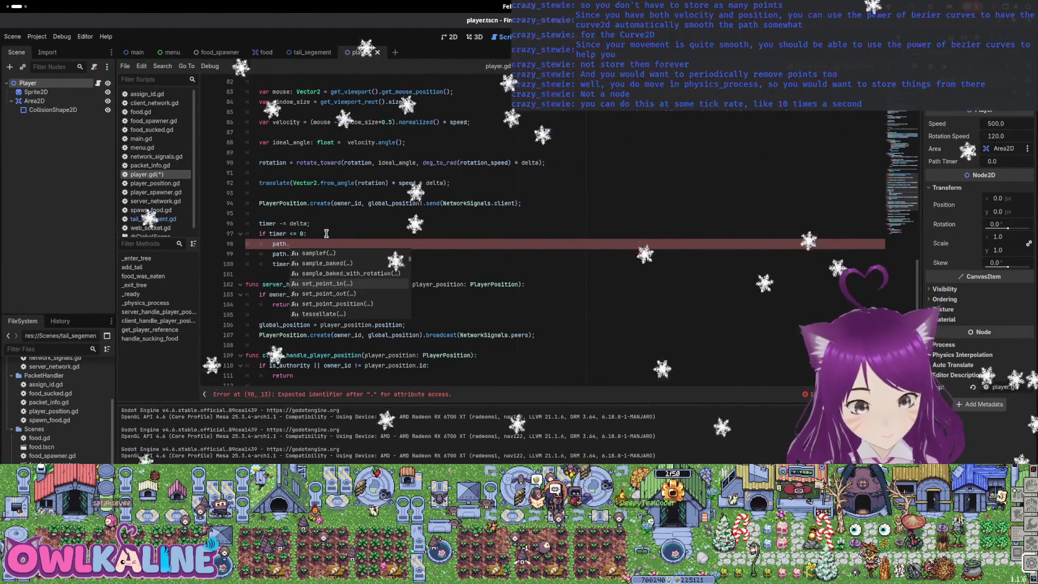
key("Down")
key("Down")
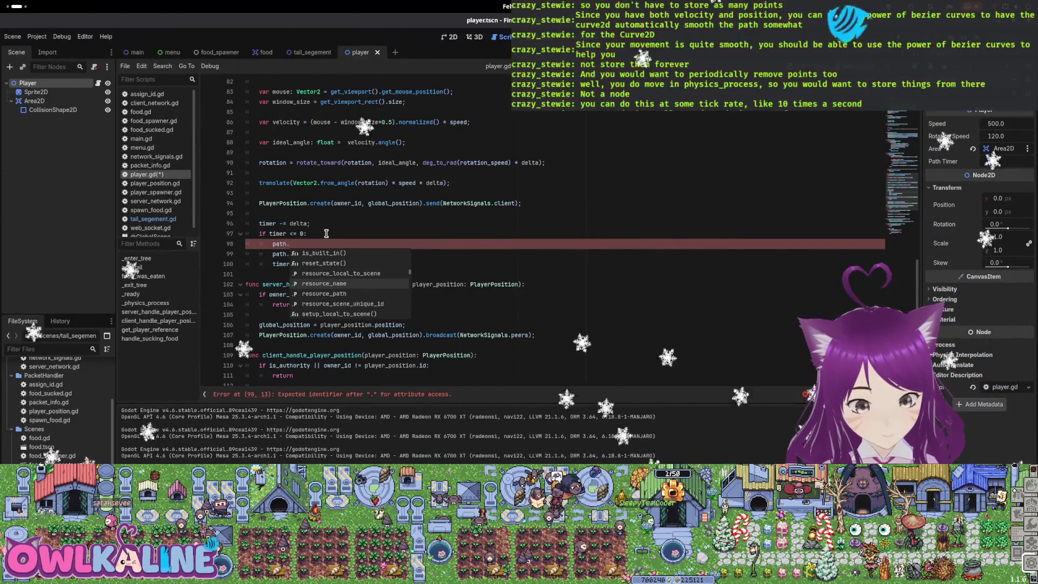
key("Down")
key("Down")
key("Down")
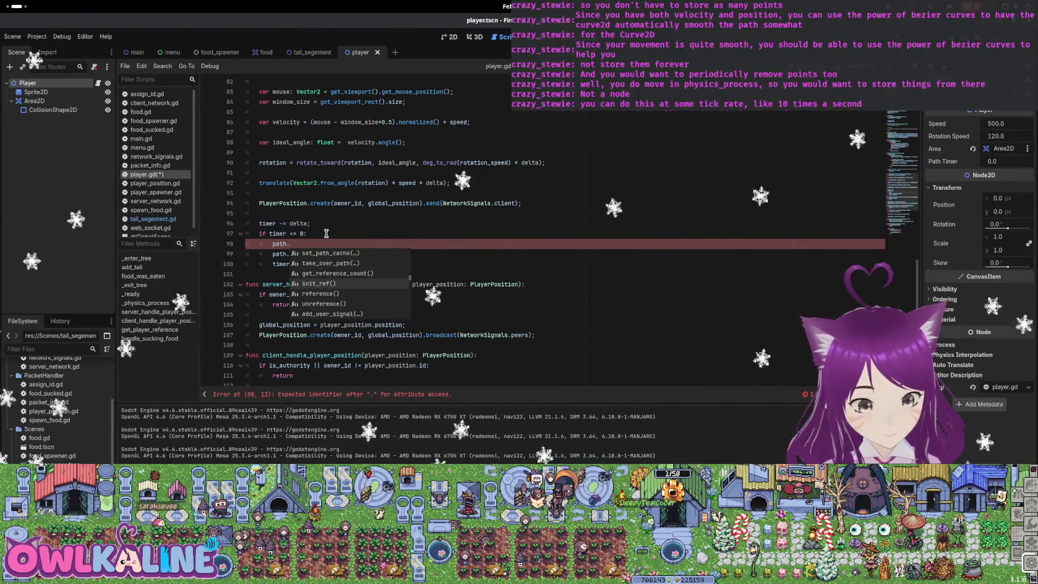
key("Down")
key("Down")
key("Down")
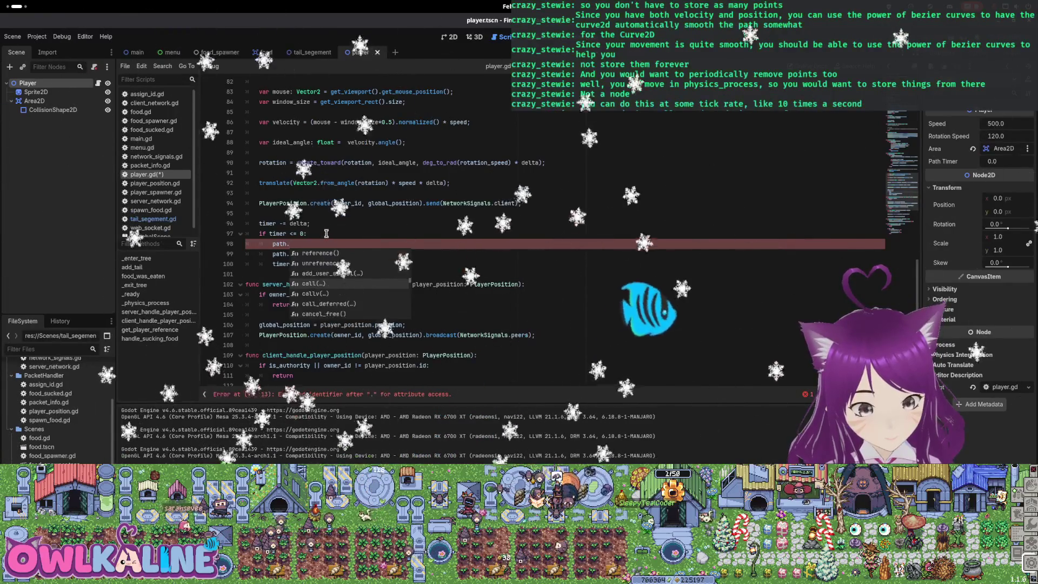
key("Down")
key("Down")
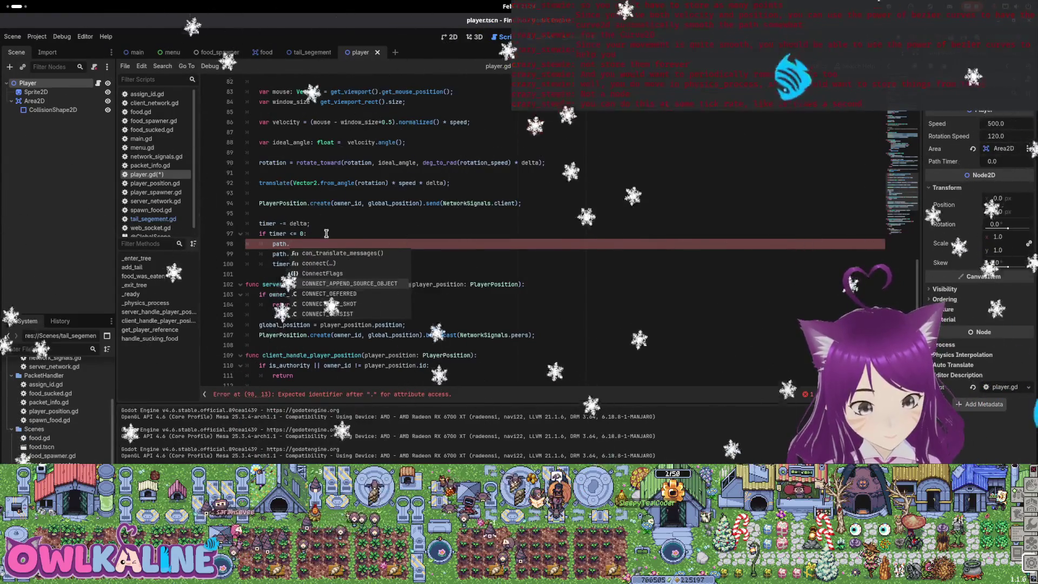
key("Down")
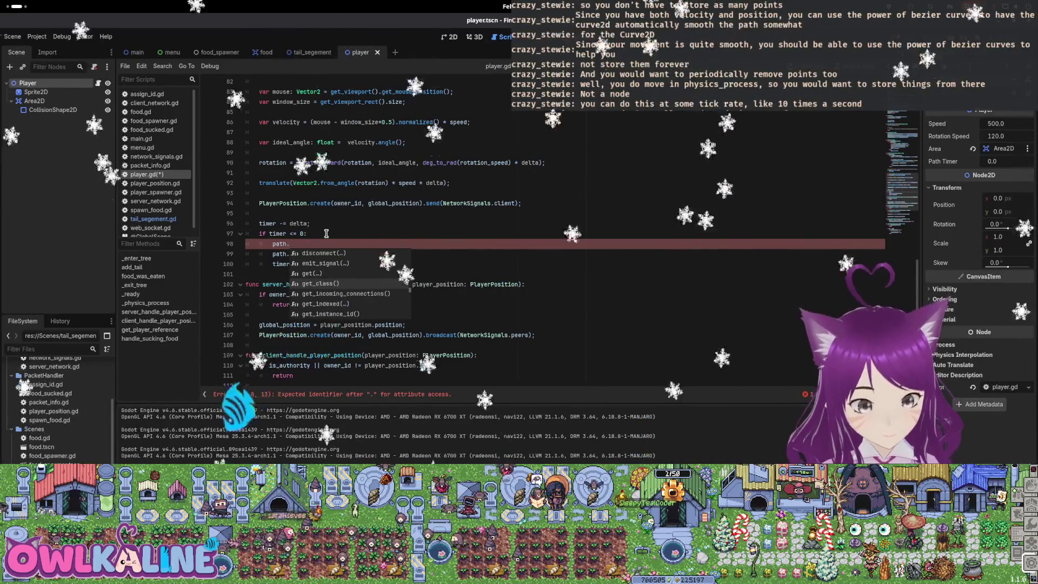
key("Down")
key("Down")
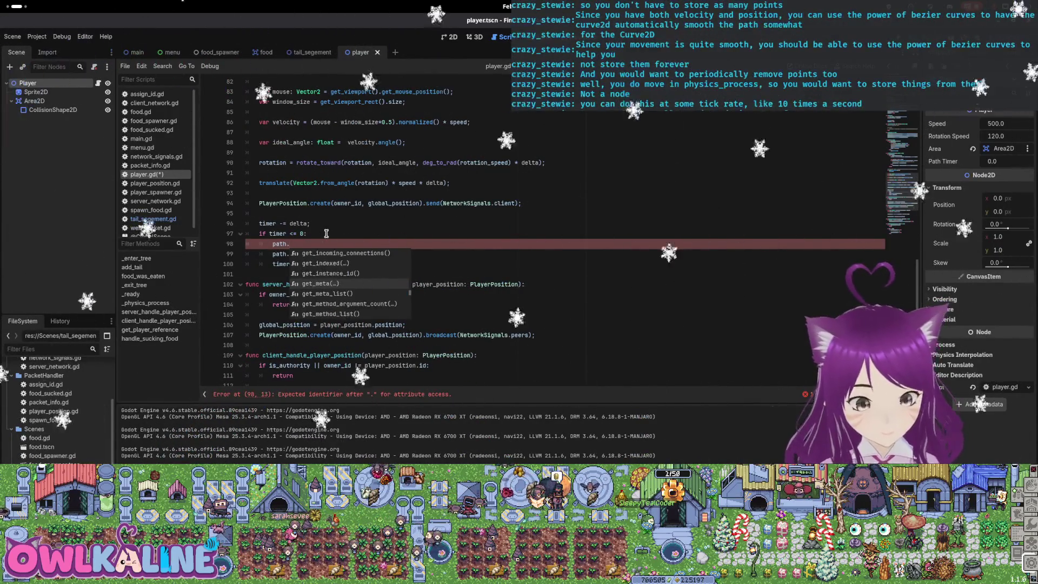
key("Down")
key("Down")
key("Down")
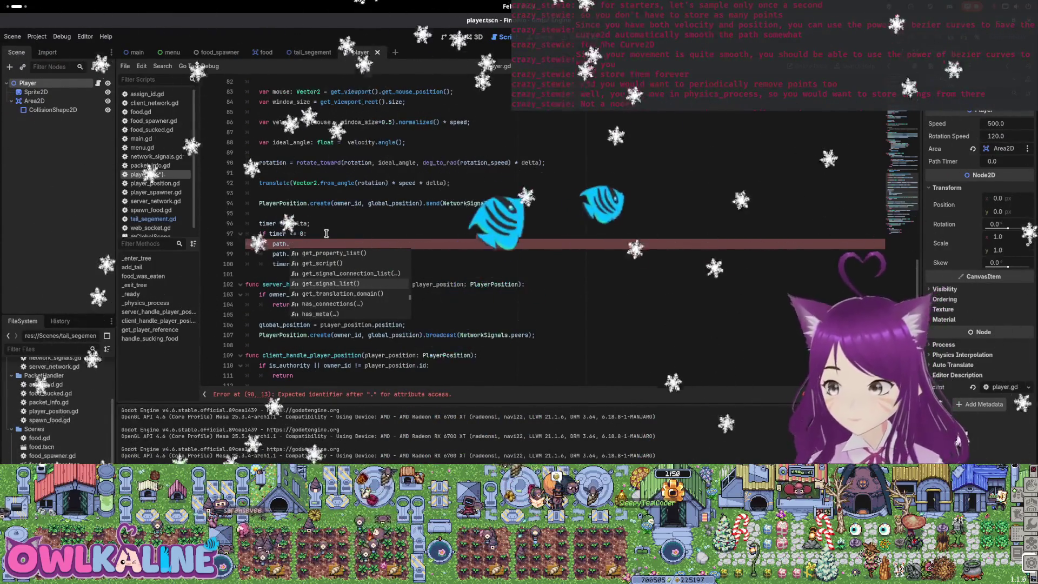
key("BackSpace")
key("BackSpace")
key("BackSpace")
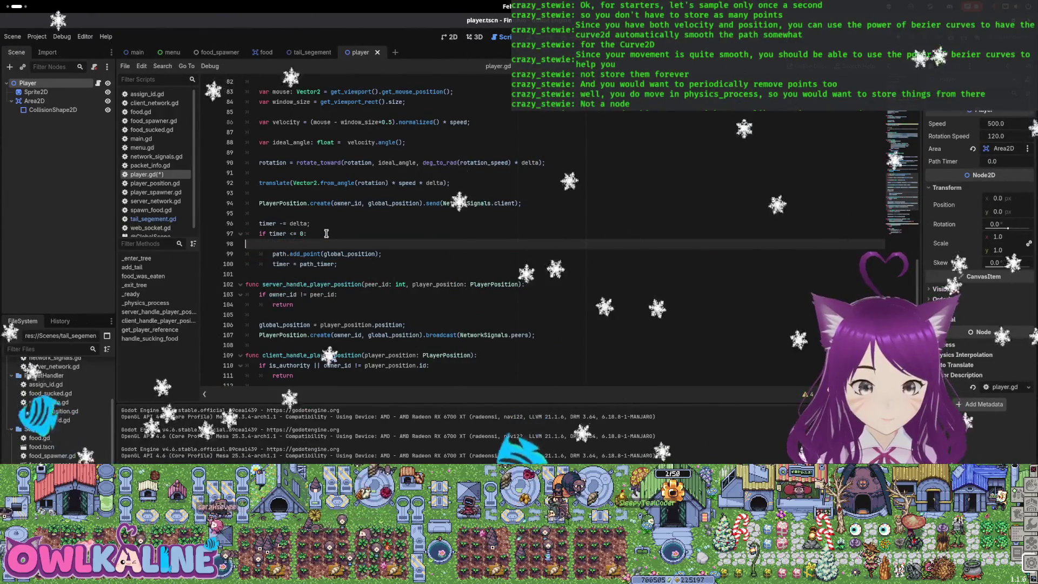
key("BackSpace")
key("BackSpace")
key("BackSpace")
key("ctrl+s")
left_click(144, 276)
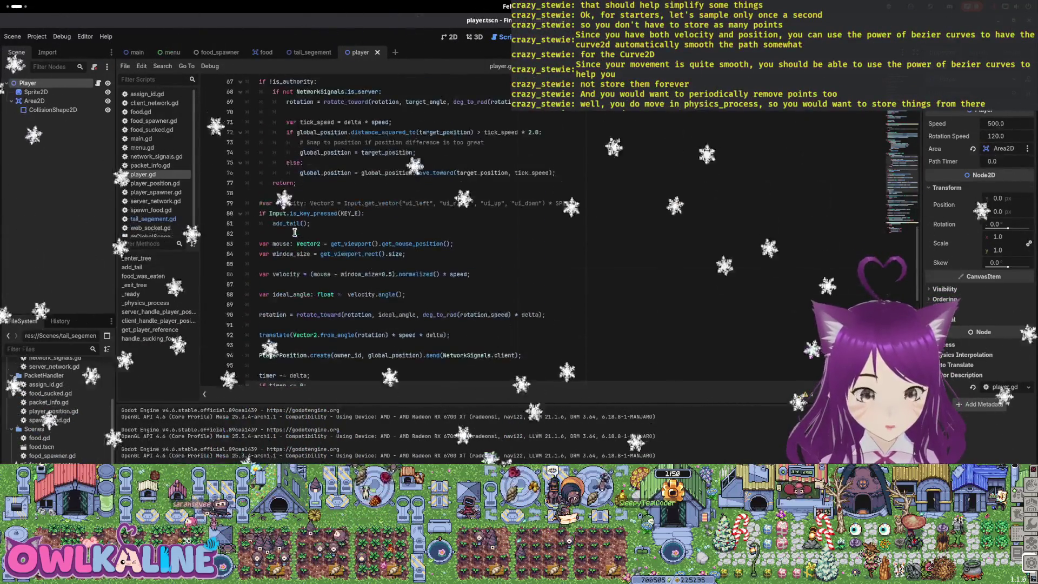
scroll(317, 204, "up", 6)
left_click(377, 140)
type("0/60;")
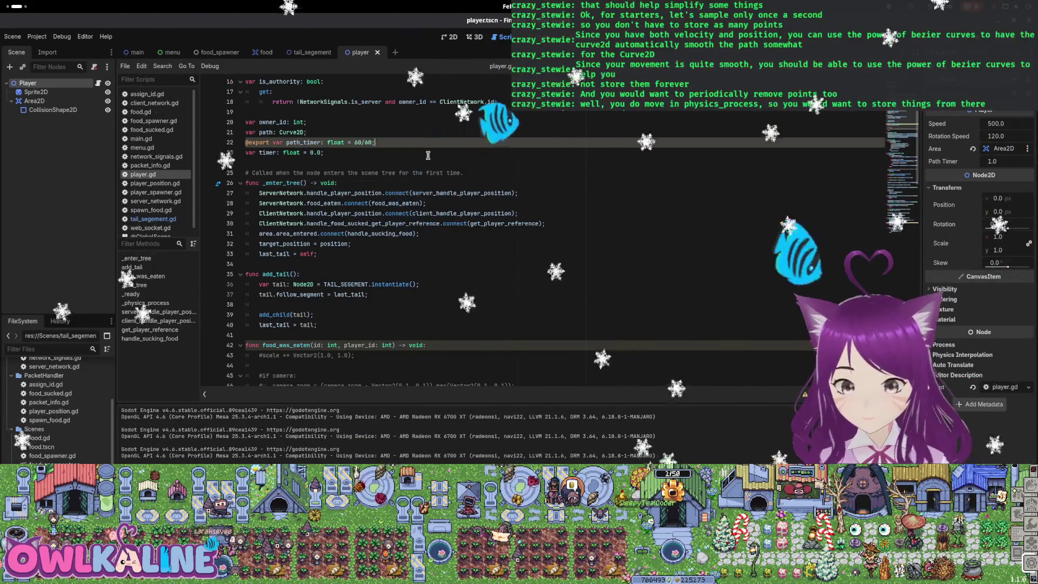
scroll(426, 163, "down", 15)
scroll(426, 176, "down", 4)
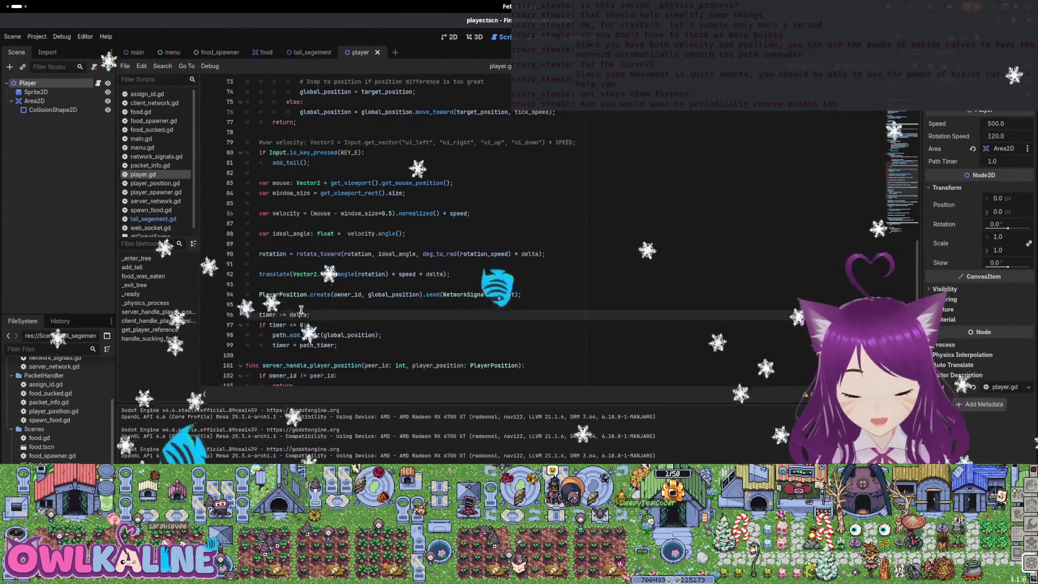
scroll(296, 195, "up", 6)
left_click(294, 194)
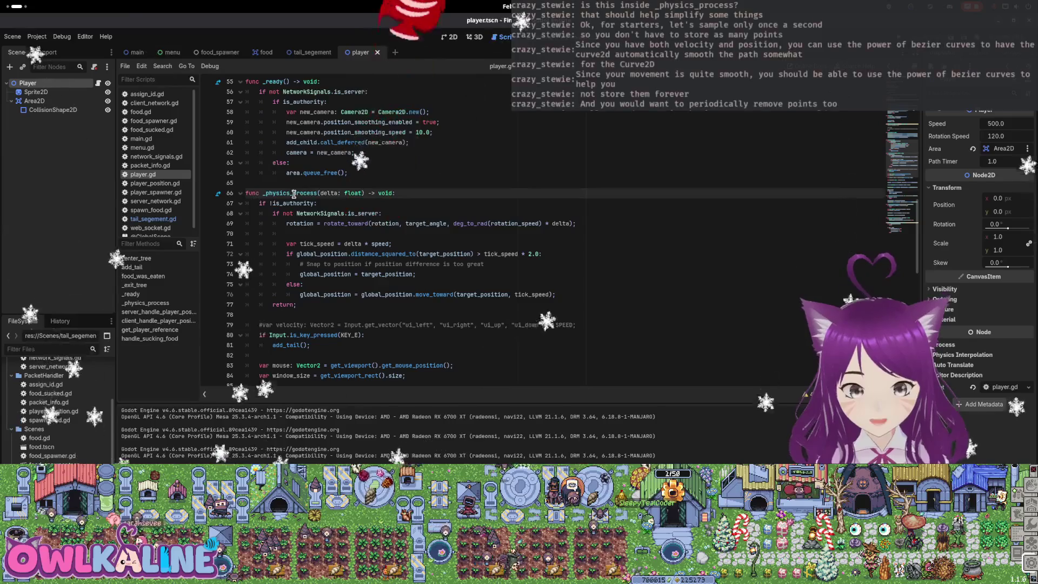
scroll(294, 194, "down", 7)
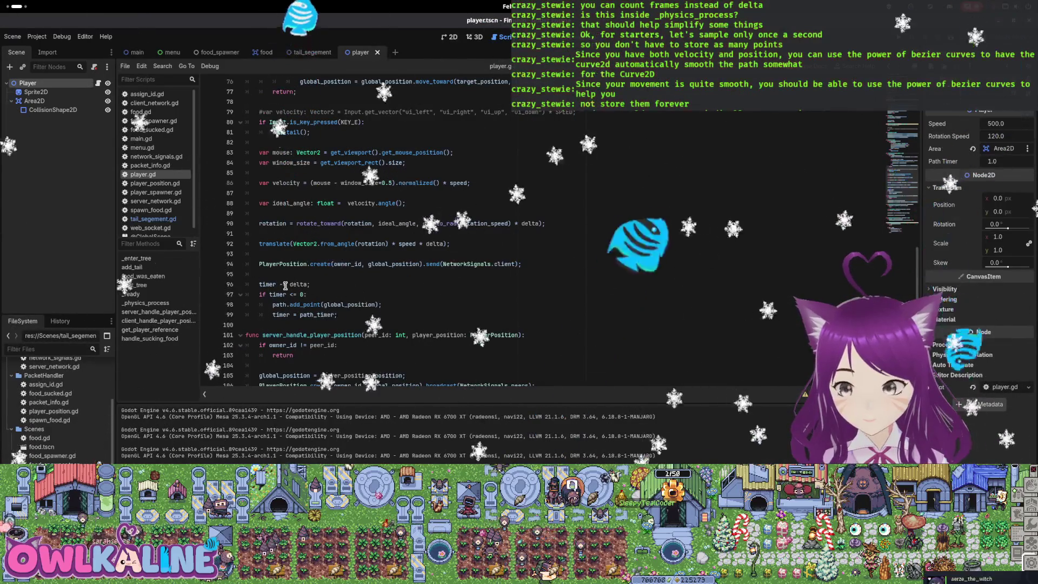
scroll(285, 286, "up", 15)
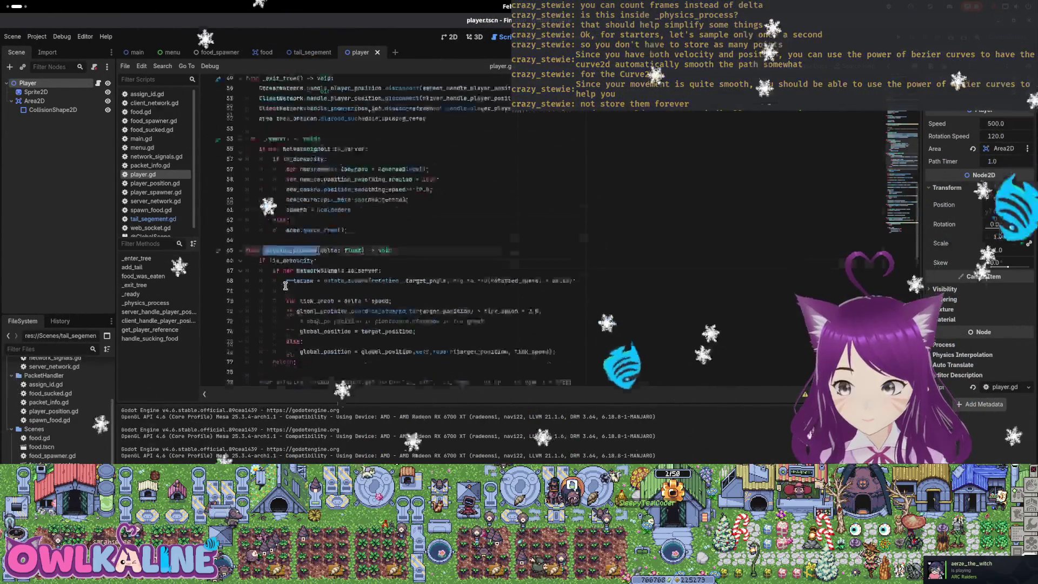
scroll(285, 216, "up", 3)
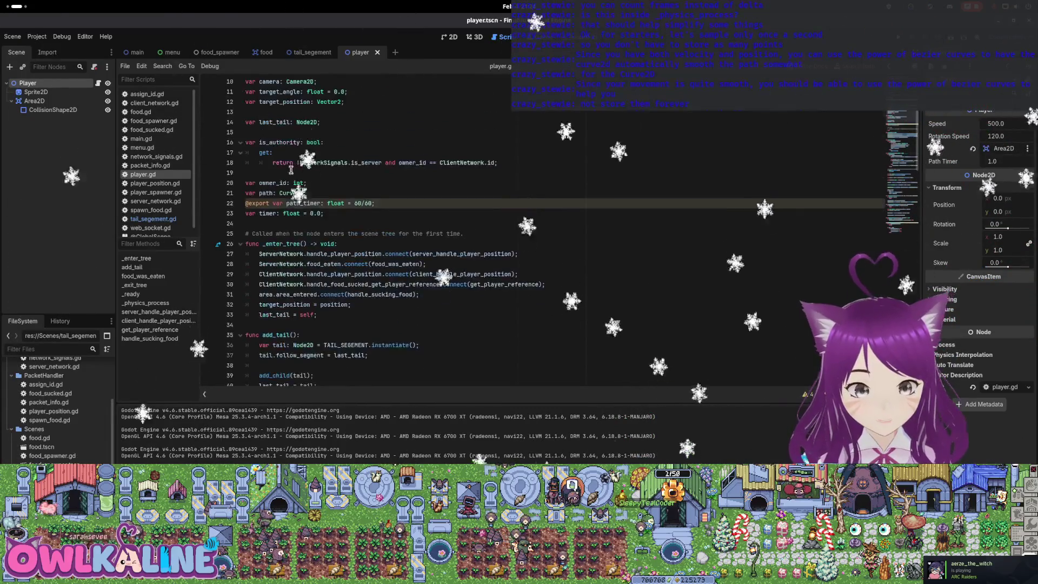
left_click(245, 204)
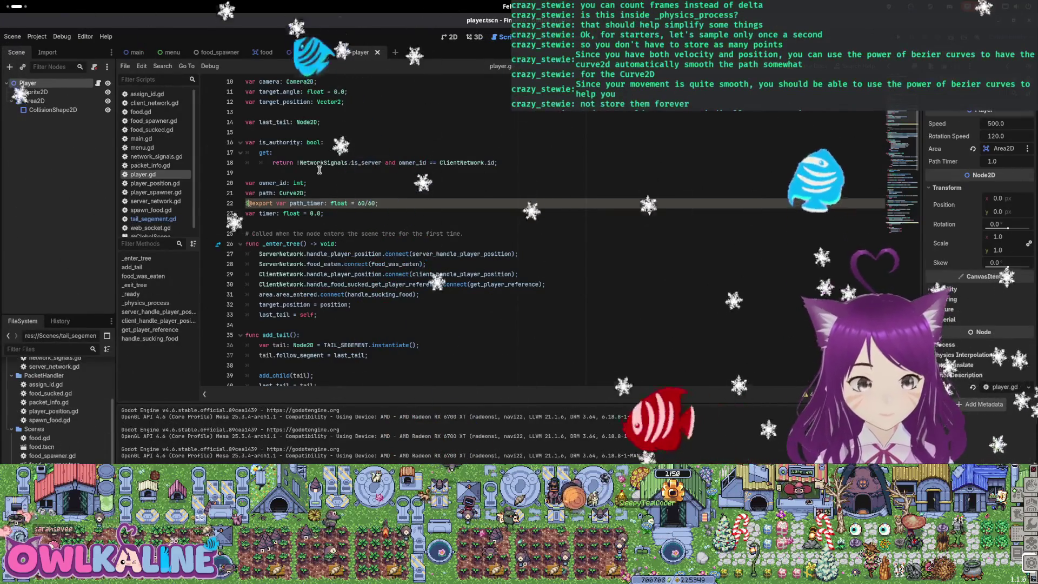
Comment out the path_timer and timer variable declarations with #
type("#")
key("Down")
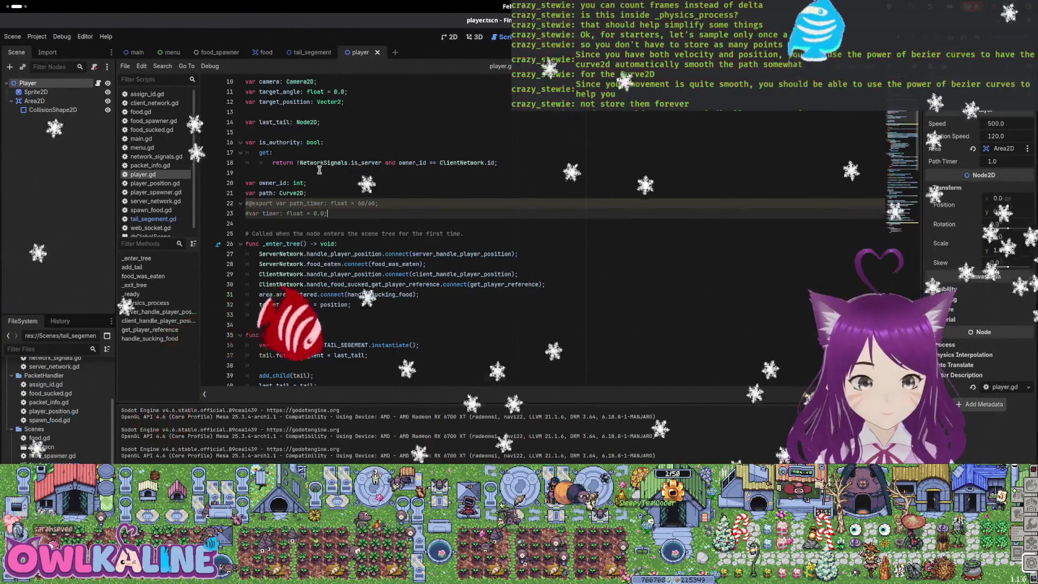
type("#")
key("End")
Add a counter variable set to 0 below them, save, and annotate update_count as uint
key("Return")
type("var frame_coun")
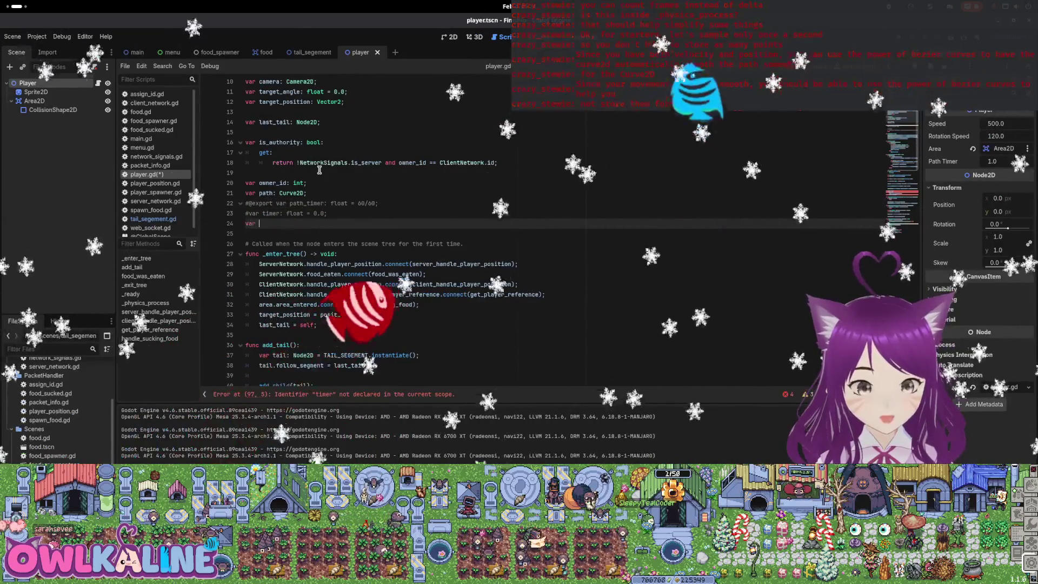
type("t")
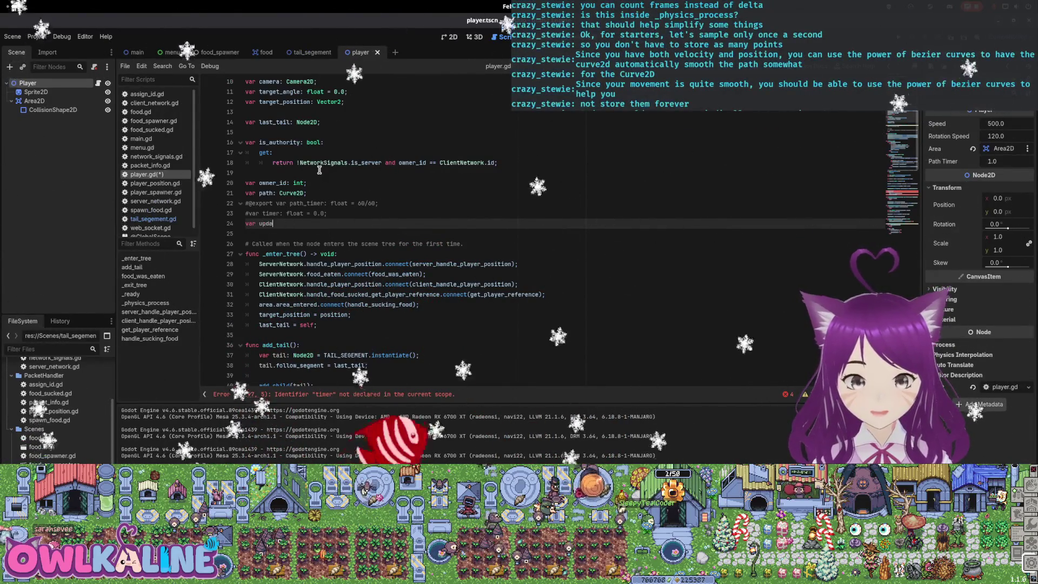
type("= 0;")
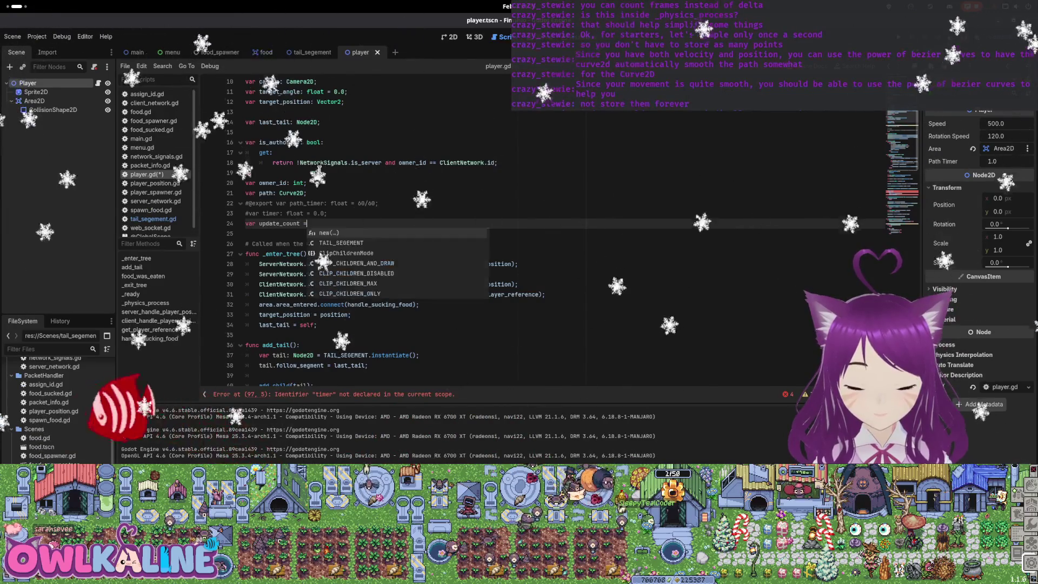
key("F5")
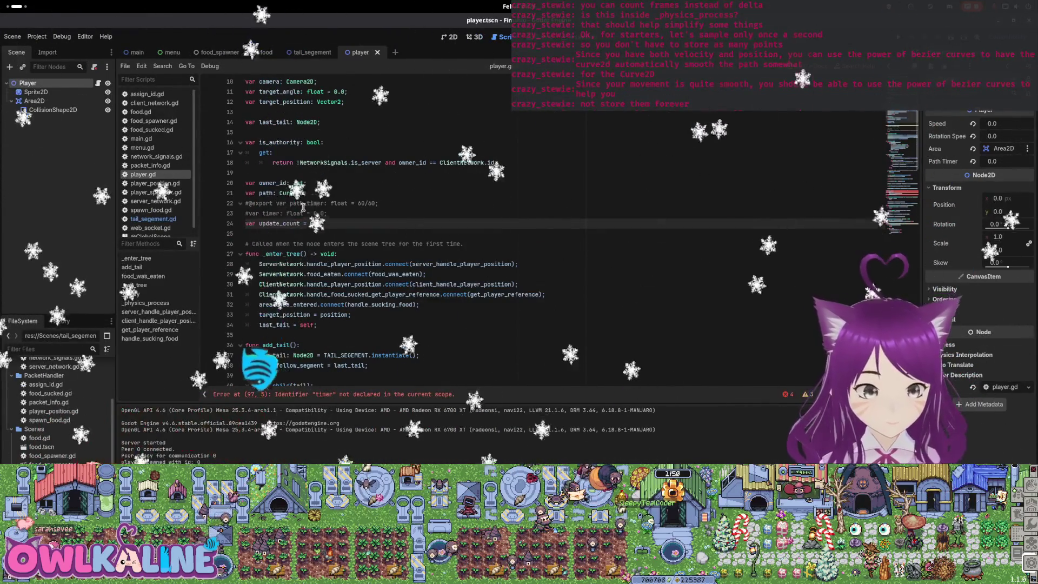
double_click(298, 223)
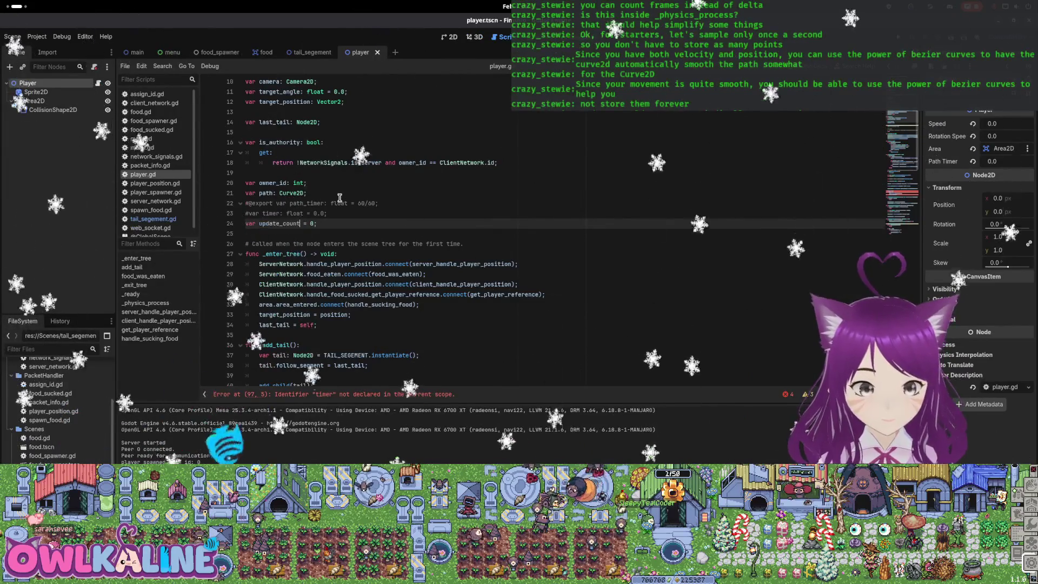
type(": uin")
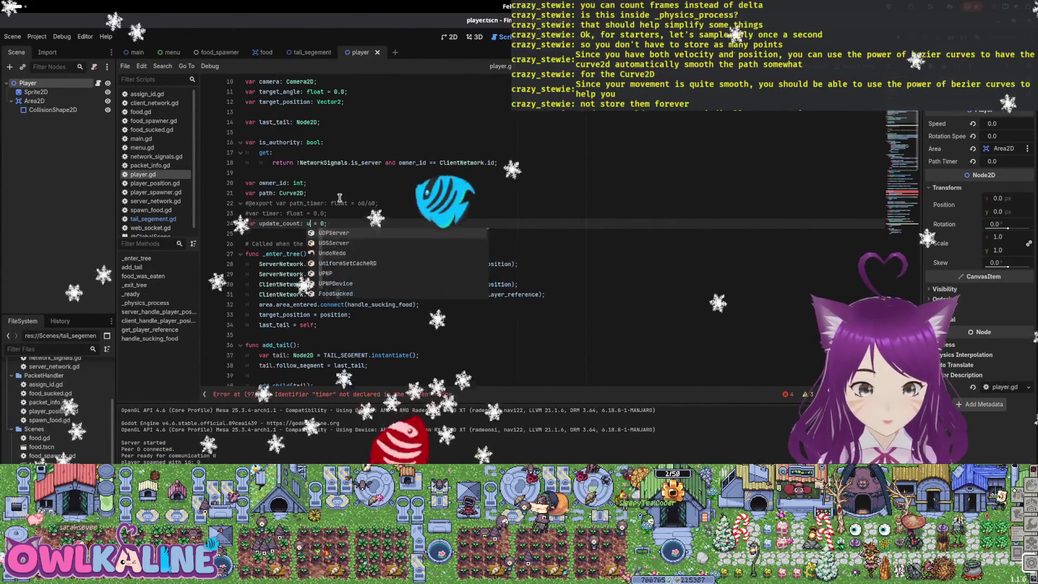
type("t")
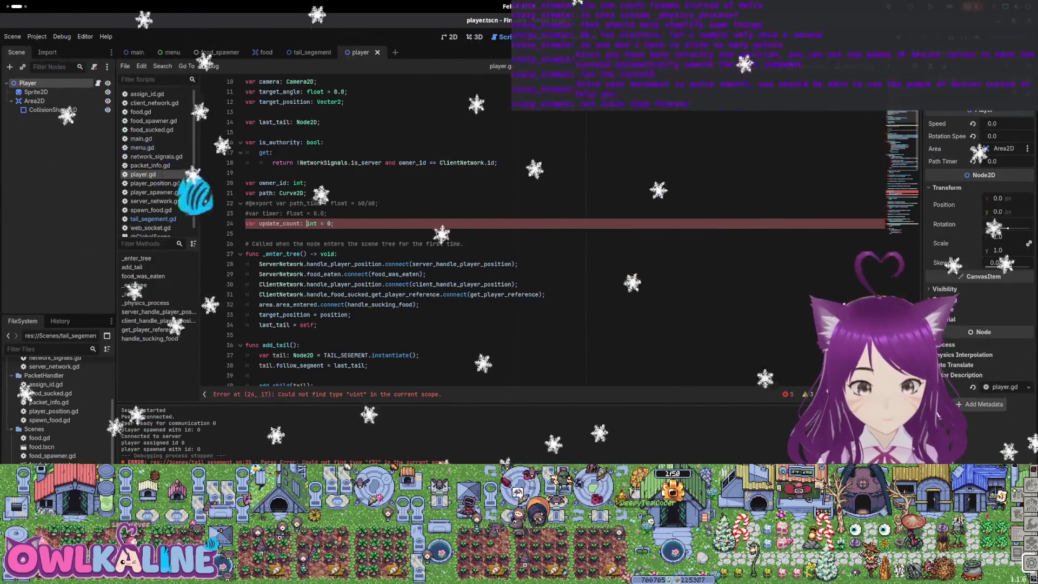
scroll(373, 210, "down", 5)
scroll(373, 210, "down", 10)
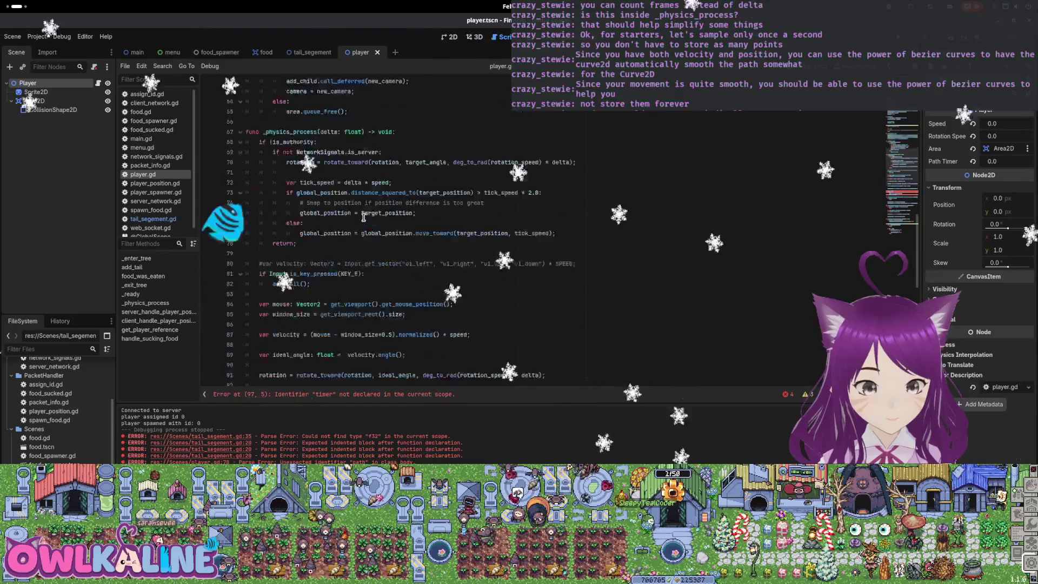
Comment out the timer decrement, add 'update_count += 1;', change the check to 'update_count > 10:', and save
left_click(260, 233)
key("ctrl+k")
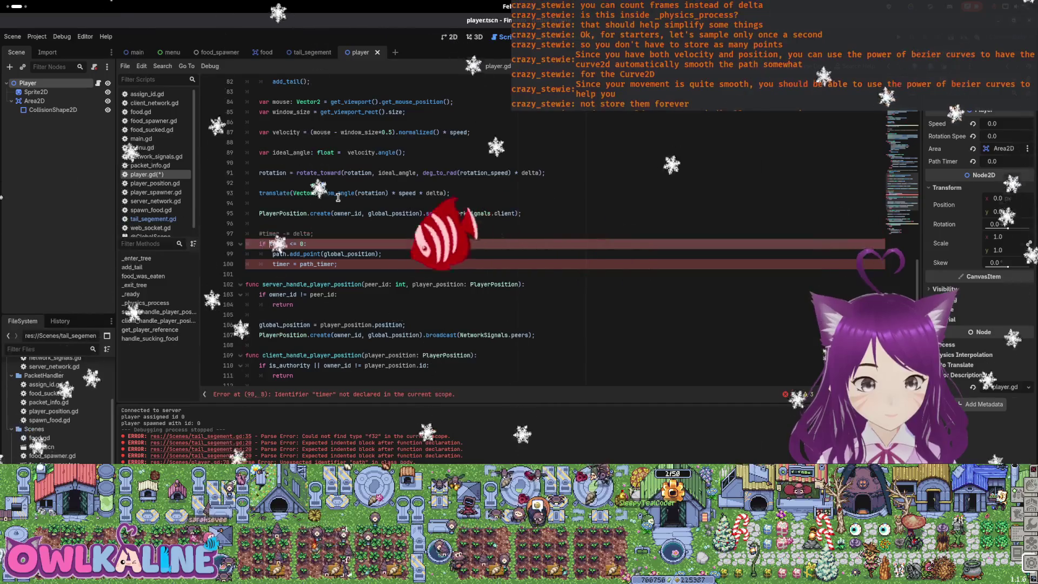
key("Return")
type("frame_c")
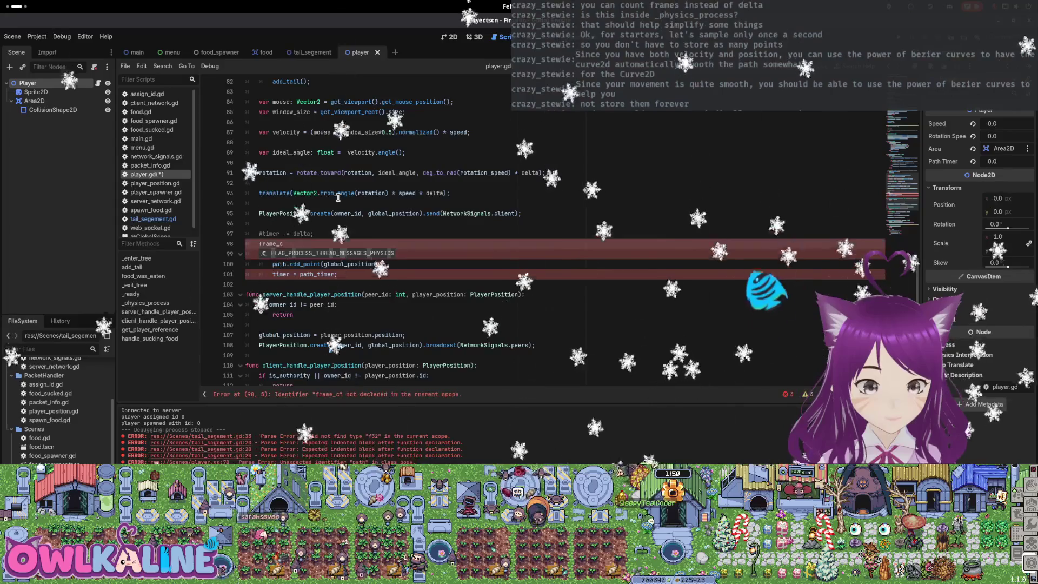
key("BackSpace")
key("BackSpace")
key("BackSpace")
key("BackSpace")
key("BackSpace")
type("update_count +")
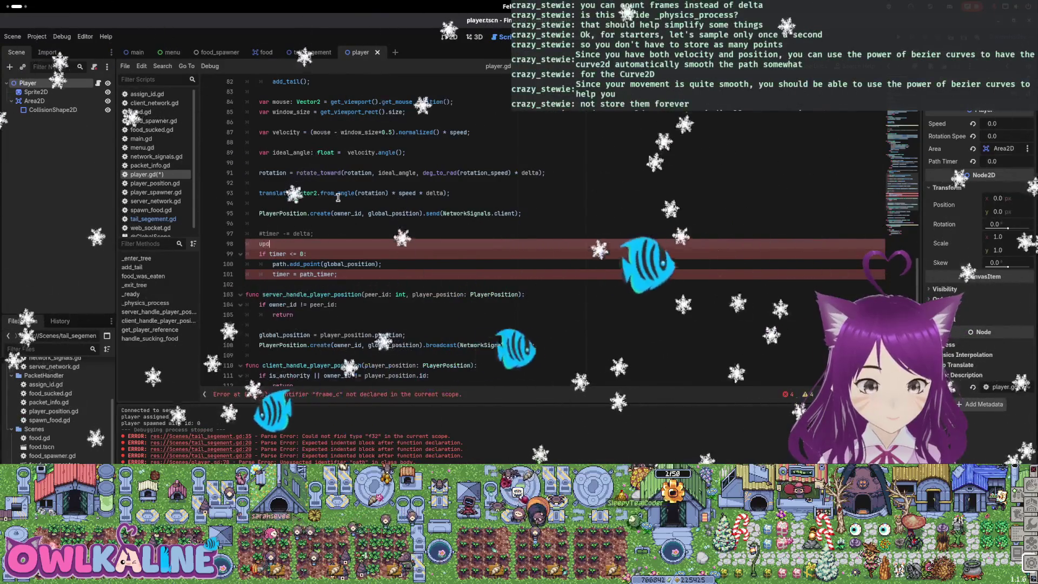
type("= 1;")
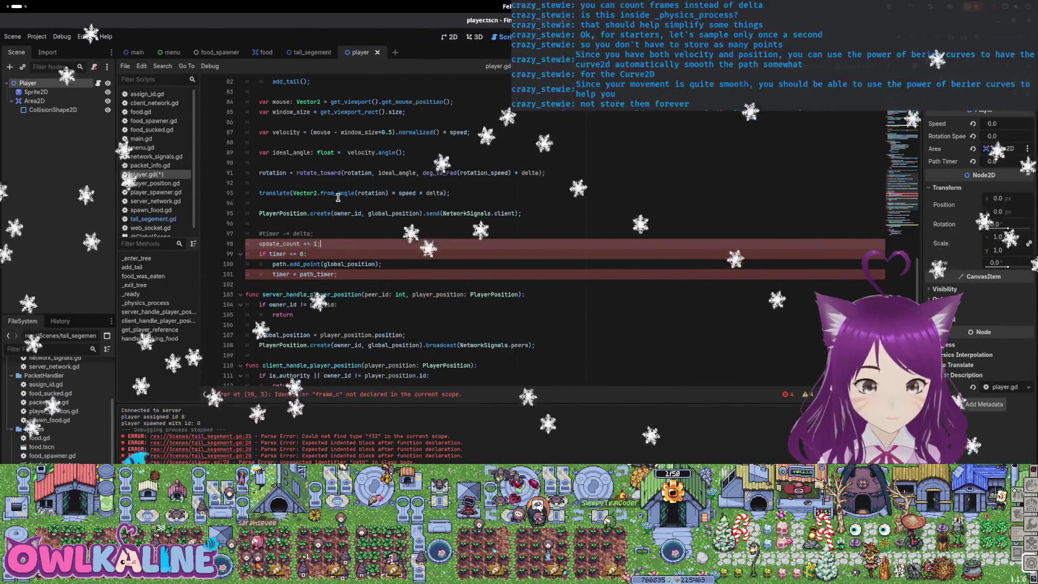
key("Down")
key("BackSpace")
key("BackSpace")
key("BackSpace")
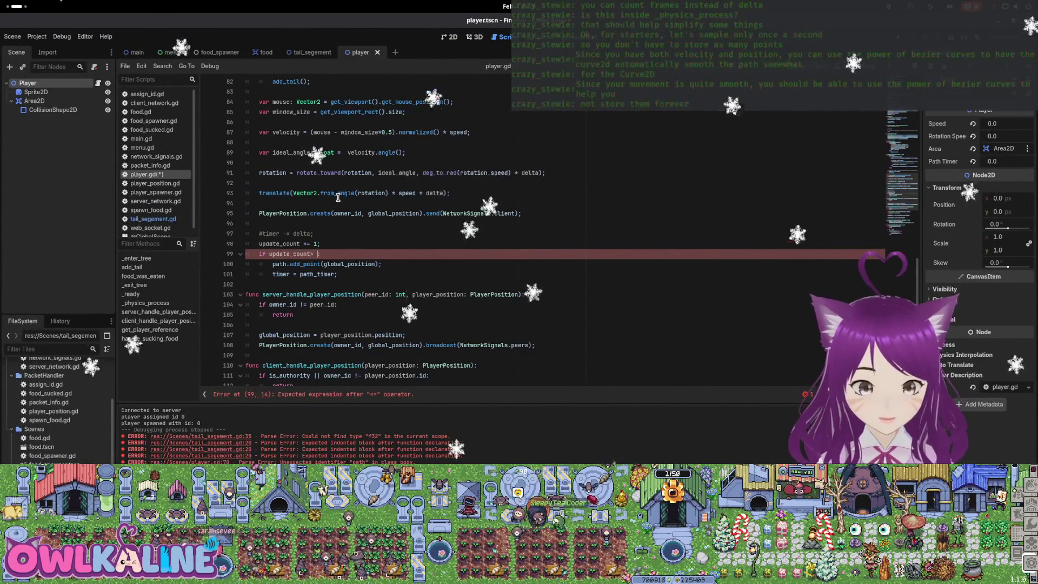
key("BackSpace")
type("> 1")
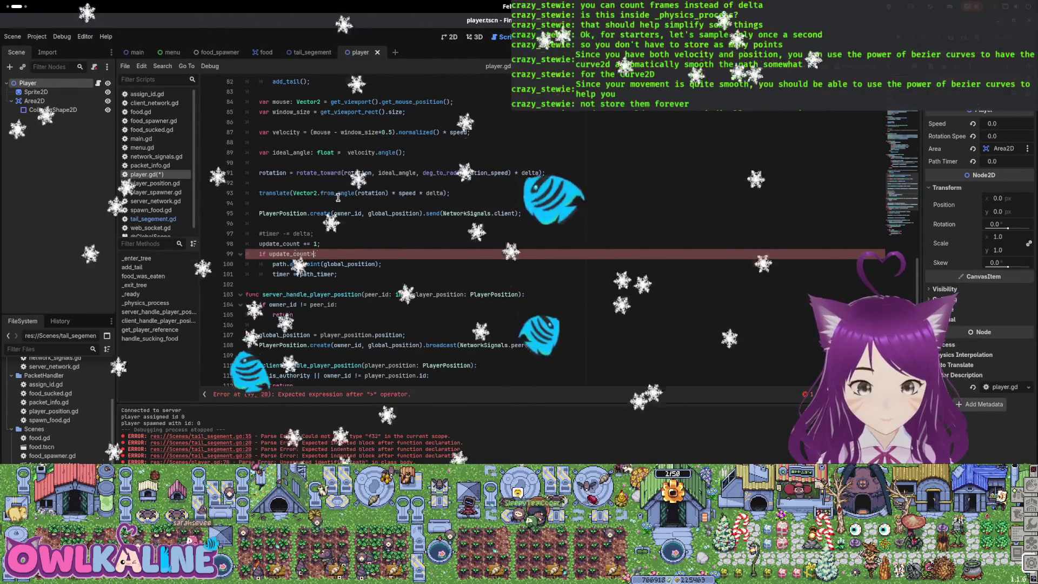
type("0:")
key("Down")
key("Down")
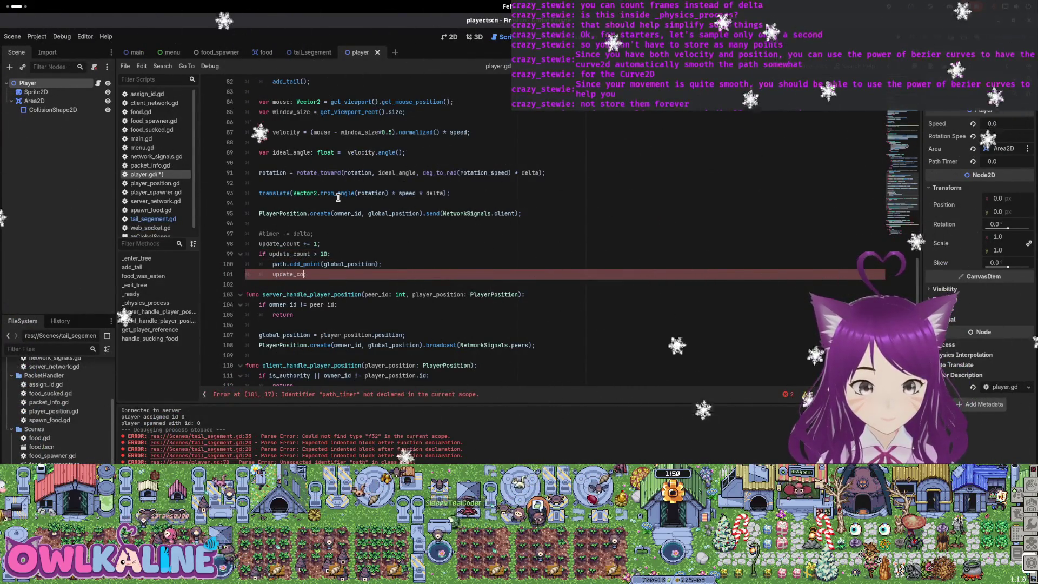
key("Up")
key("F5")
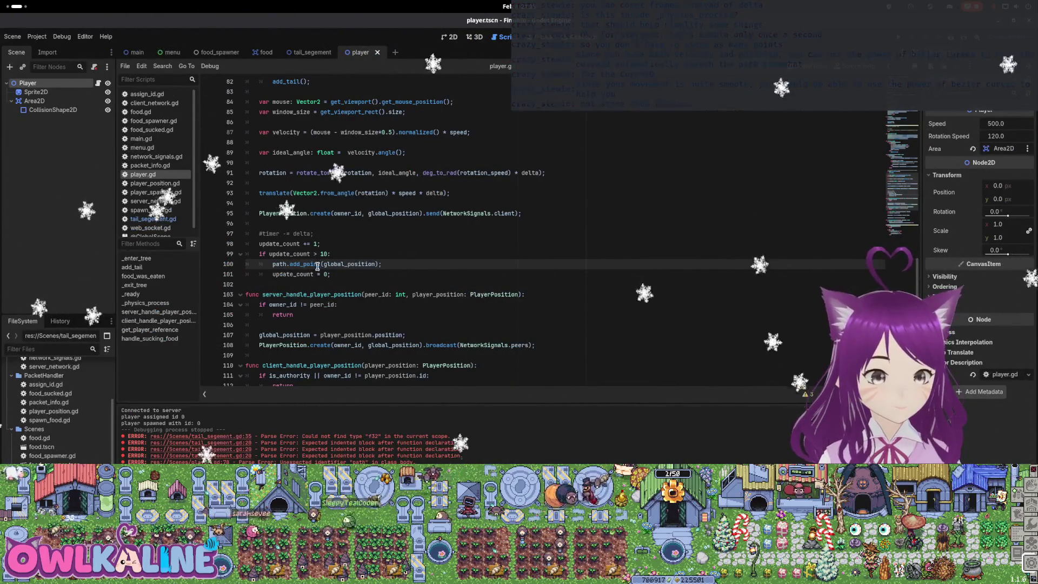
Delete the leftover commented-out '#timer -= delta;' line
left_click(341, 245)
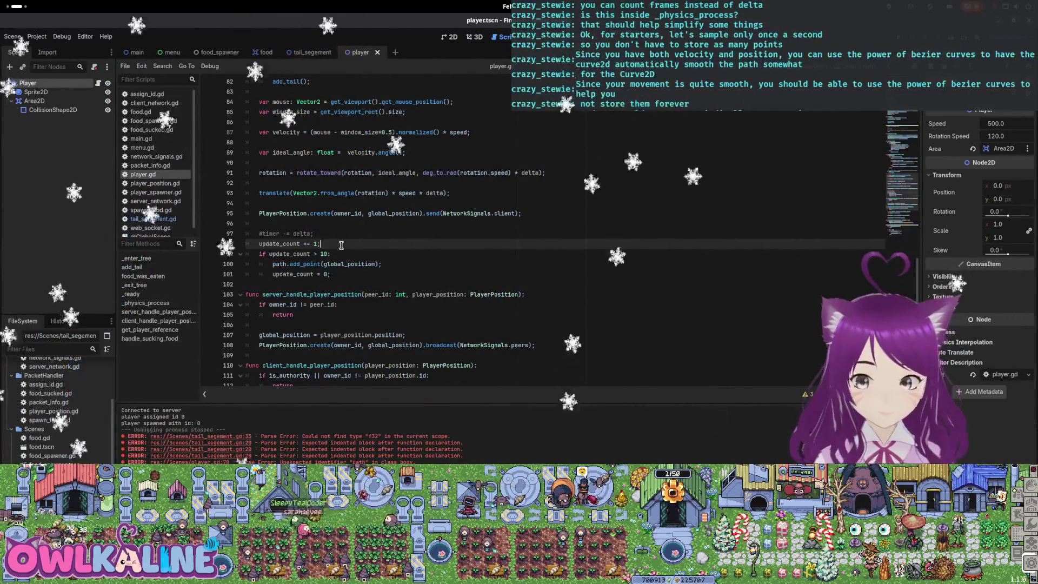
key("super")
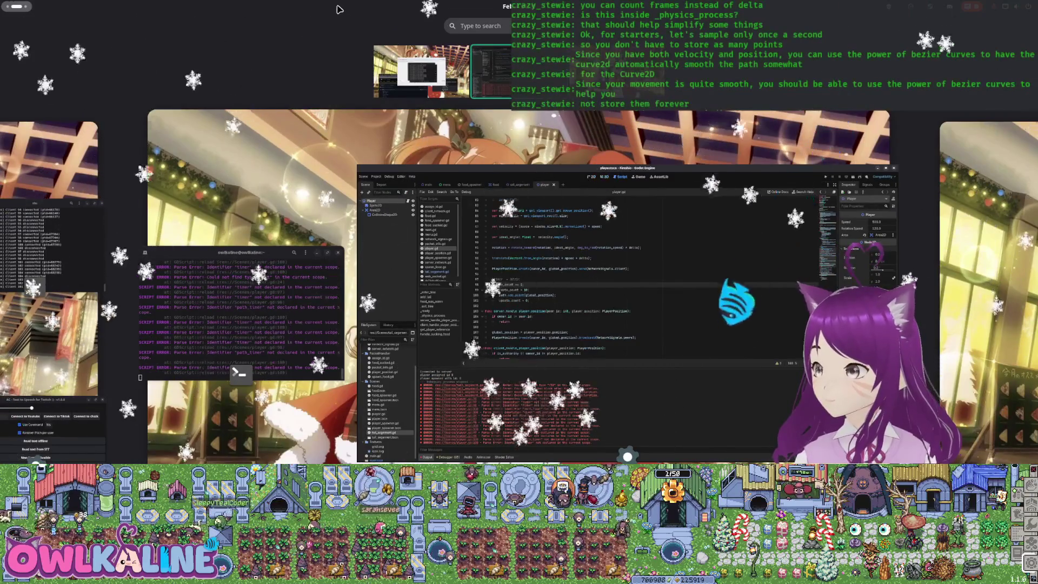
key("super")
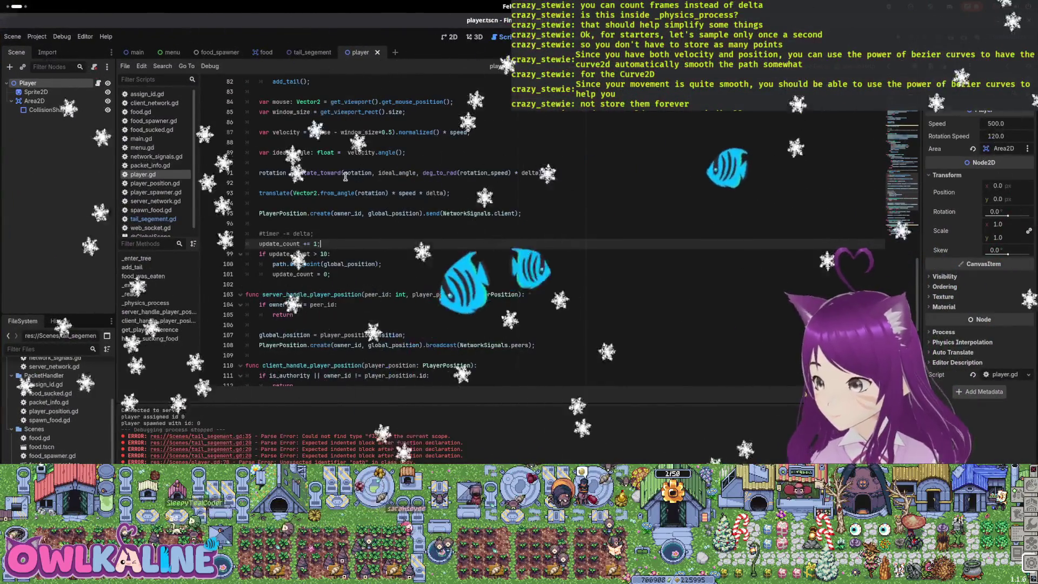
left_click(346, 264)
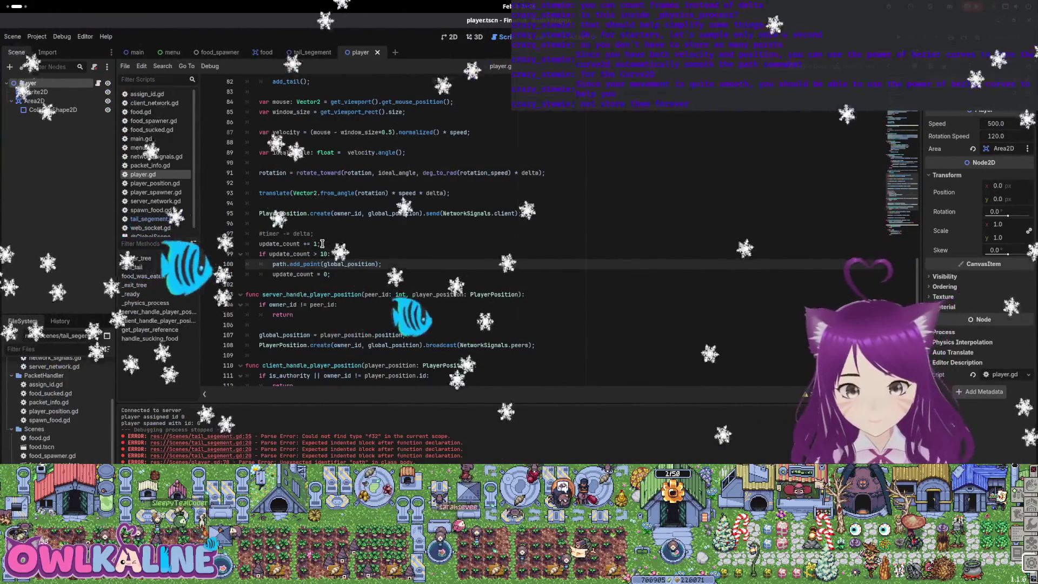
left_click_drag(322, 244, 214, 235)
key("BackSpace")
key("BackSpace")
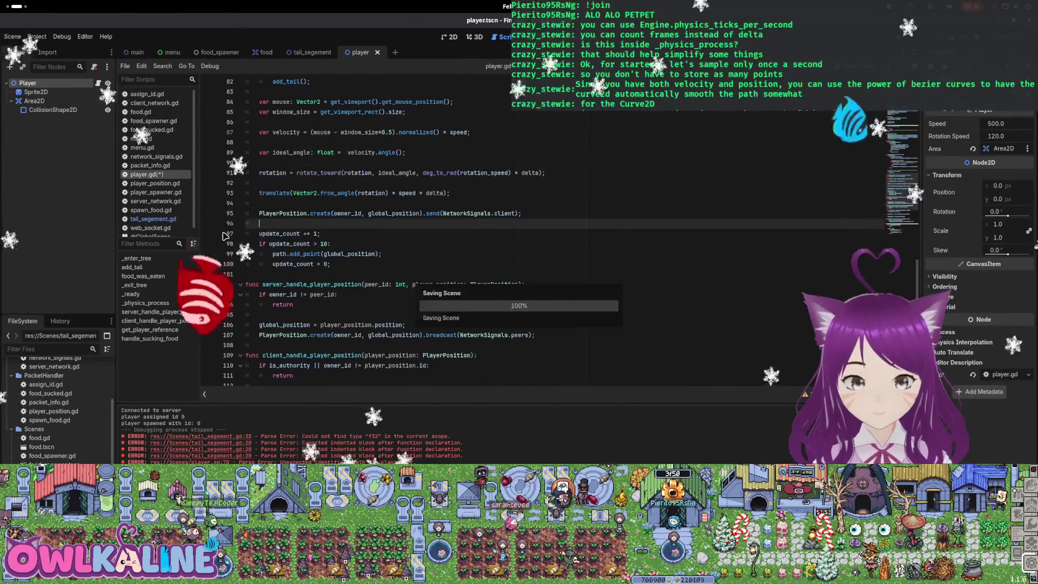
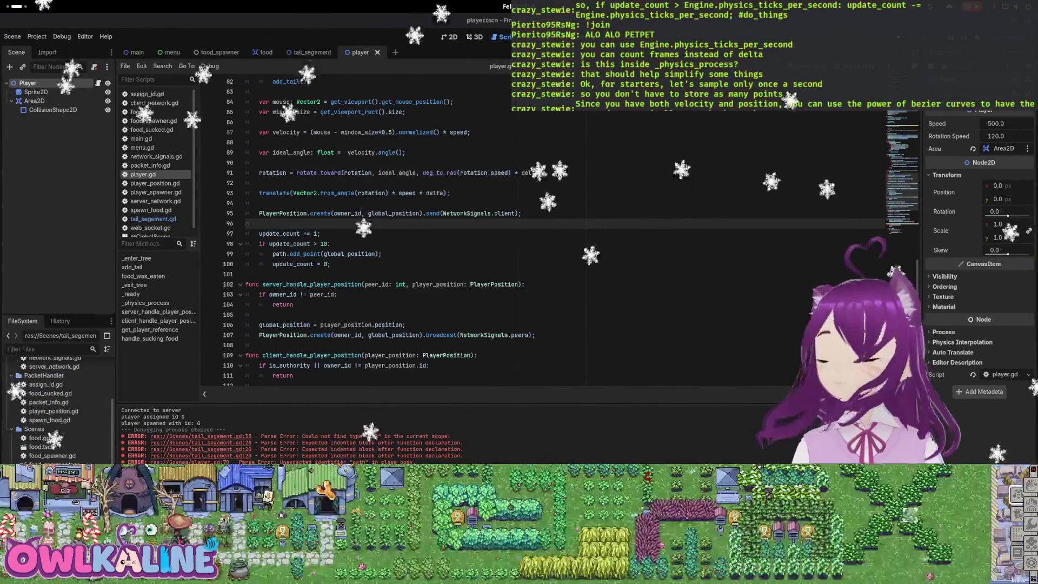
Replace the threshold 10 on line 98 with Engine.physics_ticks_per_second and save
left_click(370, 246)
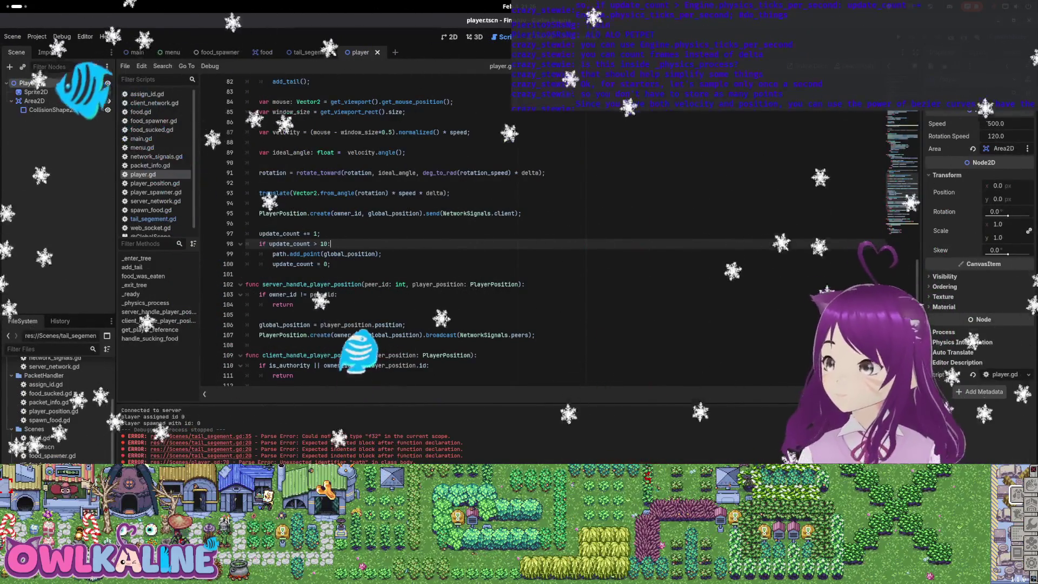
key("BackSpace")
key("BackSpace")
key("BackSpace")
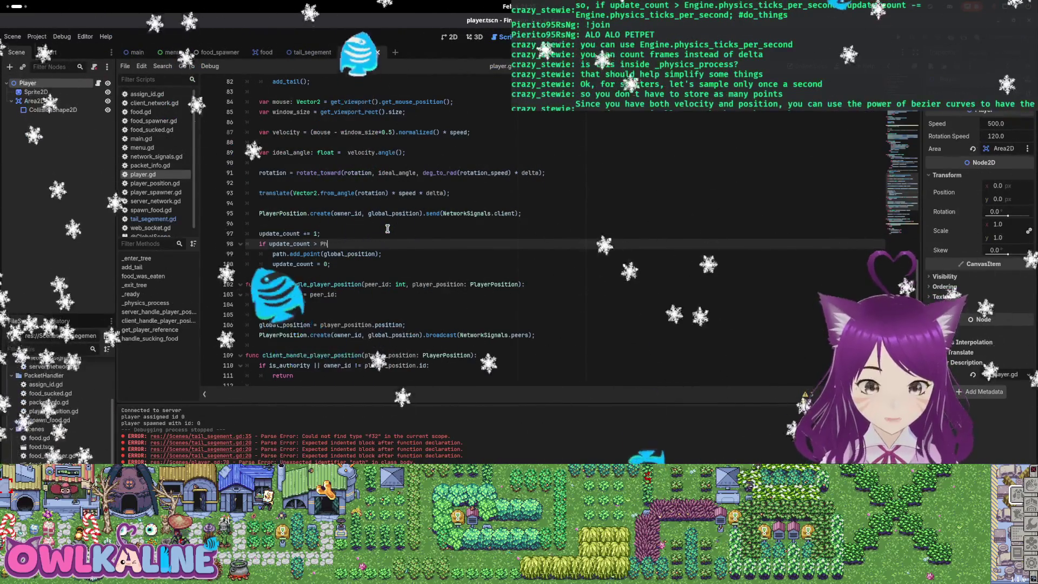
type("physics")
key("BackSpace")
key("BackSpace")
key("BackSpace")
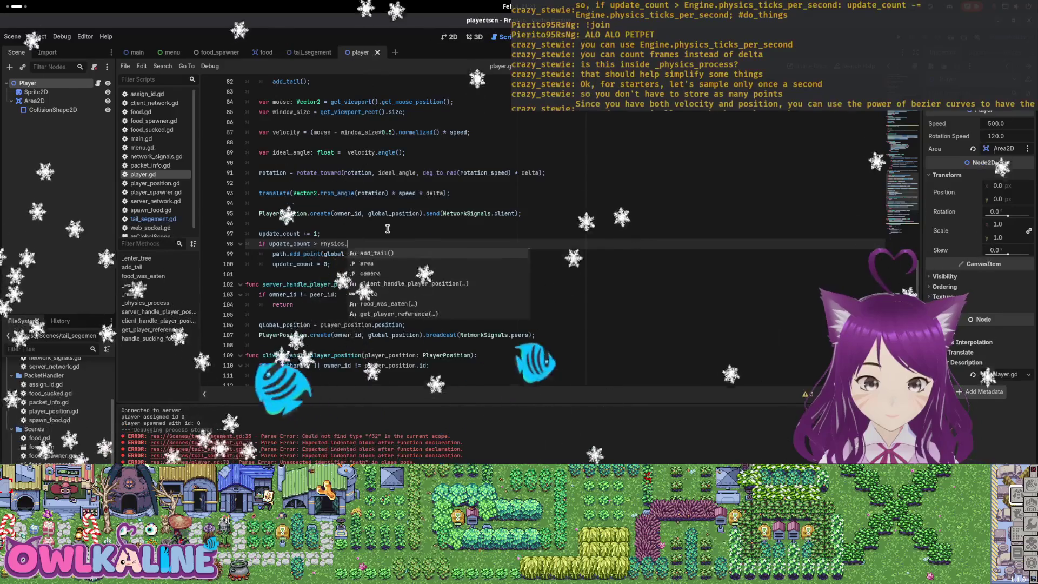
type("Physics.ti")
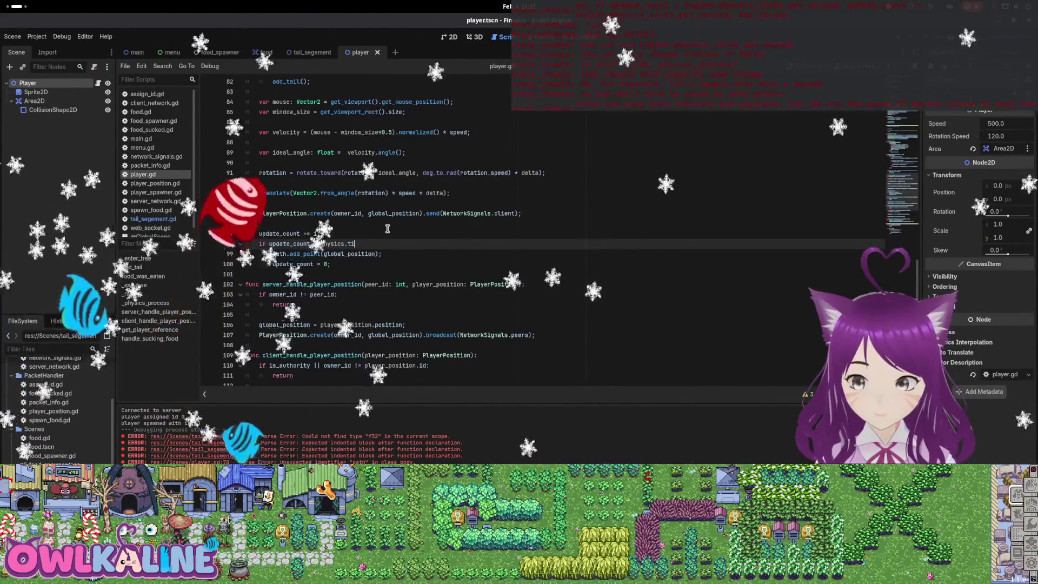
key("BackSpace")
key("BackSpace")
key("BackSpace")
type("Engine.")
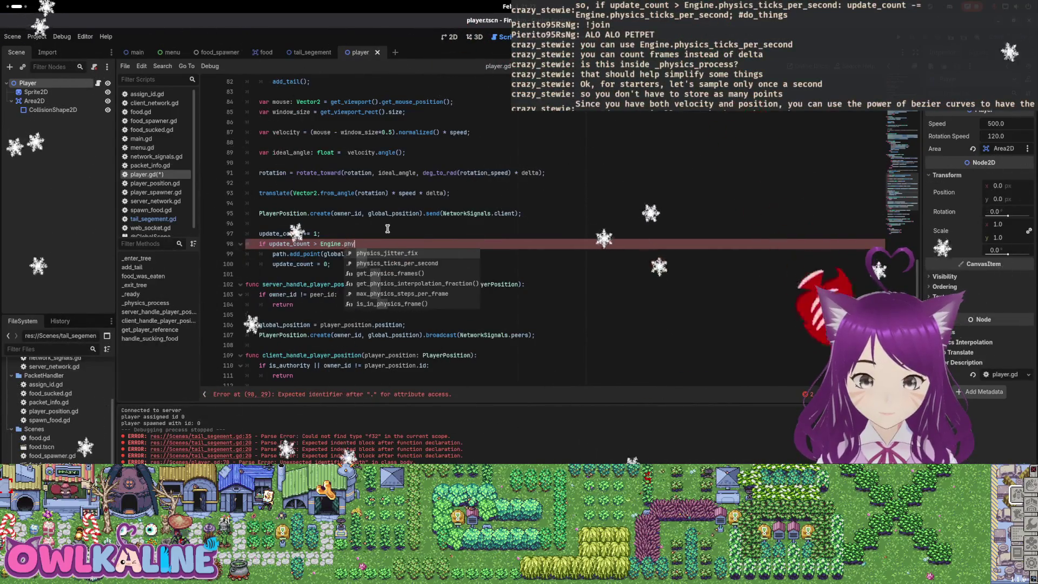
key("Return")
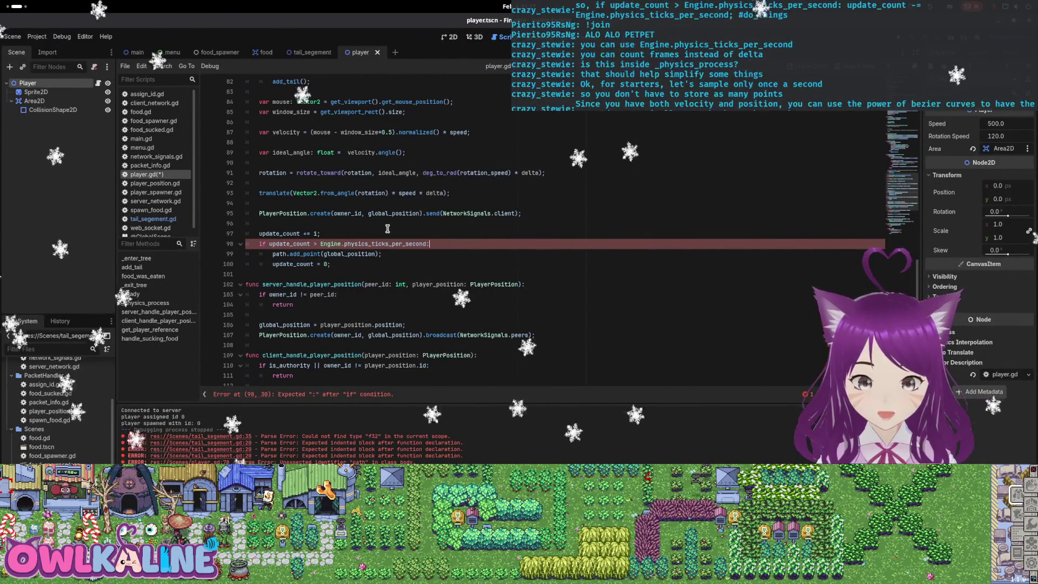
key("ctrl+s")
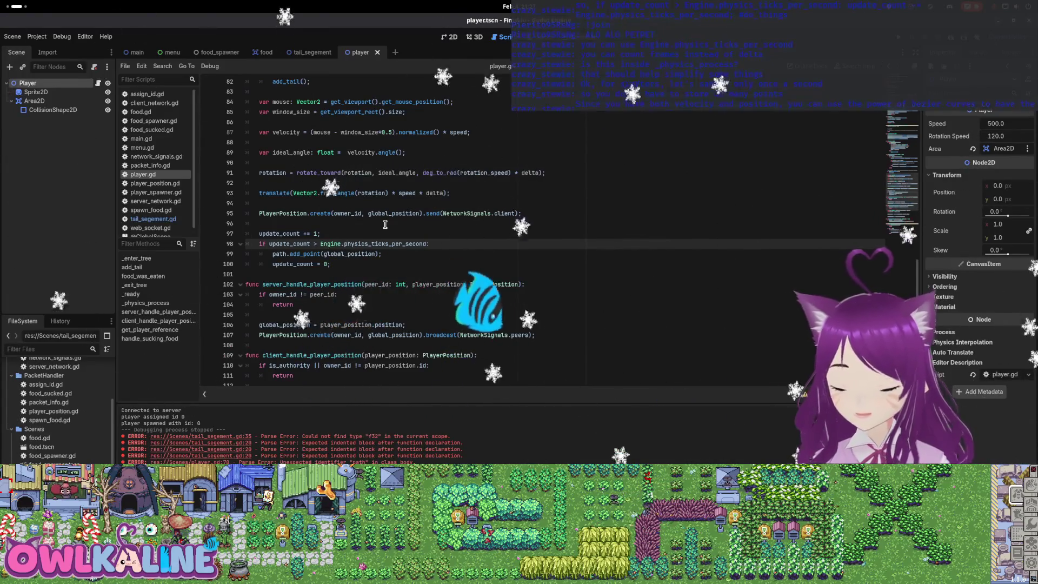
Change the reset on line 100 to update_count -= Engine.physics_ticks_per_second
left_click(329, 264)
key("BackSpace")
key("BackSpace")
key("BackSpace")
type("-= Engine.physics_ticks_per_second")
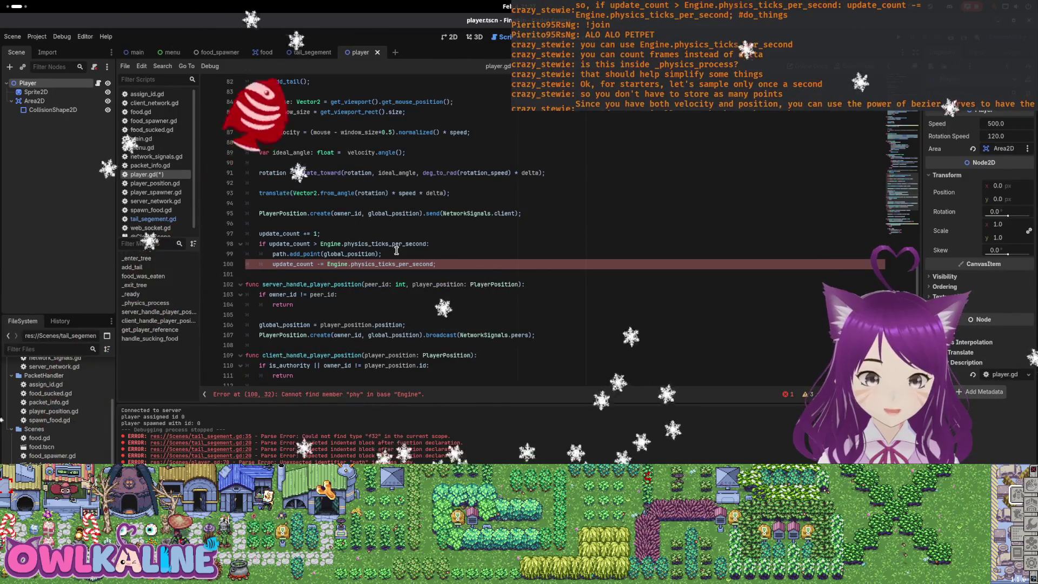
key("Down")
key("Return")
type(";")
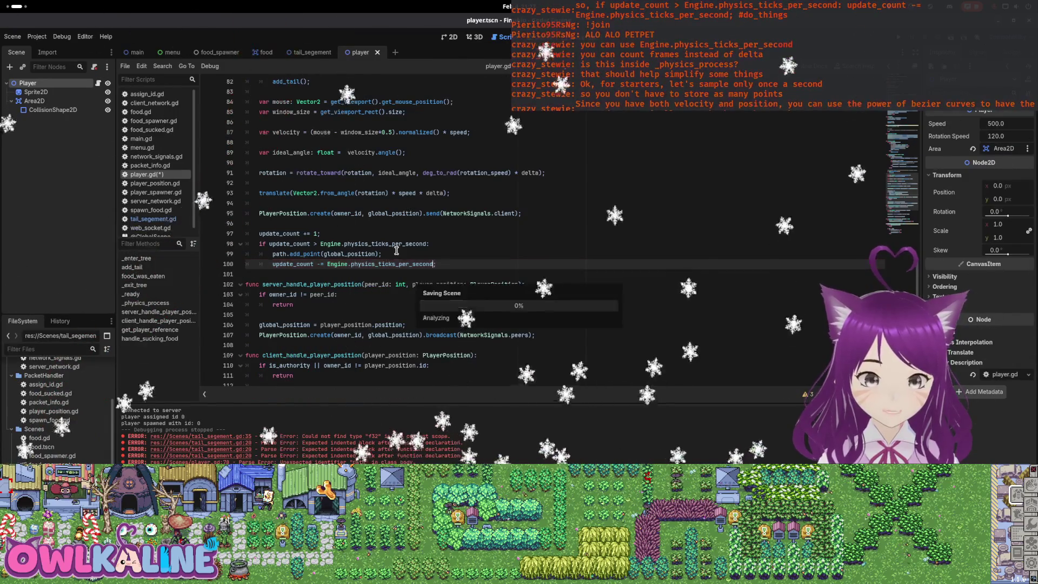
key("Up")
key("Up")
key("Up")
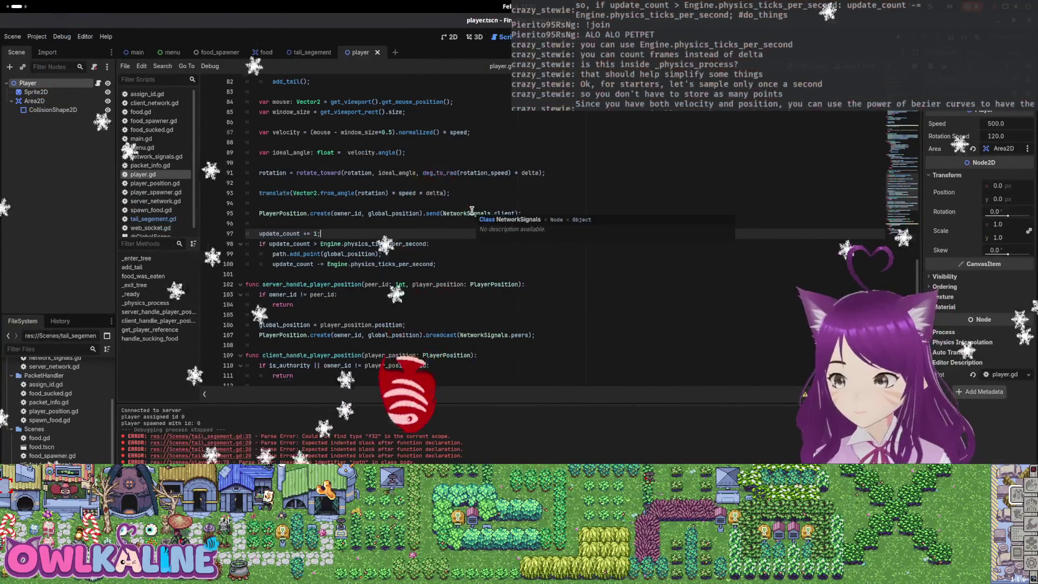
scroll(429, 244, "up", 2)
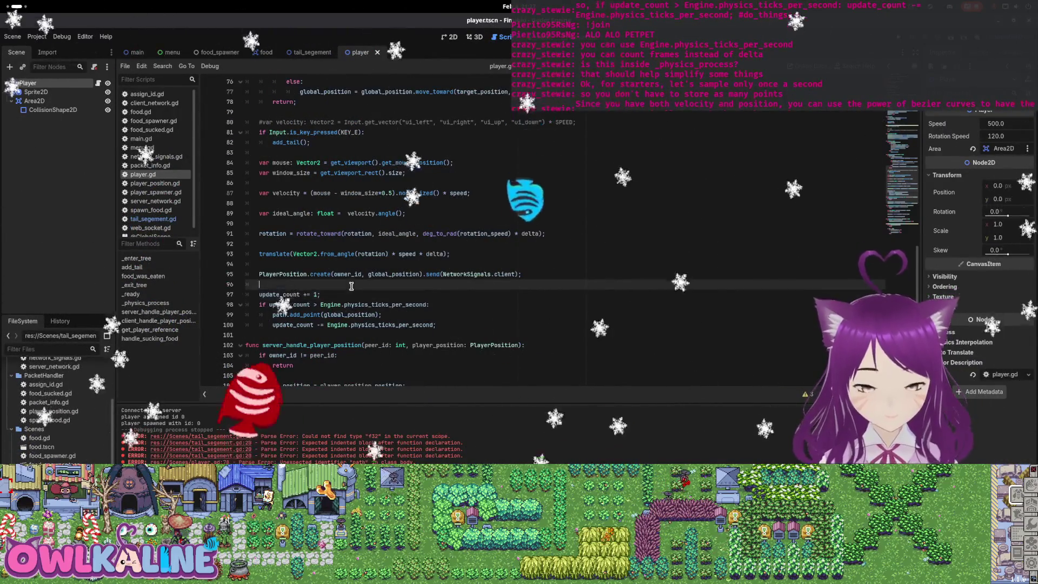
scroll(362, 291, "up", 6)
scroll(357, 296, "down", 6)
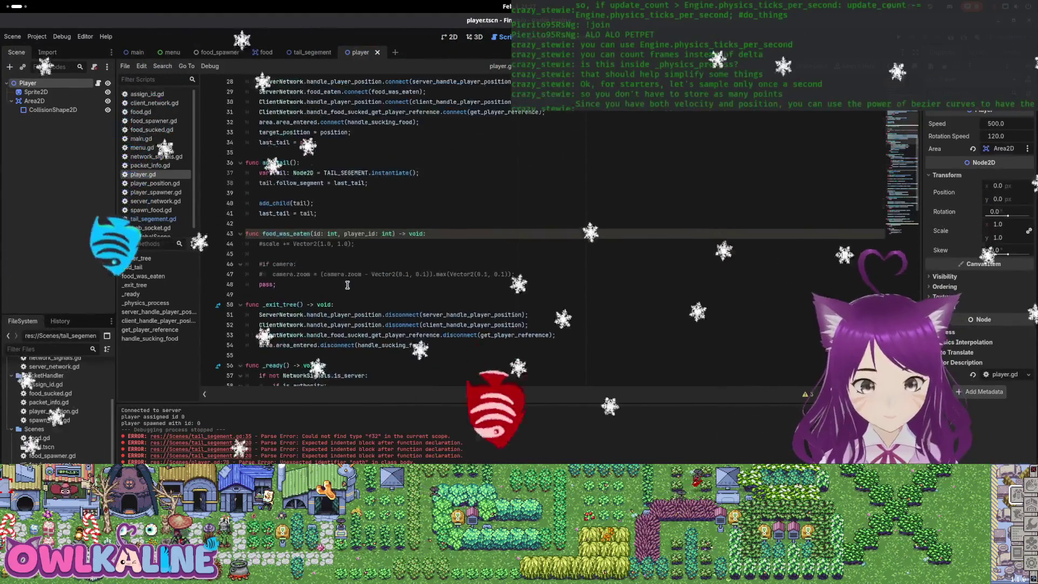
scroll(344, 268, "down", 2)
left_click(344, 228)
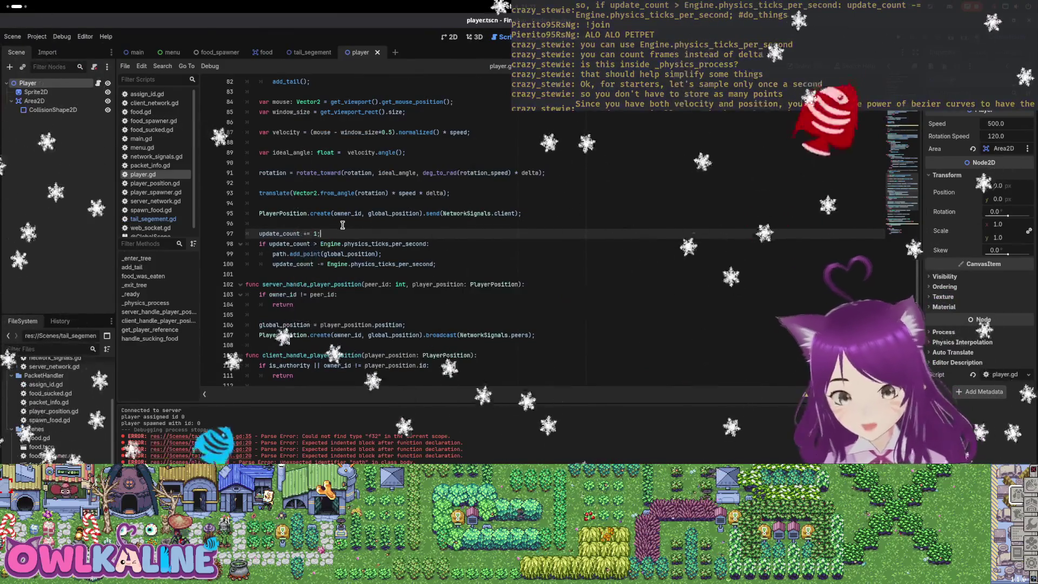
scroll(304, 236, "up", 19)
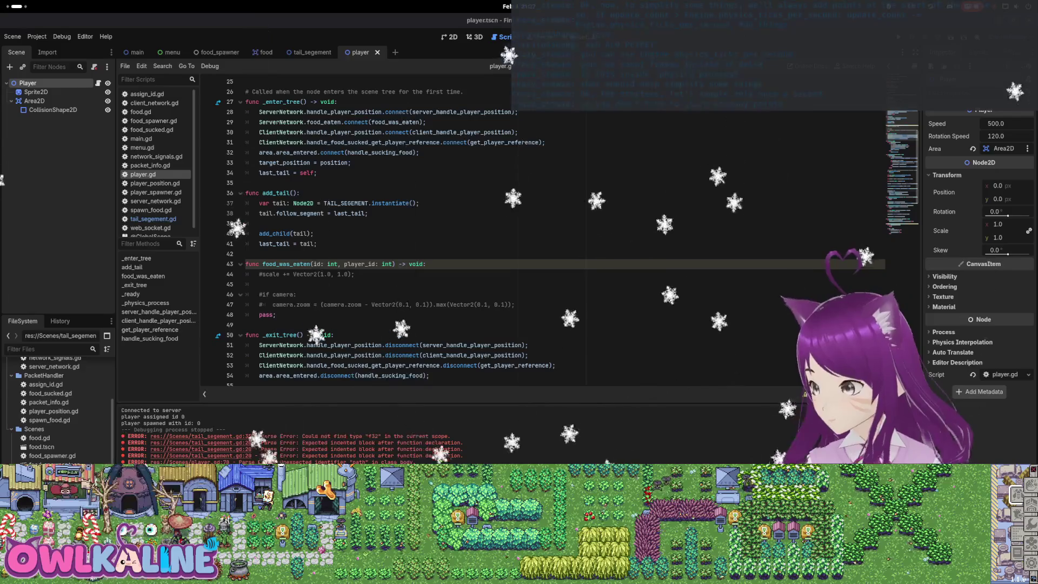
left_click(612, 283)
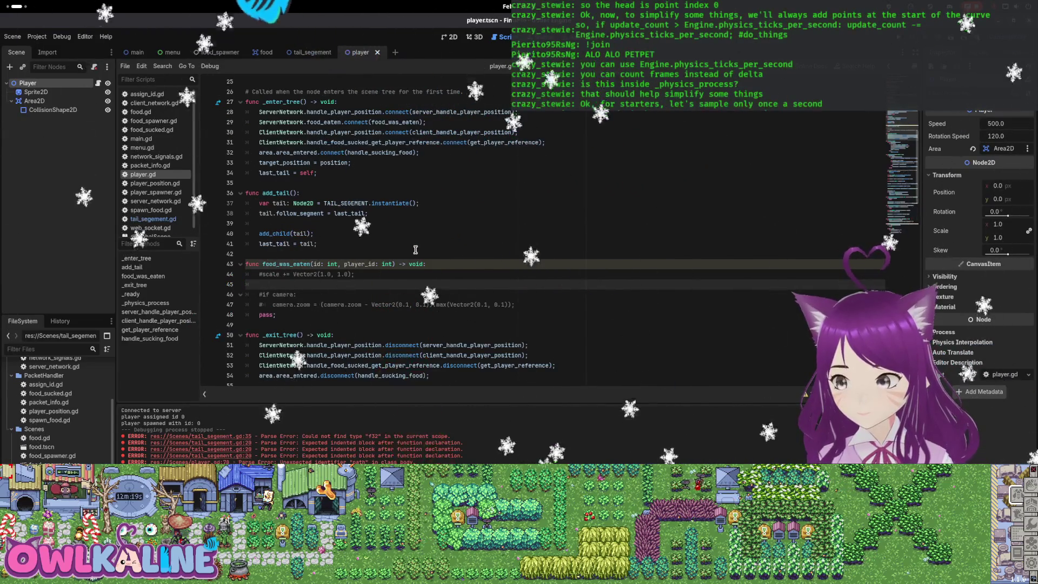
scroll(415, 249, "down", 5)
scroll(325, 287, "down", 2)
scroll(325, 287, "down", 6)
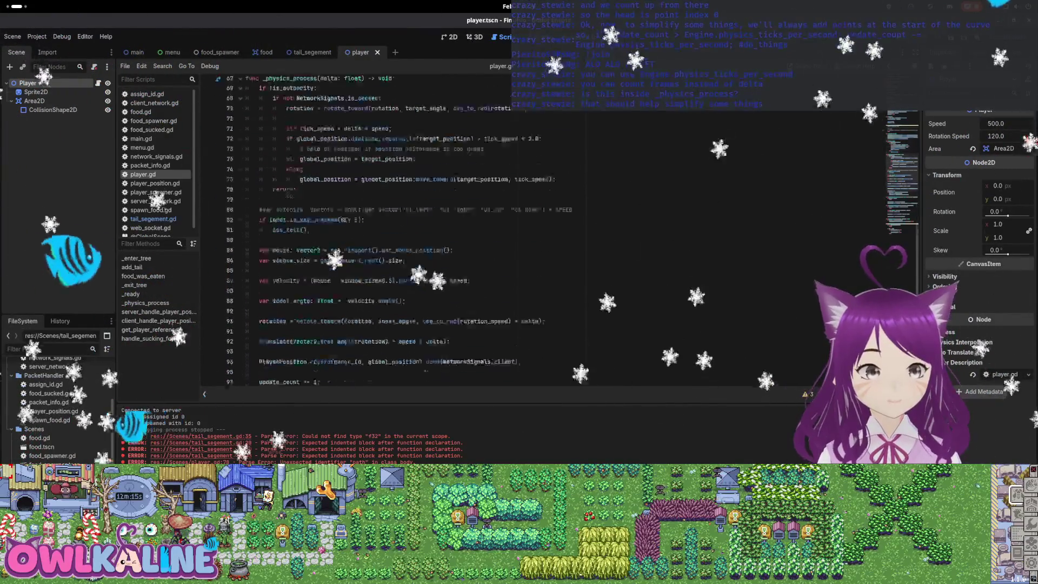
scroll(353, 218, "down", 5)
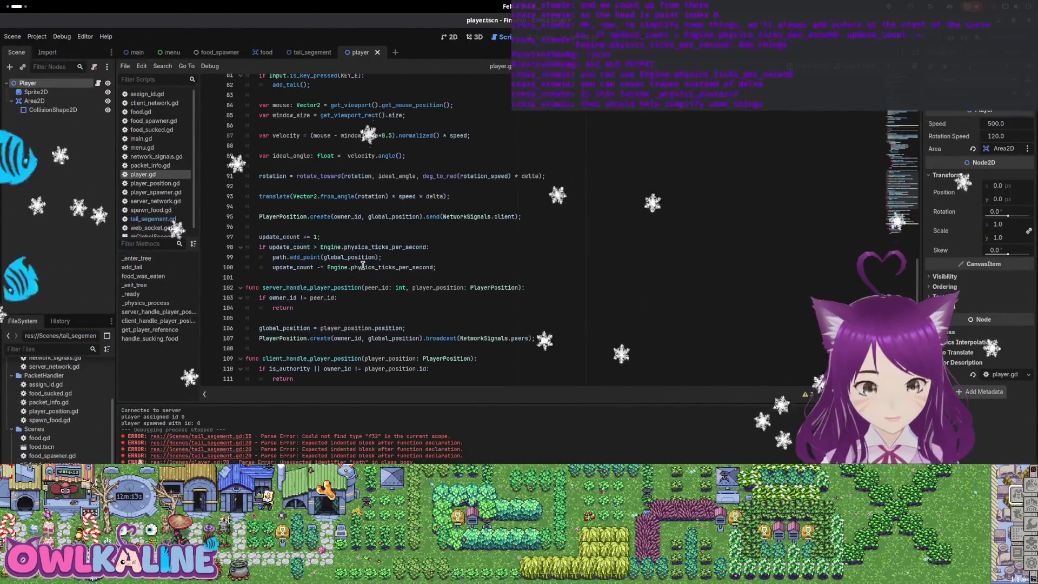
mouse_move(297, 259)
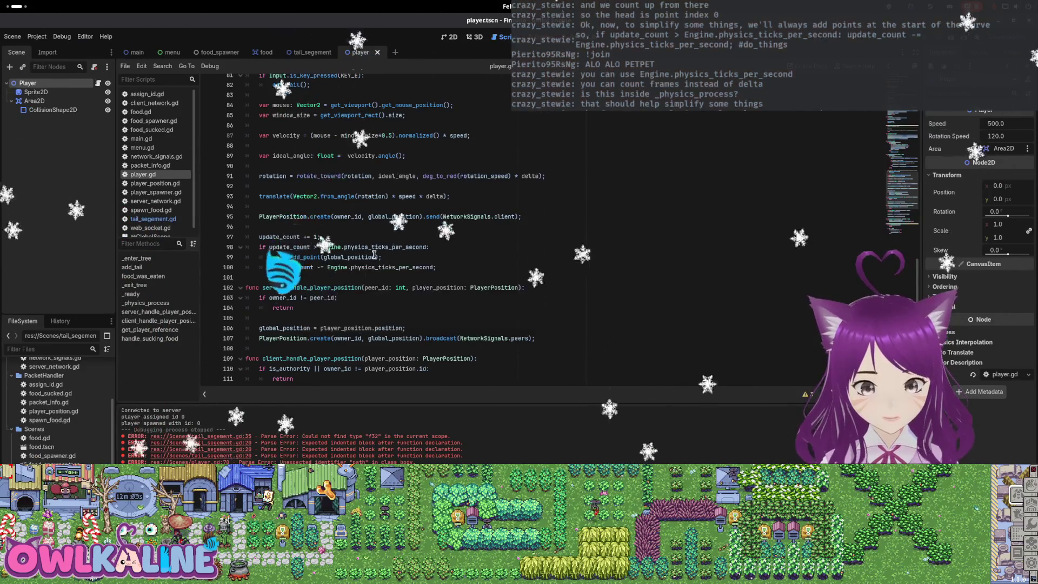
Extend the call to path.add_point(global_position, _, _, 0) with placeholder handles
left_click(376, 257)
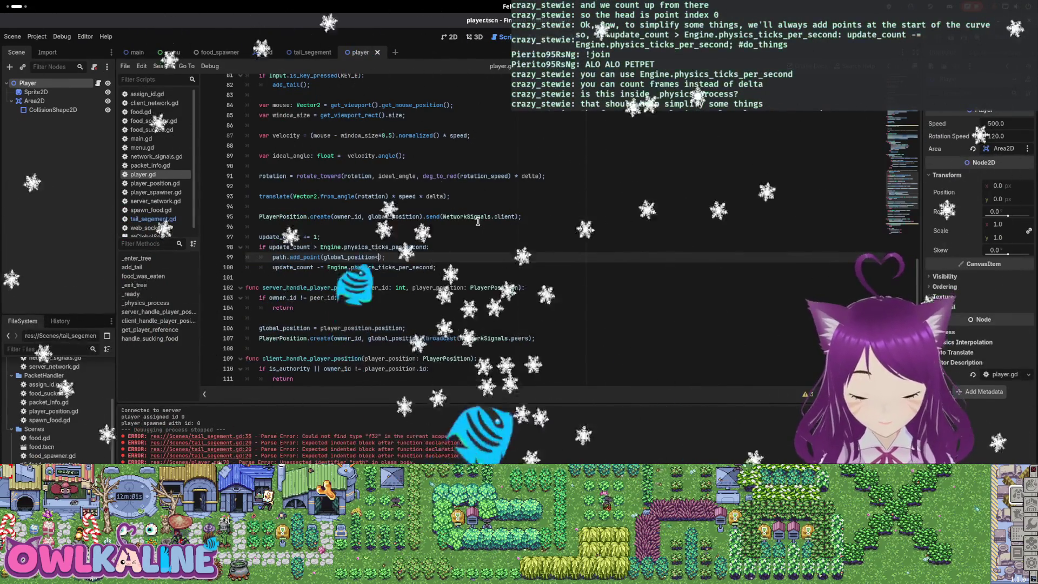
type(", _, ")
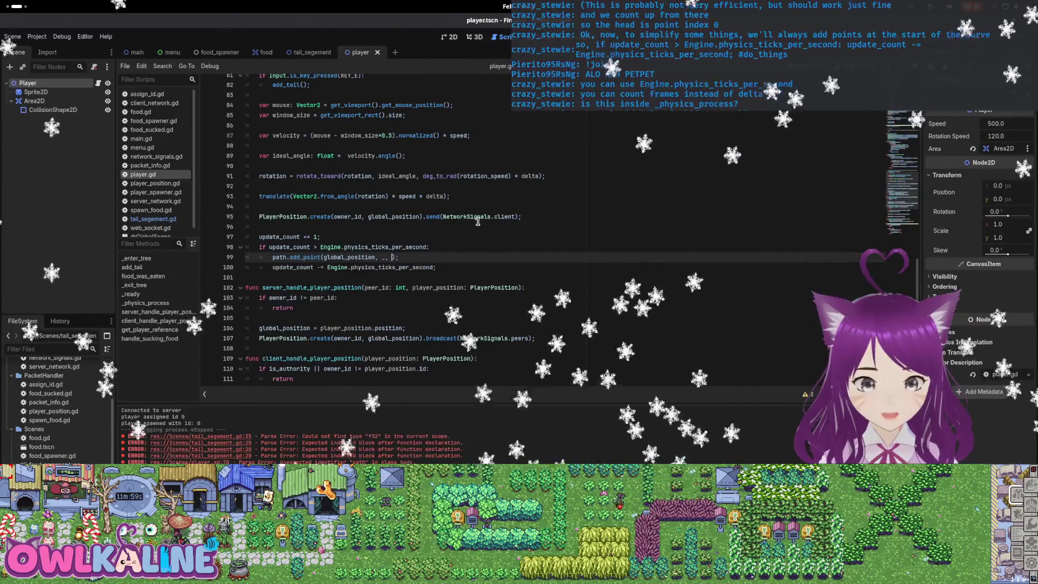
type("_, 0")
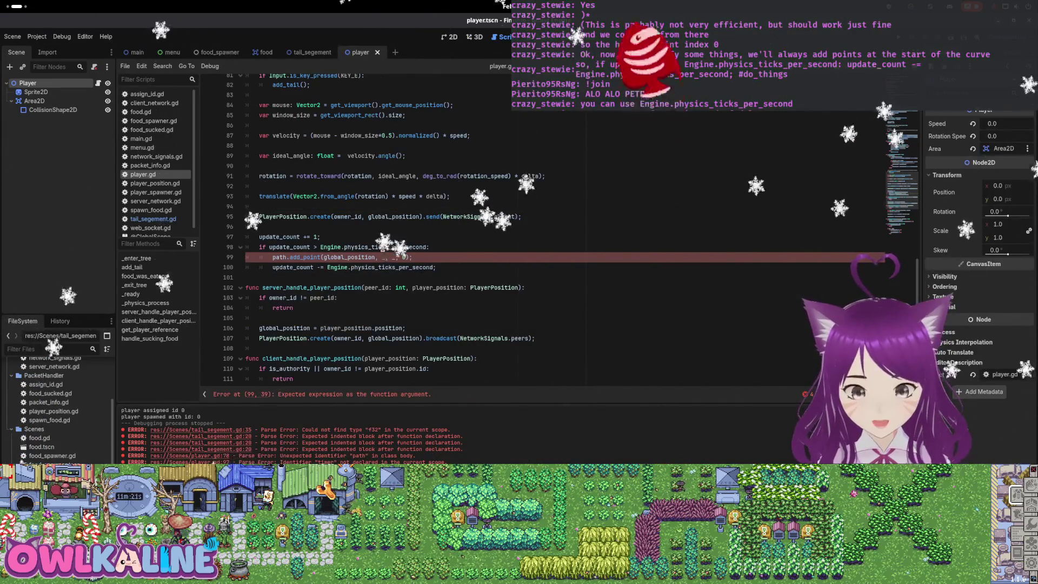
scroll(350, 244, "up", 2)
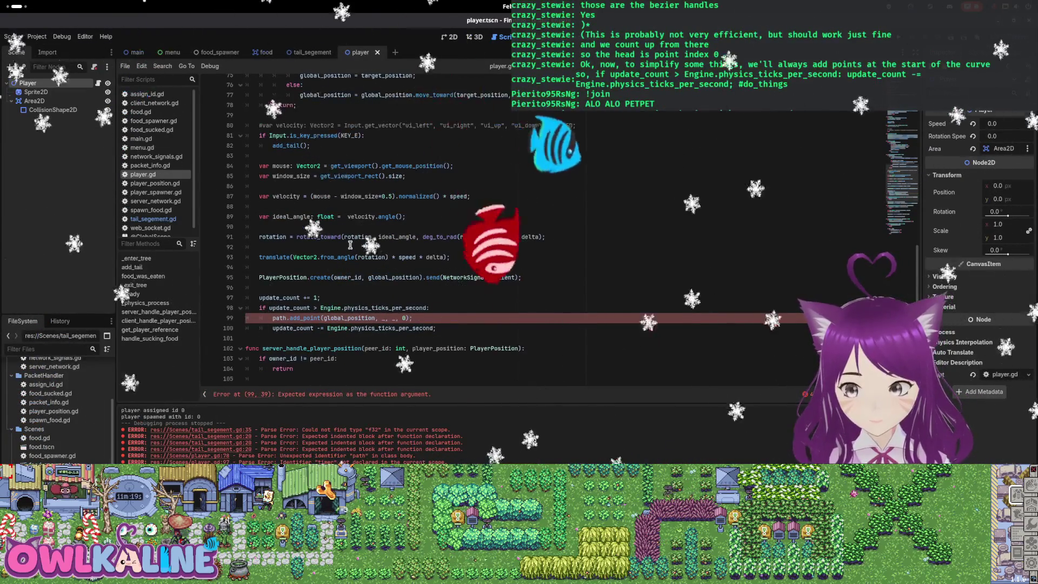
scroll(350, 244, "up", 6)
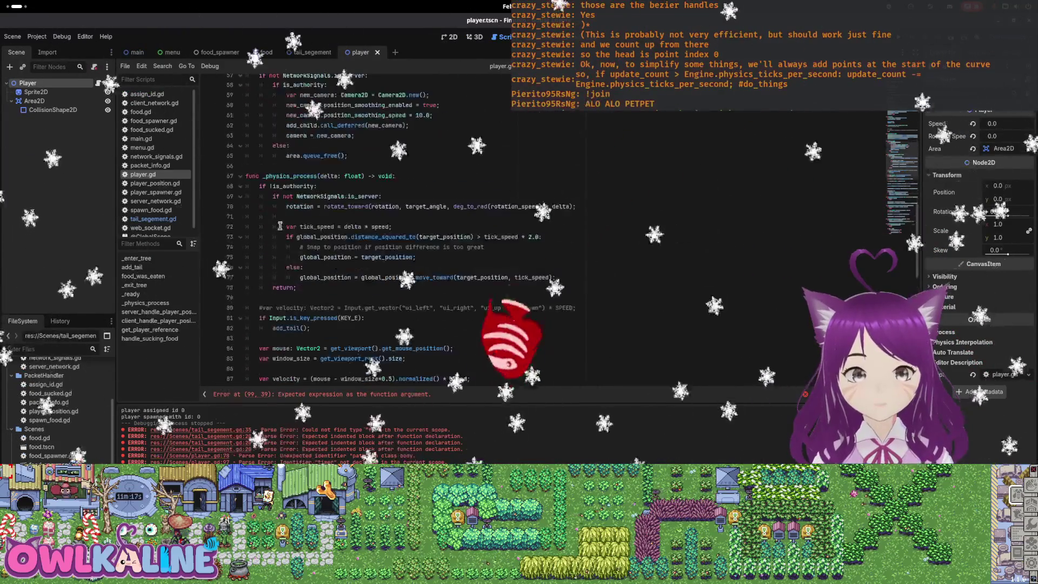
scroll(276, 216, "down", 5)
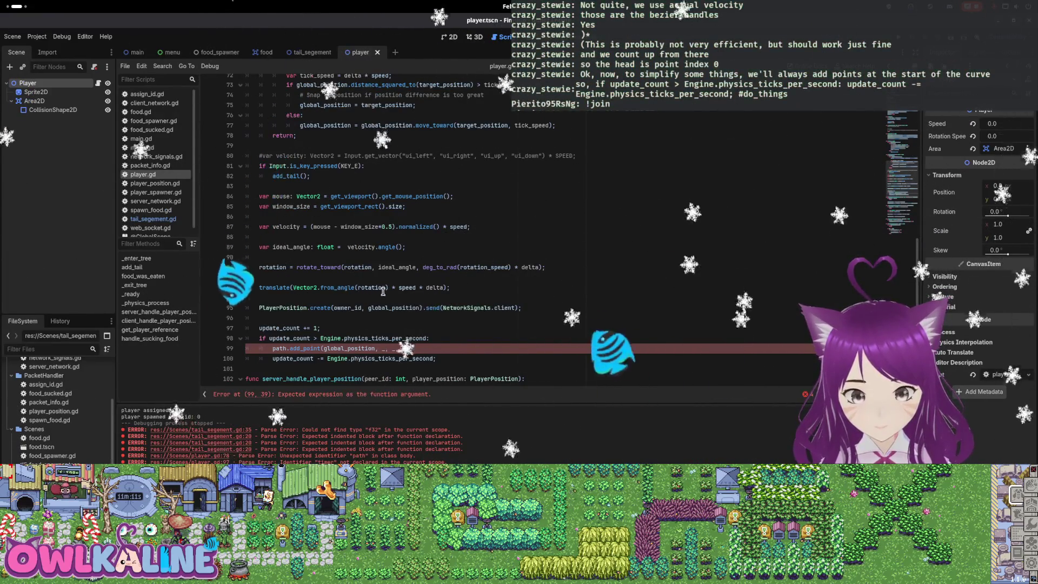
left_click(349, 276)
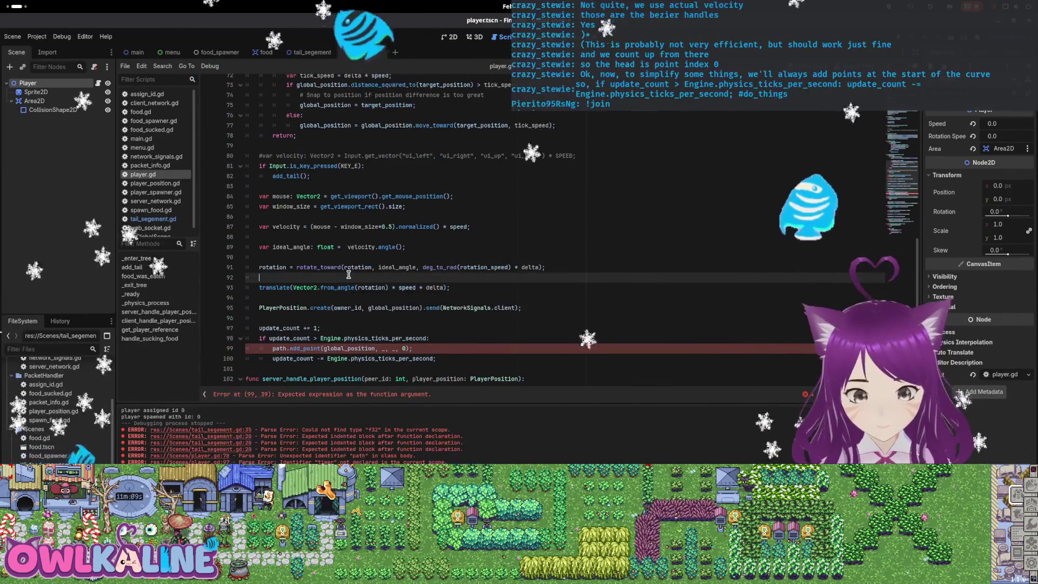
Declare var prev_pos = global_position above translate and var new_pos = global_position below it
key("Return")
type("var prev_po")
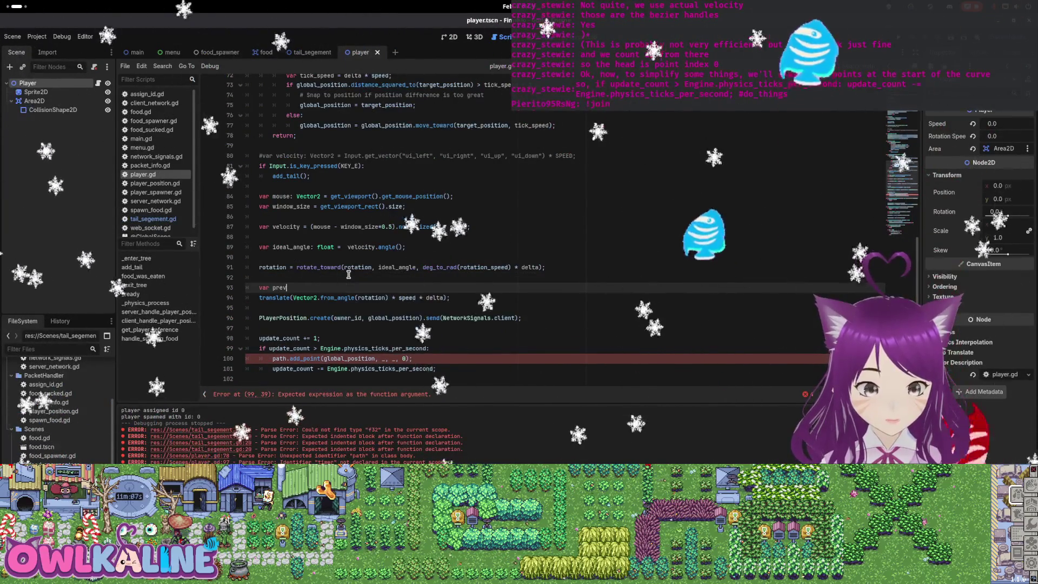
type("s = global_position;")
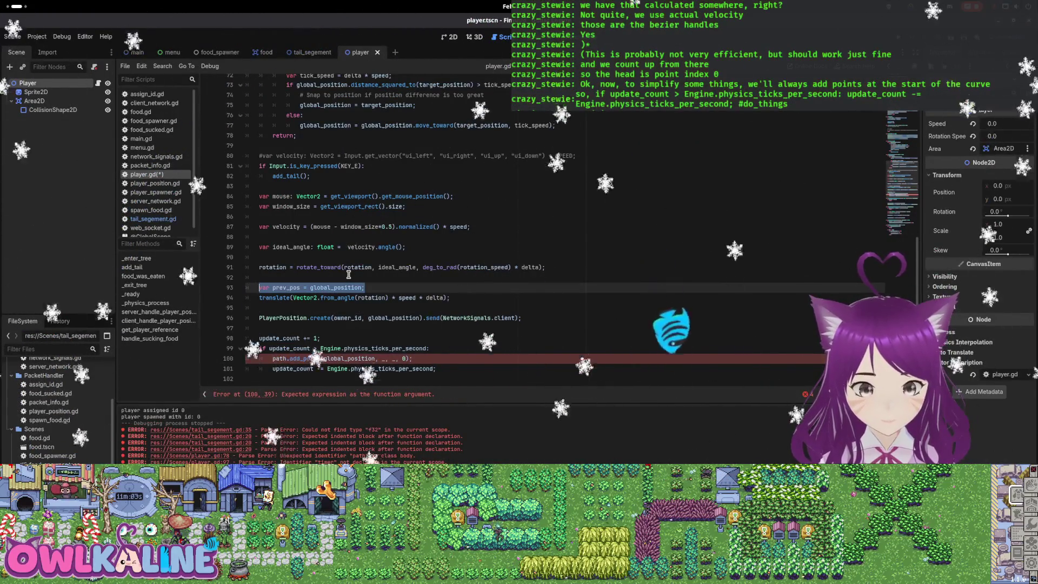
key("Down")
key("End")
key("Return")
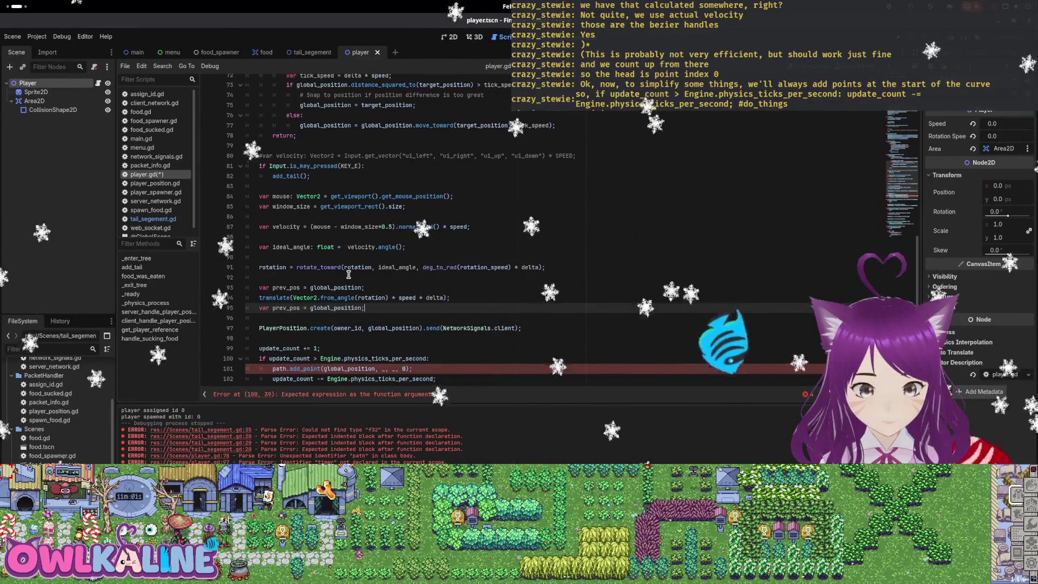
key("ctrl+Left")
key("ctrl+Left")
key("ctrl+Left")
key("Delete")
key("Delete")
key("Delete")
type("new_")
Replace add_point's placeholder handles with prev_pos, new_pos and save the script
scroll(411, 271, "down", 3)
type("prev_pos, new_pos")
key("ctrl+s")
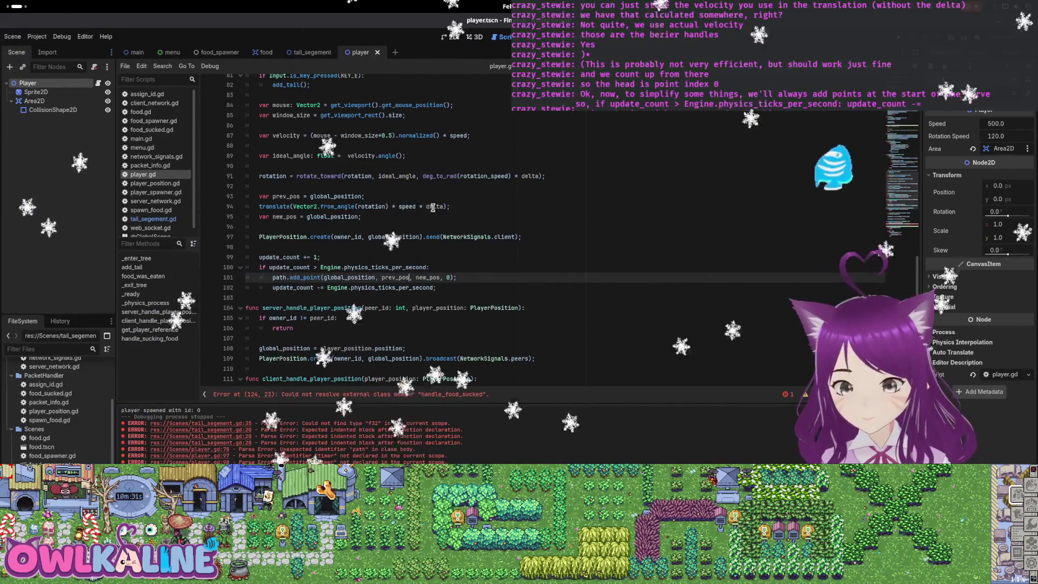
left_click_drag(444, 207, 292, 207)
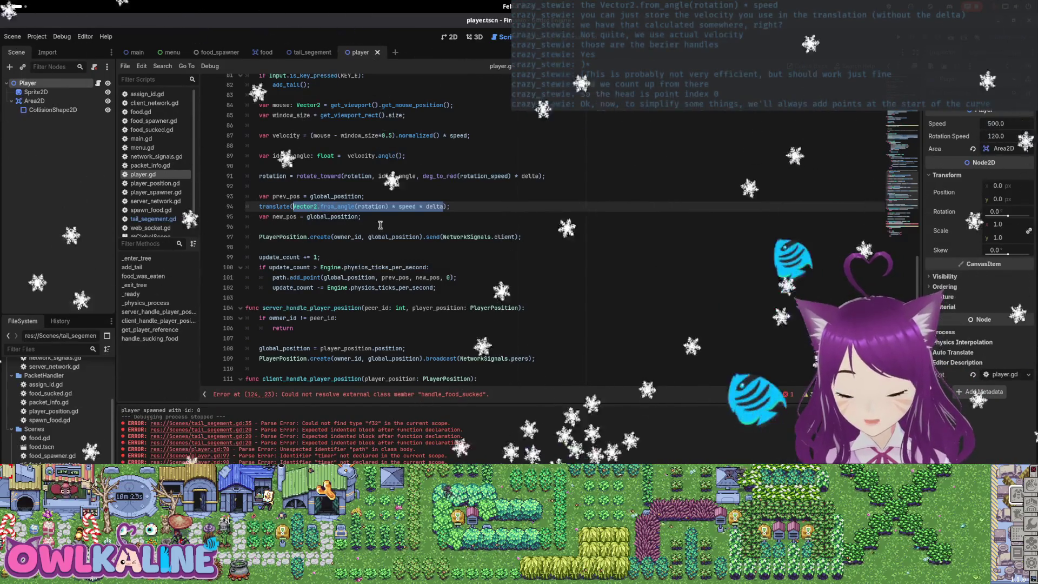
left_click_drag(415, 207, 294, 207)
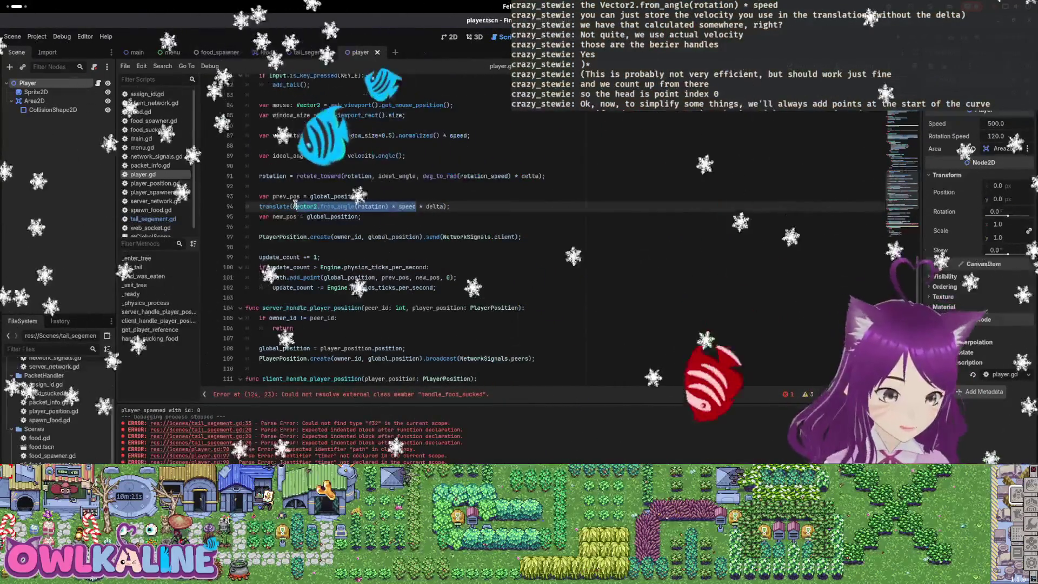
Move translate's movement expression into var velocity: Vector2 = Vector2.from_angle(rotation) * speed
key("ctrl+x")
left_click(385, 195)
key("Return")
type("var velocity: V")
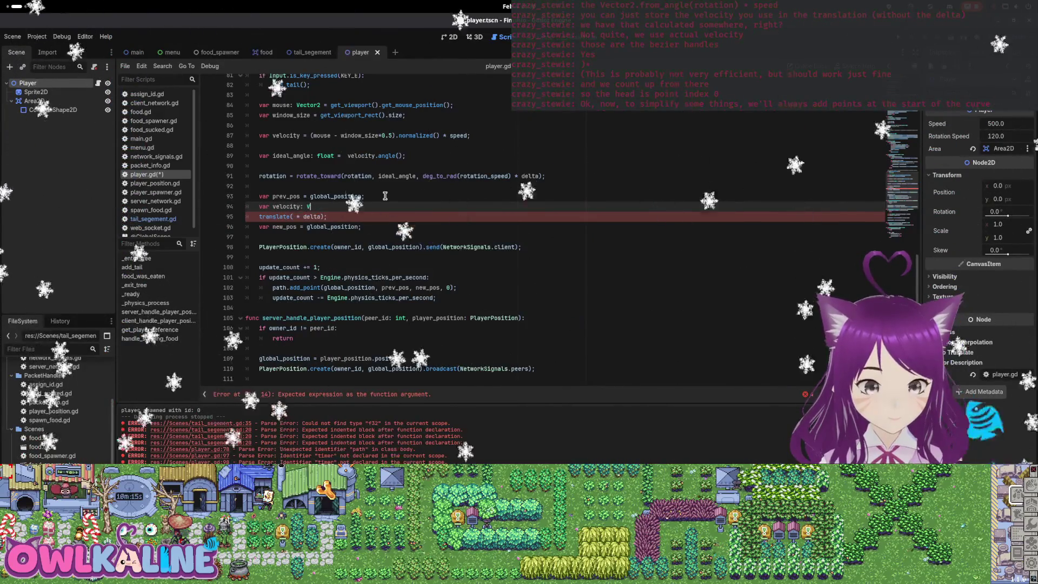
type("ector2 =")
key("ctrl+v")
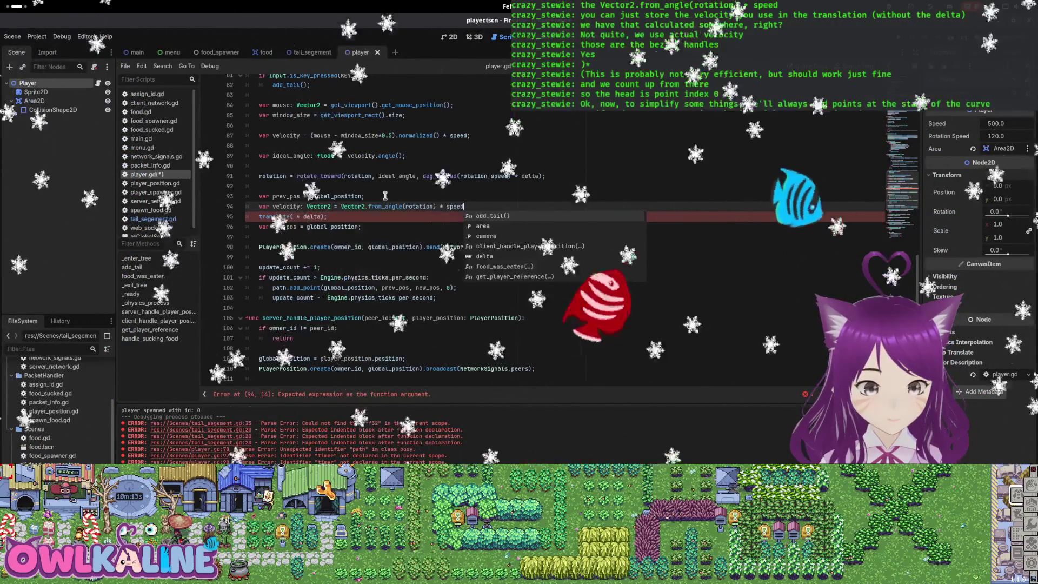
type(";")
key("Down")
key("Left")
key("Left")
key("Left")
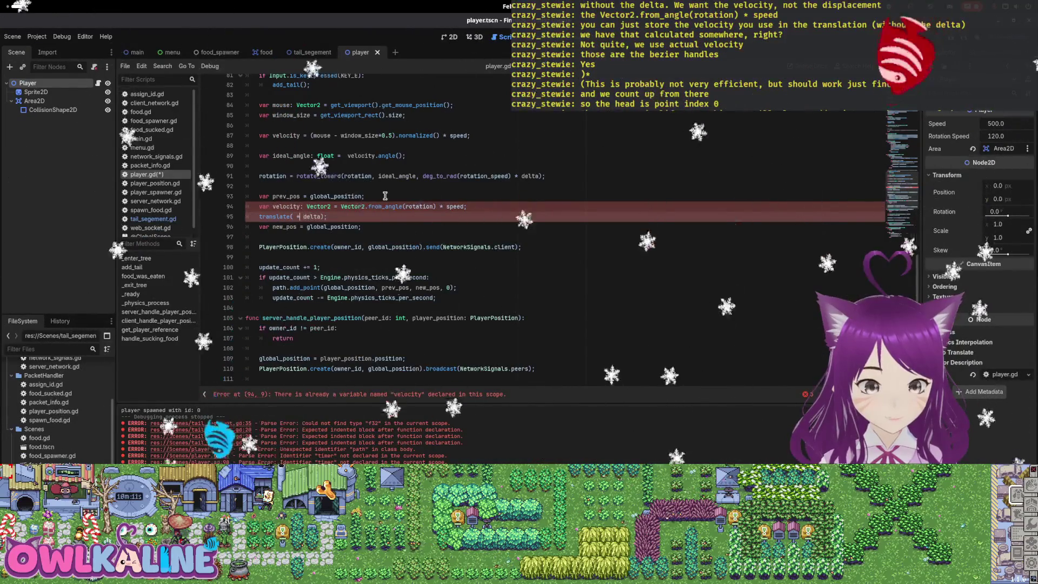
Delete the prev_pos and new_pos lines and save the script
left_click(385, 196)
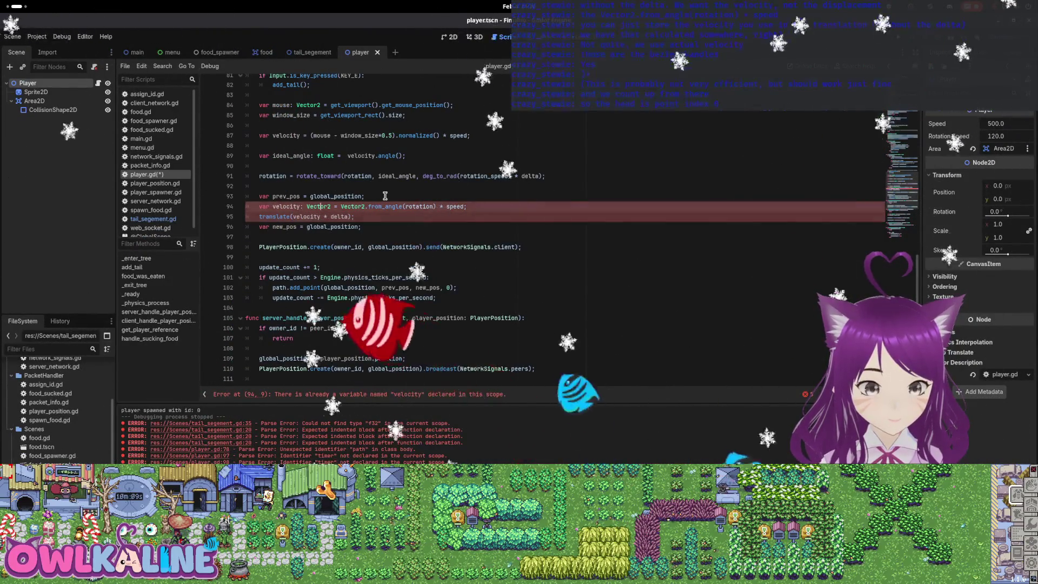
key("ctrl+x")
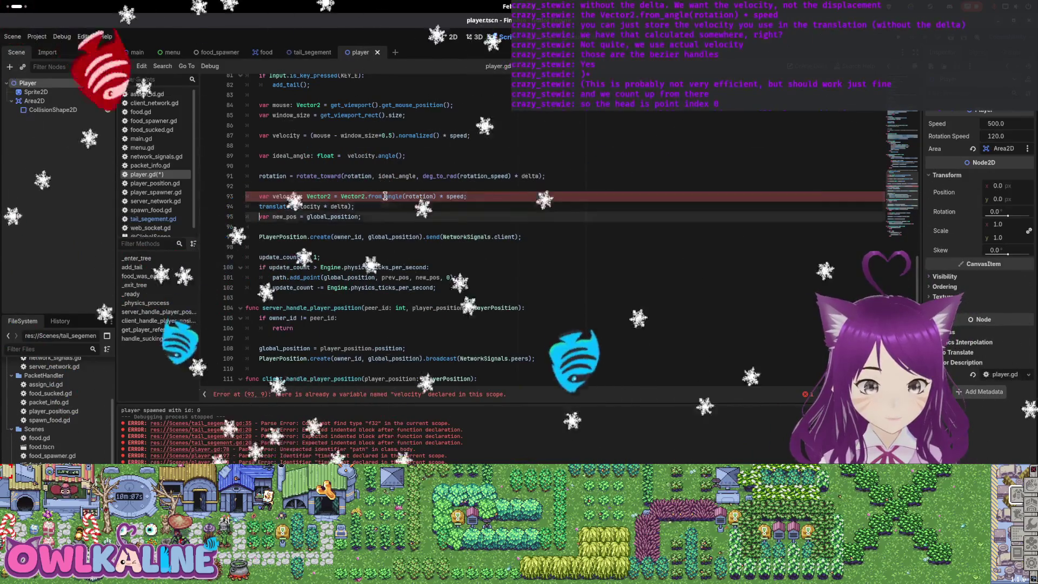
key("Down")
key("End")
key("shift+Down")
key("shift+End")
key("Delete")
key("ctrl+s")
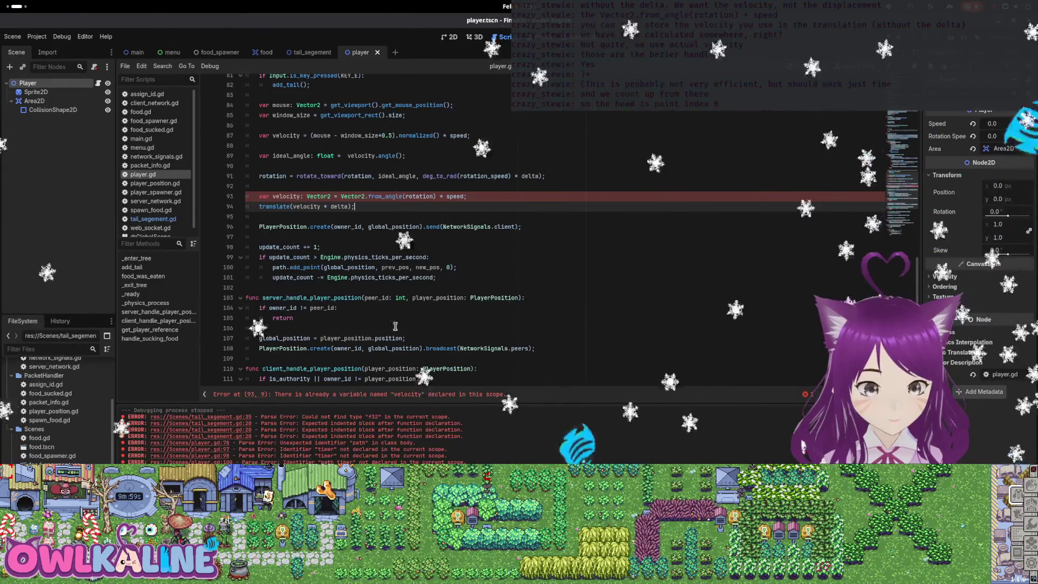
Have line 93 reuse velocity, typed Vector2 on line 87, and start typing window_size as Vector2
left_click(289, 198)
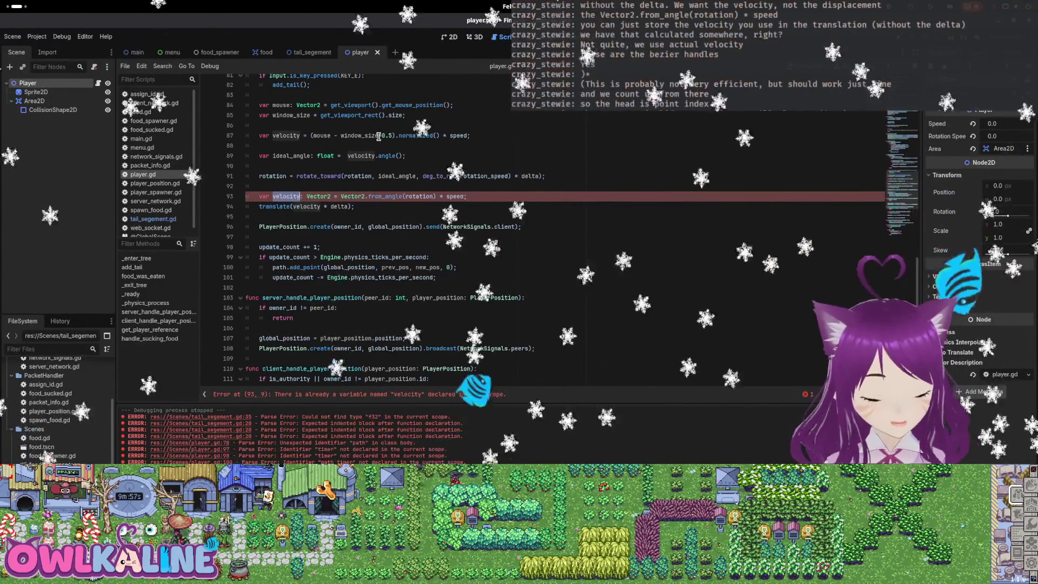
double_click(263, 197)
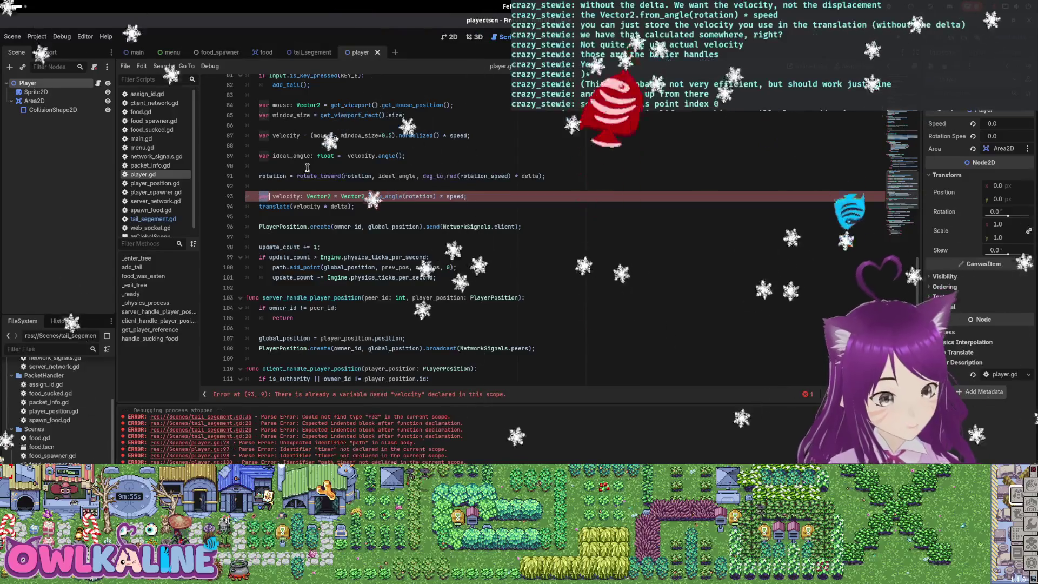
key("Delete")
key("Delete")
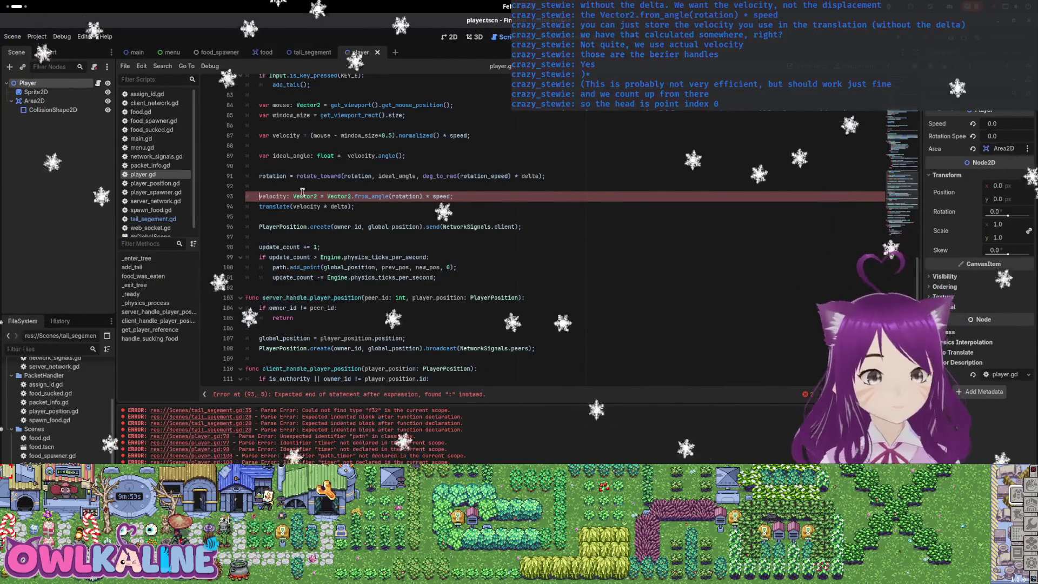
left_click(300, 135)
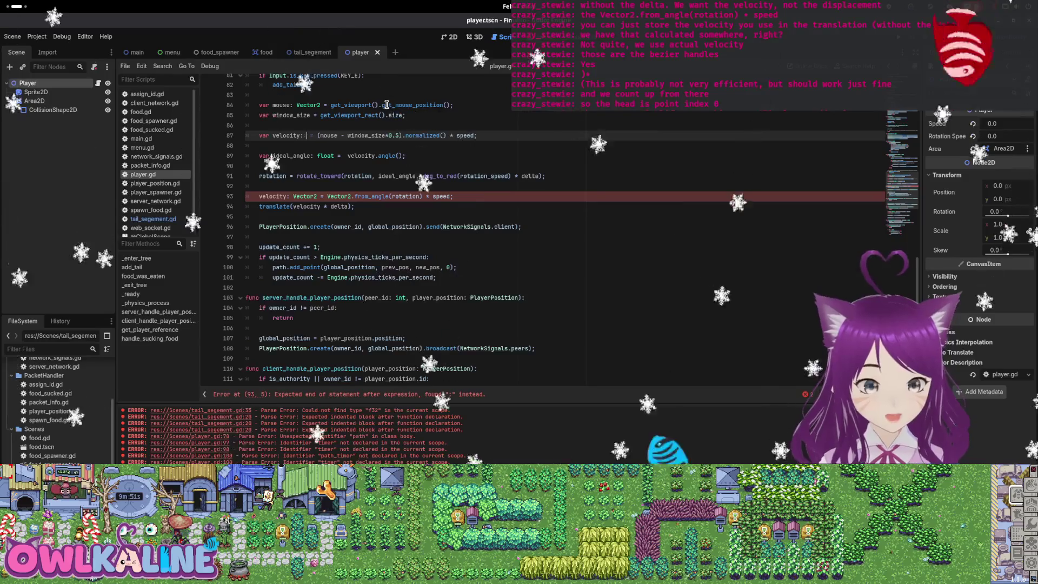
type("Vector2")
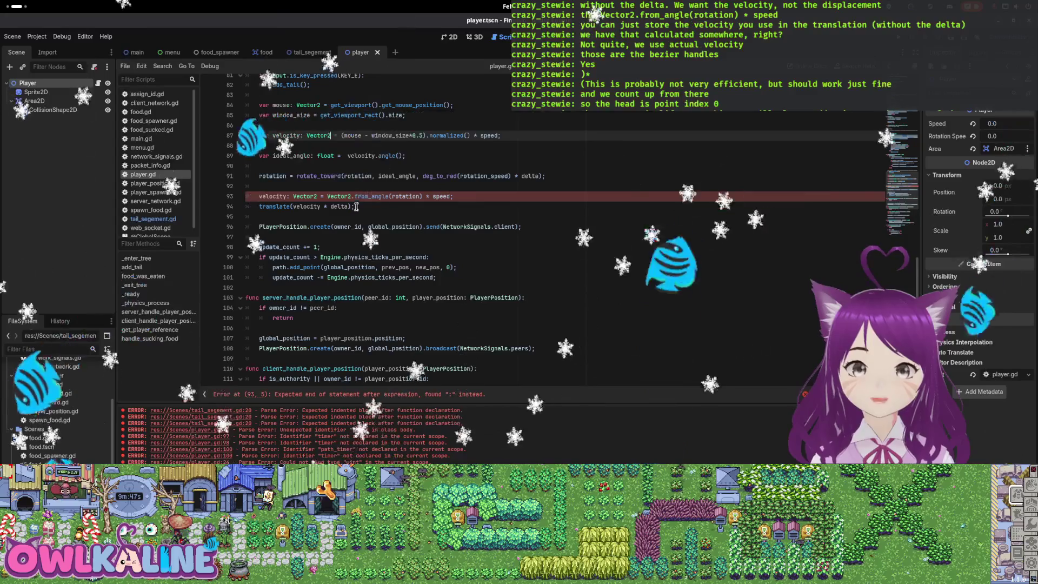
double_click(298, 197)
key("BackSpace")
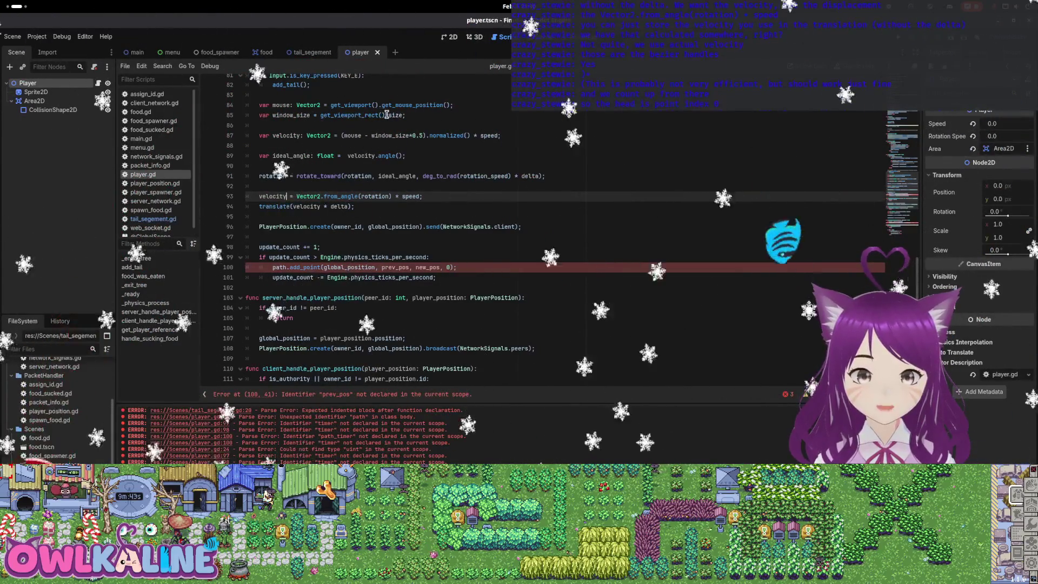
left_click(309, 115)
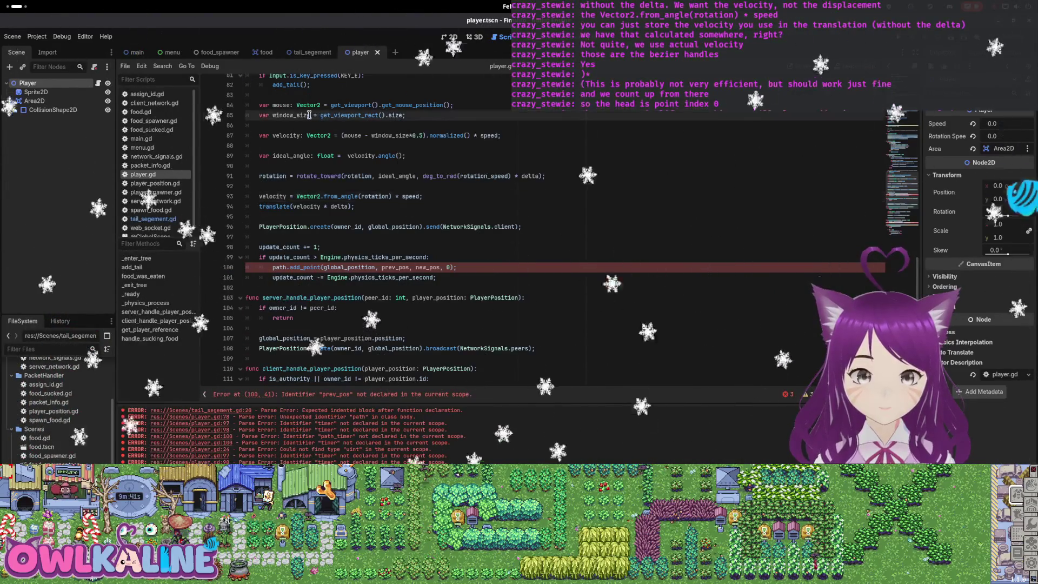
type("tor2")
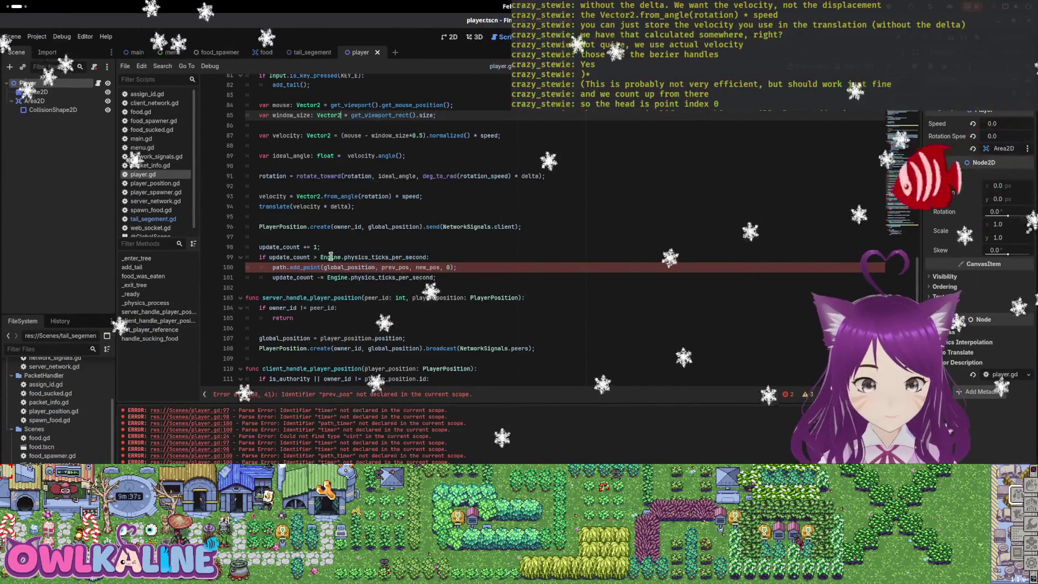
Change add_point's handles to -velocity and velocity, save, and view add_point's documentation
scroll(331, 256, "down", 1)
double_click(391, 237)
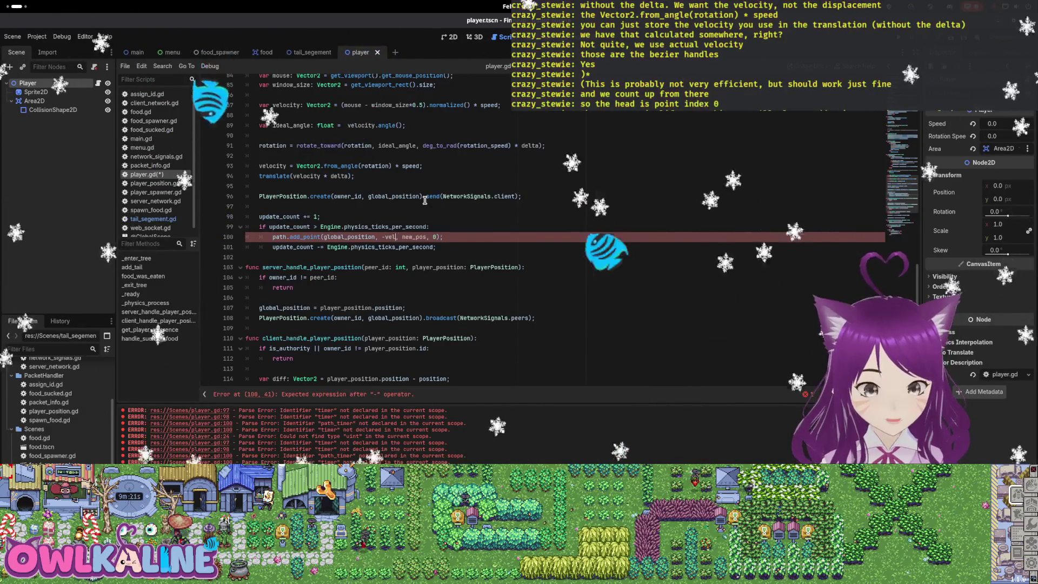
type("y")
key("Right")
key("Right")
key("Delete")
key("Delete")
key("Delete")
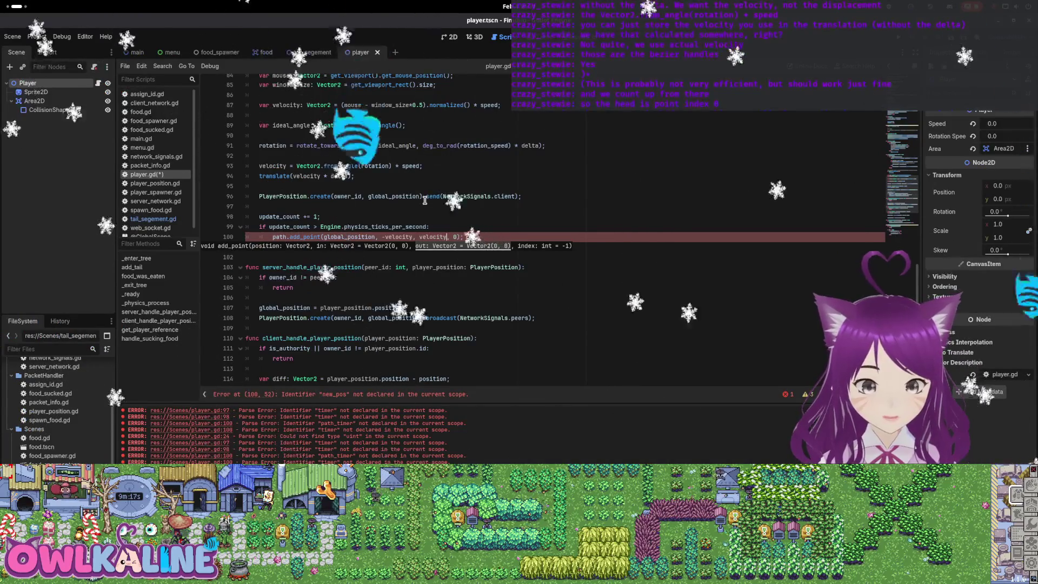
key("ctrl+s")
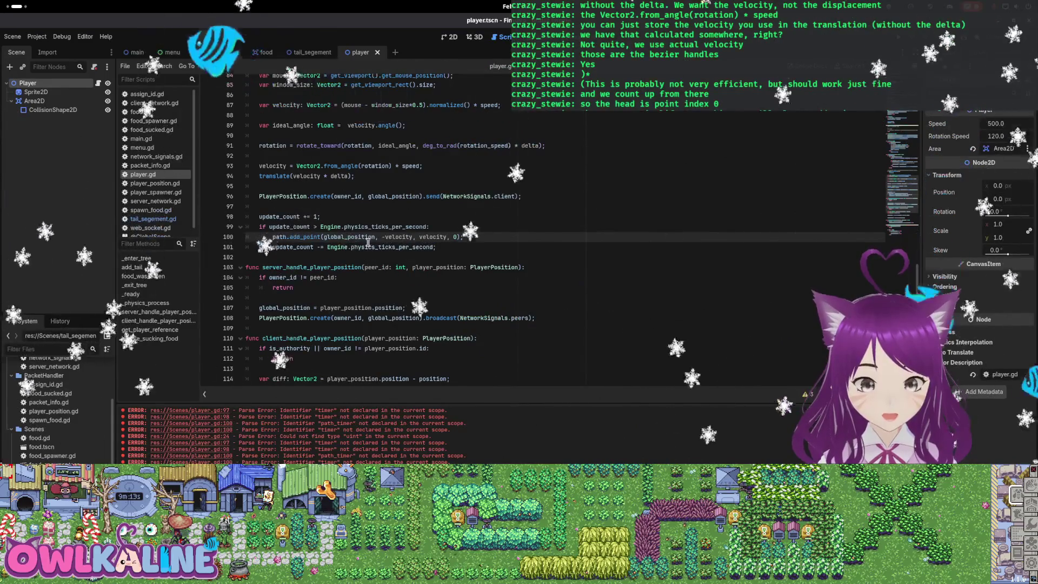
mouse_move(311, 237)
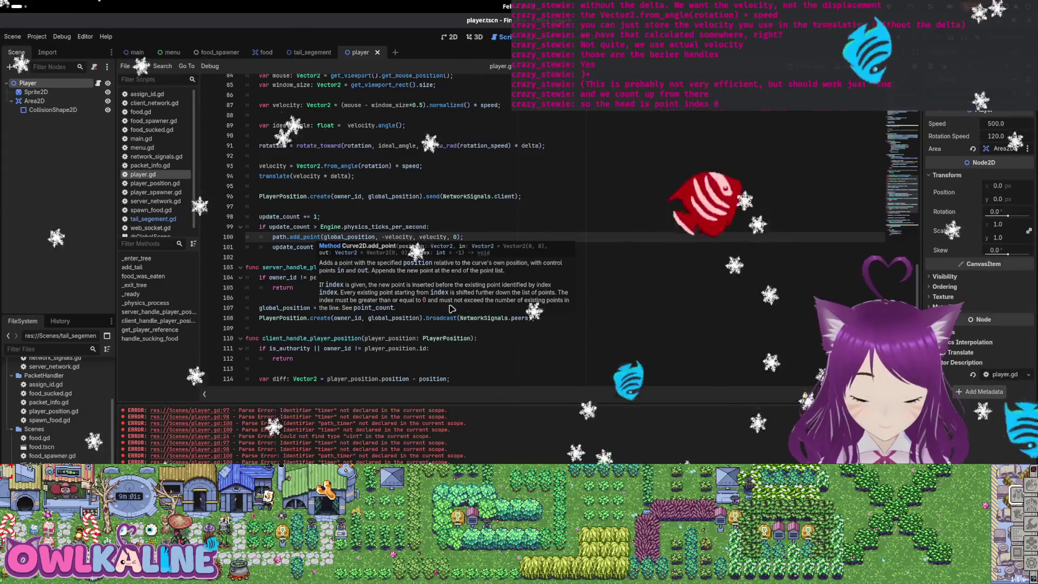
left_click(558, 188)
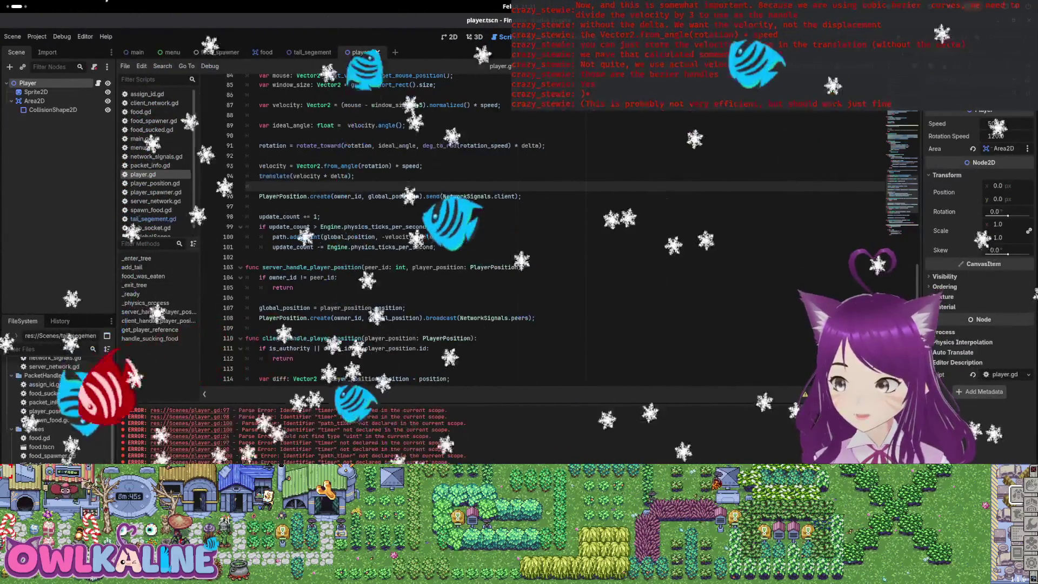
Add var cubic_bezier_velocity: Vector2 = velocity * 0.33 before the add_point call
left_click(454, 224)
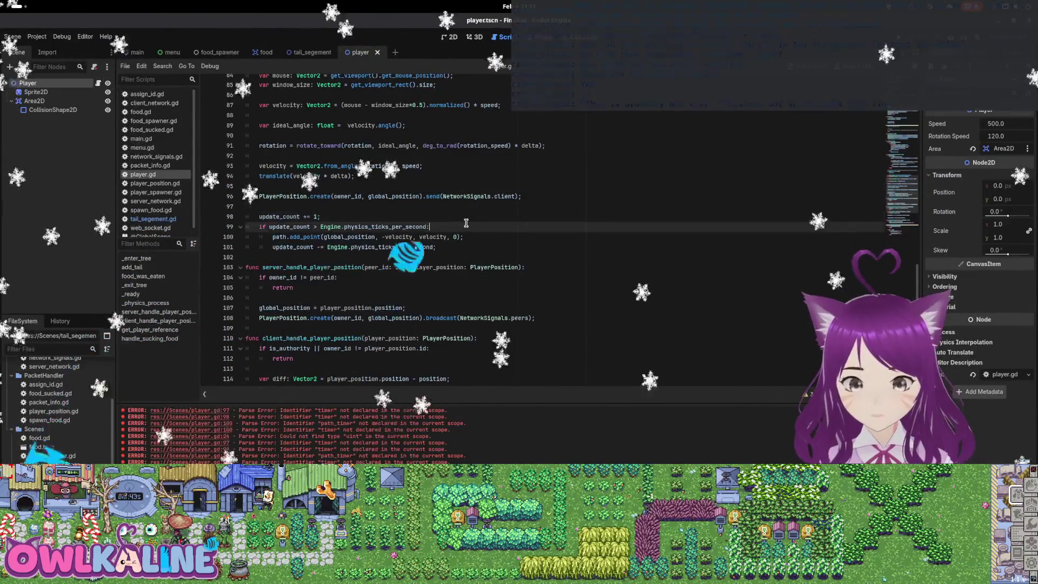
key("Return")
type("var cubic_")
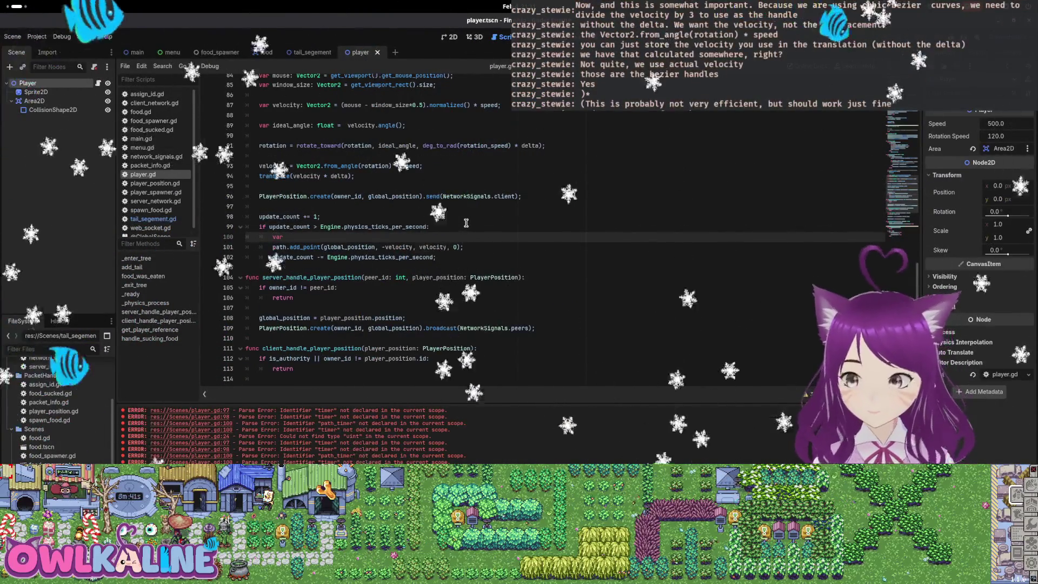
type("bezier_")
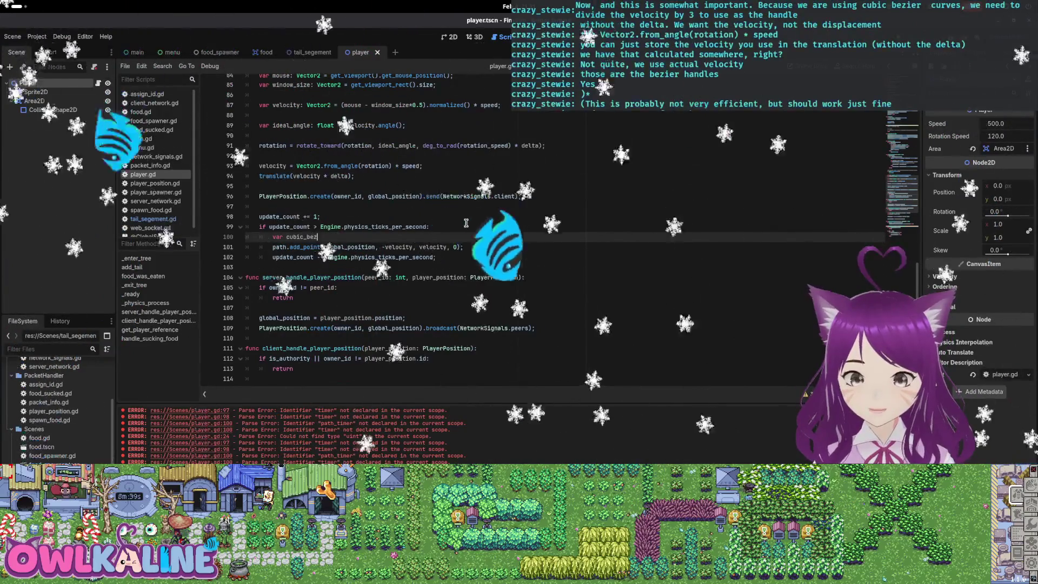
type("velocit")
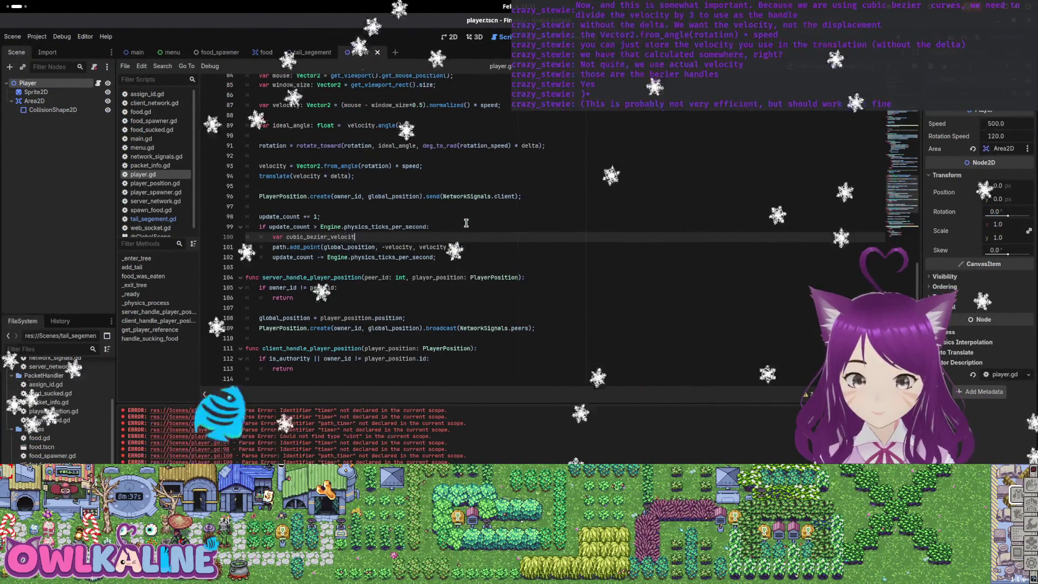
type("y = velicty")
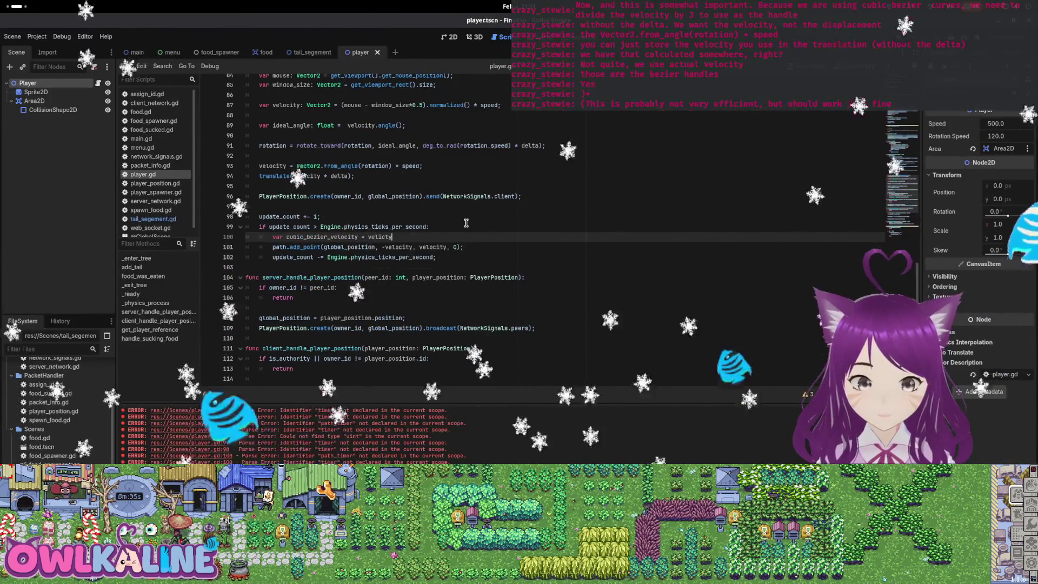
key("BackSpace")
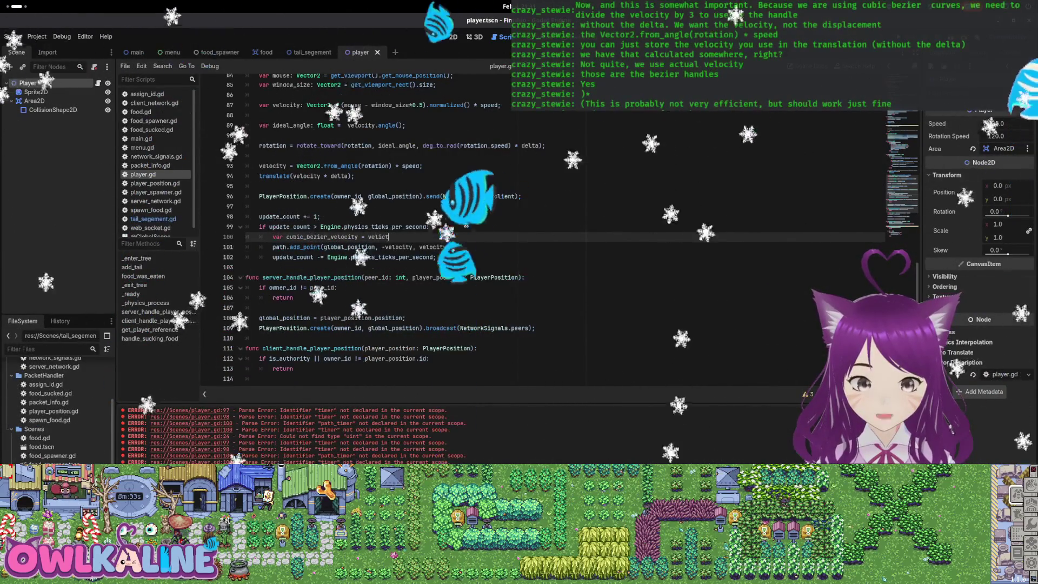
key("Return")
type("* 0.3")
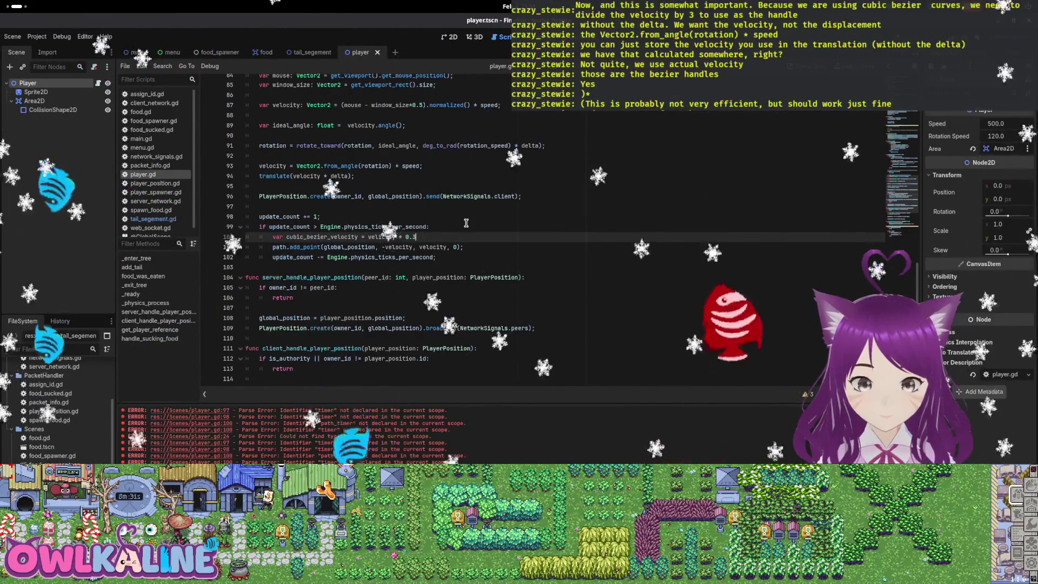
type("3;")
key("Down")
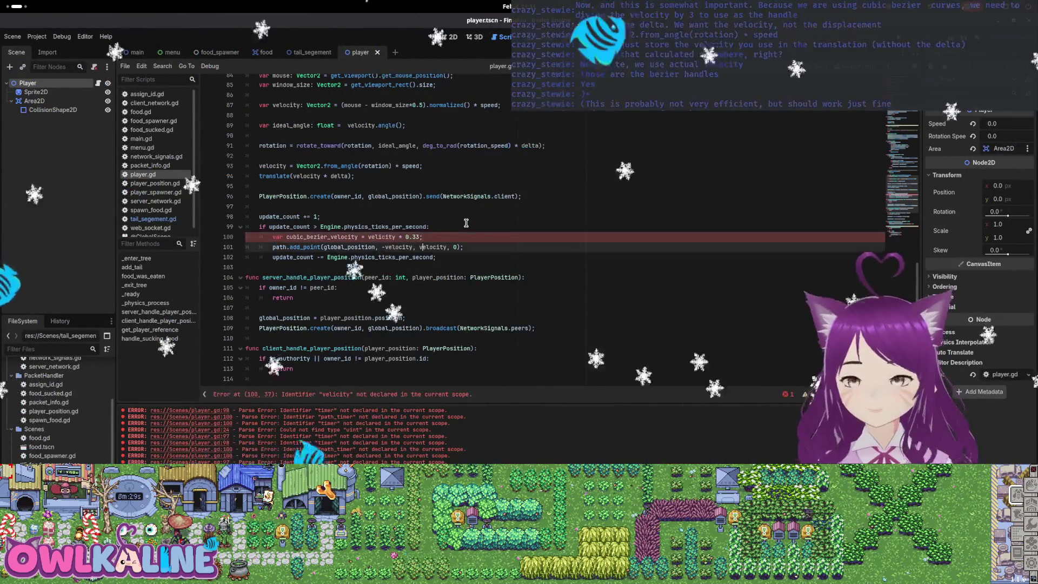
key("Up")
key("ctrl+Left")
key("ctrl+Left")
key("ctrl+Left")
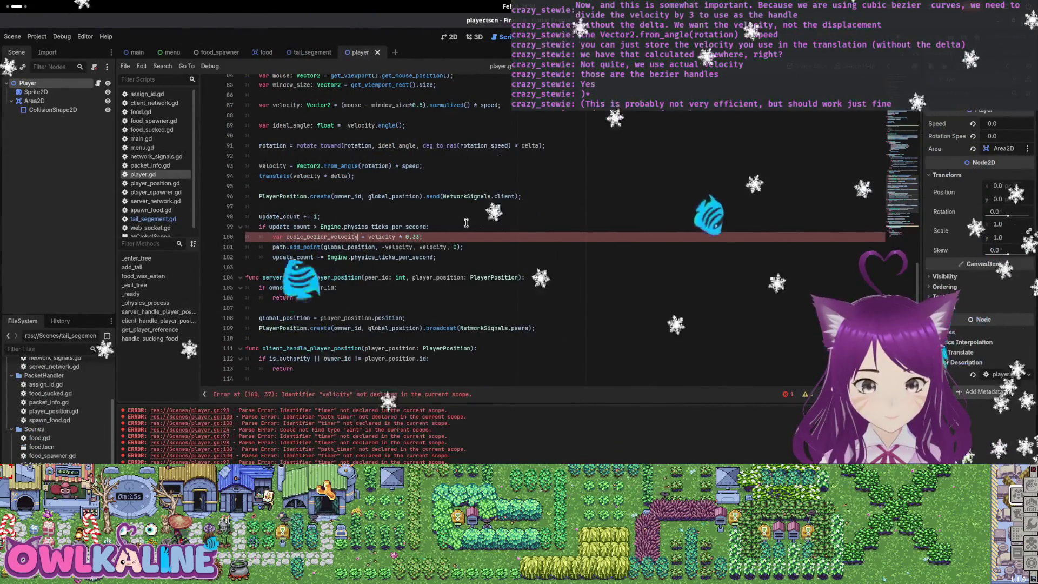
type("tor2")
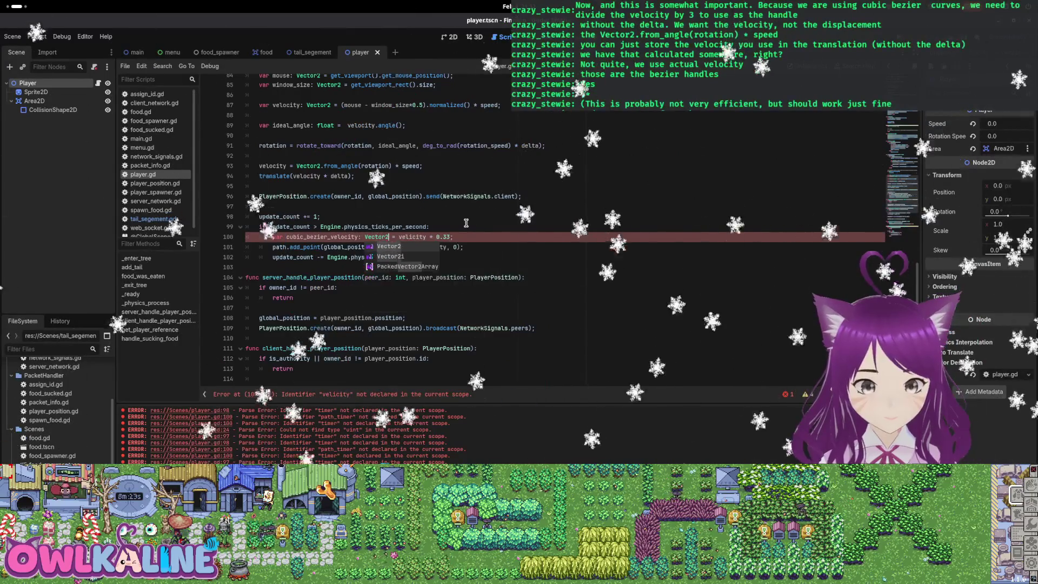
key("Return")
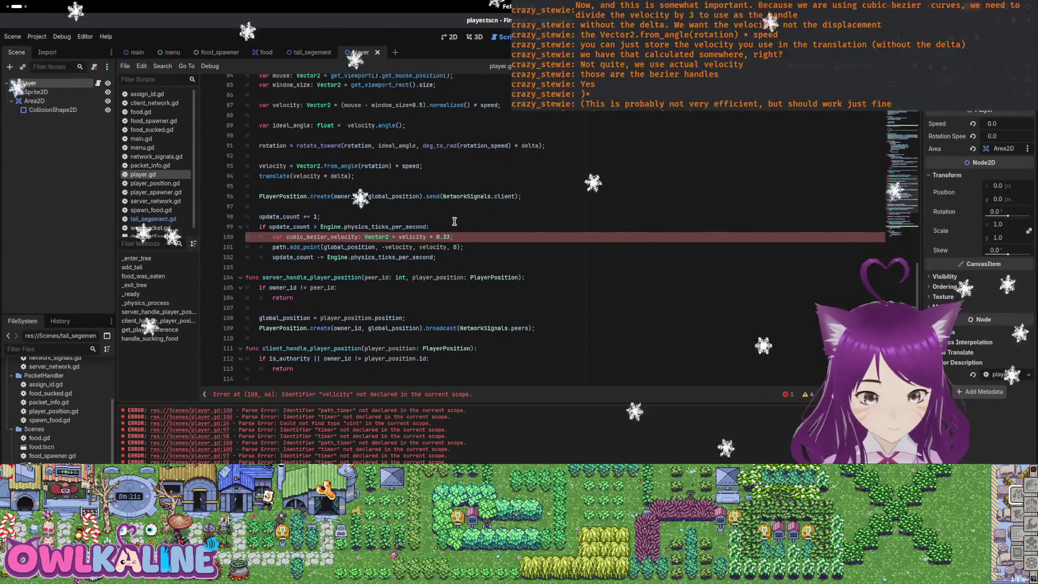
Retype velocity on the cubic_bezier_velocity line and check add_point's velocity handle argument
double_click(413, 236)
type("v")
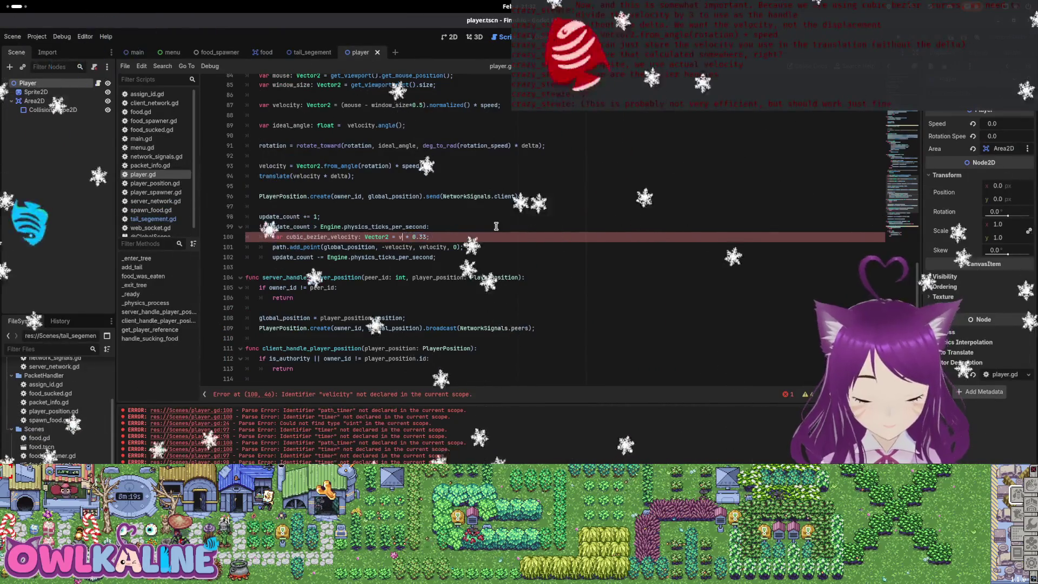
type("y")
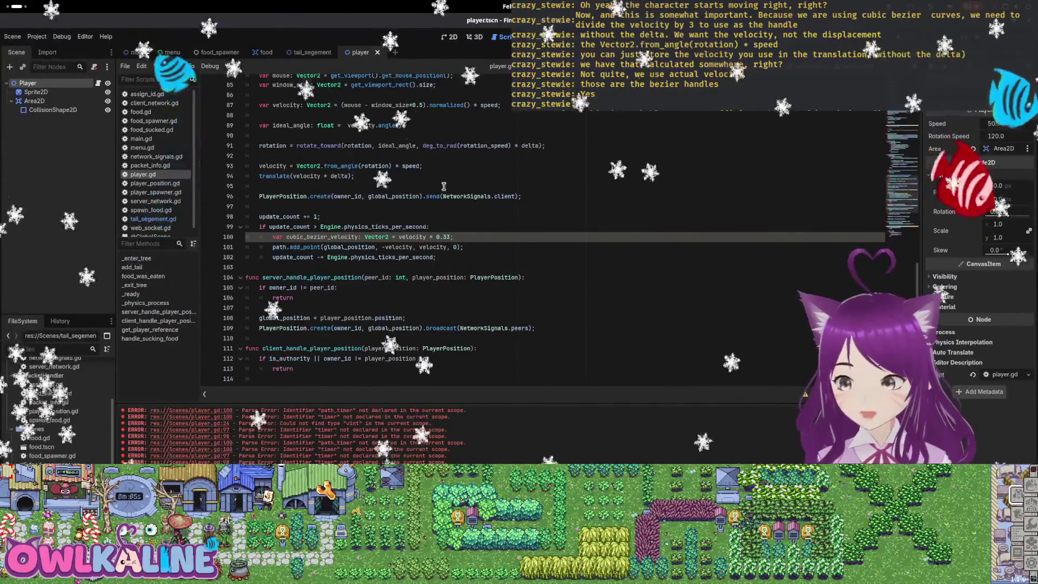
double_click(331, 236)
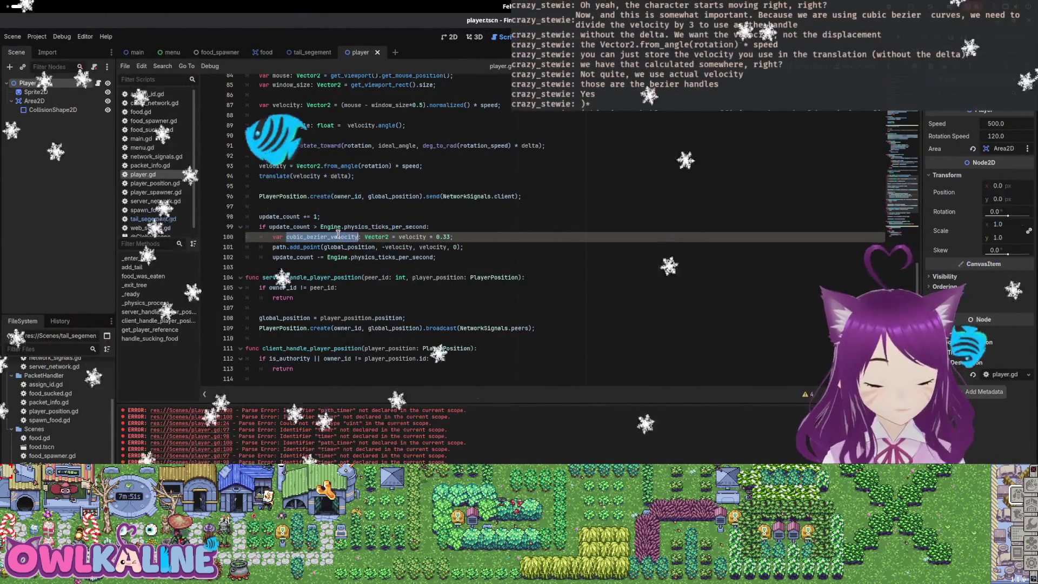
double_click(402, 248)
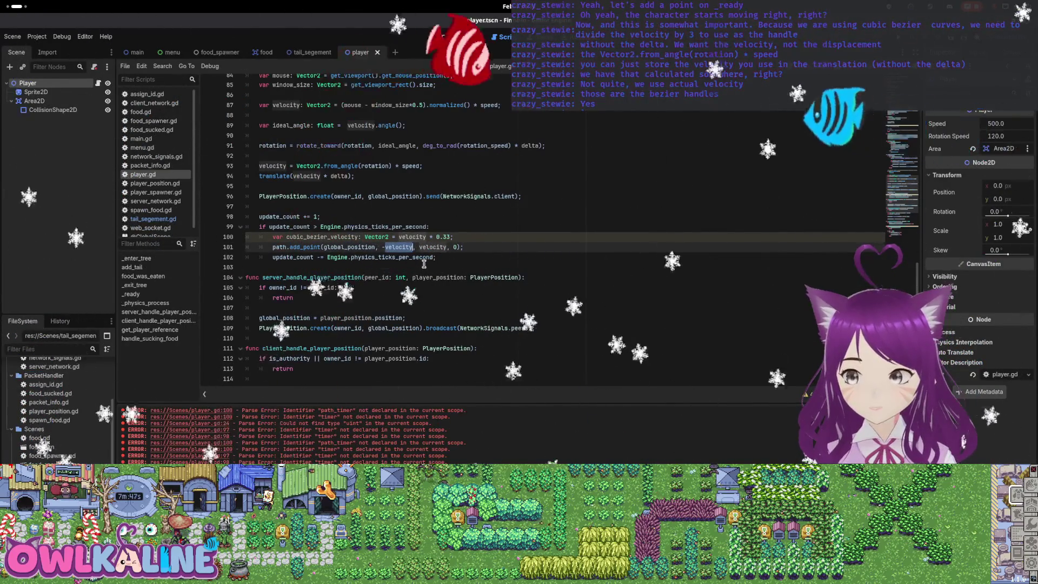
scroll(394, 252, "up", 12)
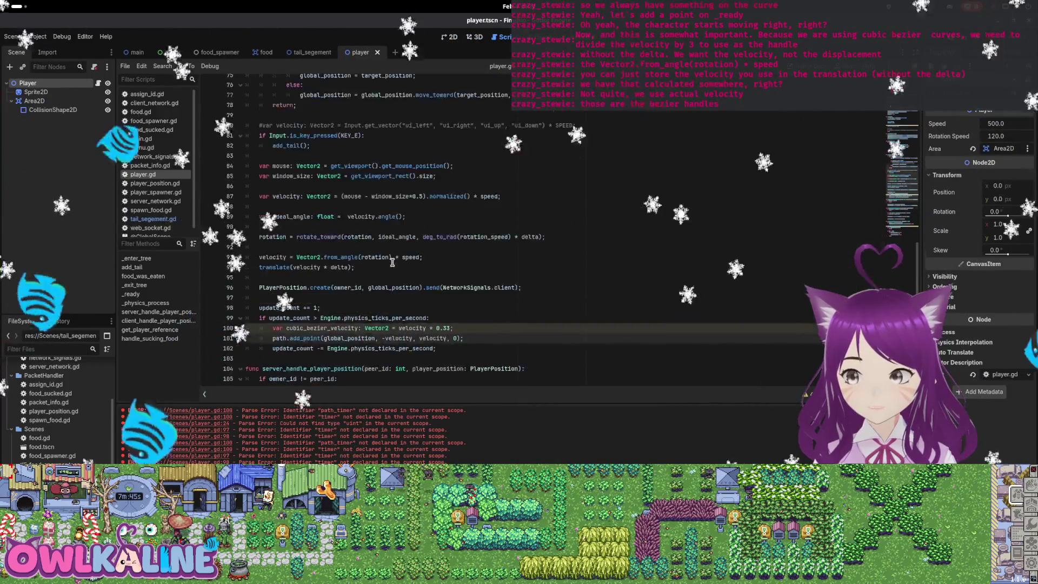
Open a new blank line at the end of _enter_tree
scroll(340, 245, "up", 7)
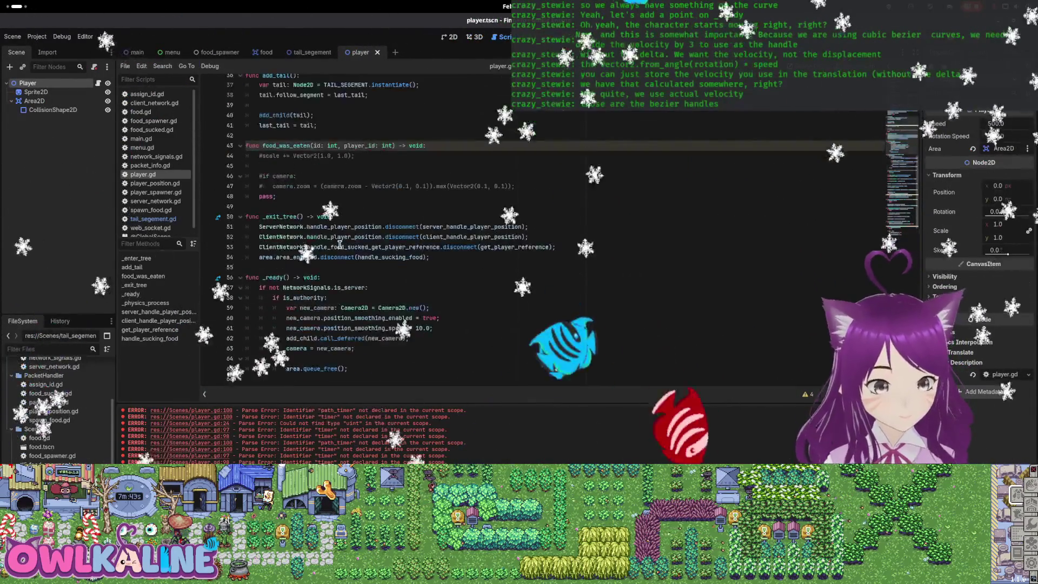
left_click(325, 238)
scroll(311, 280, "up", 3)
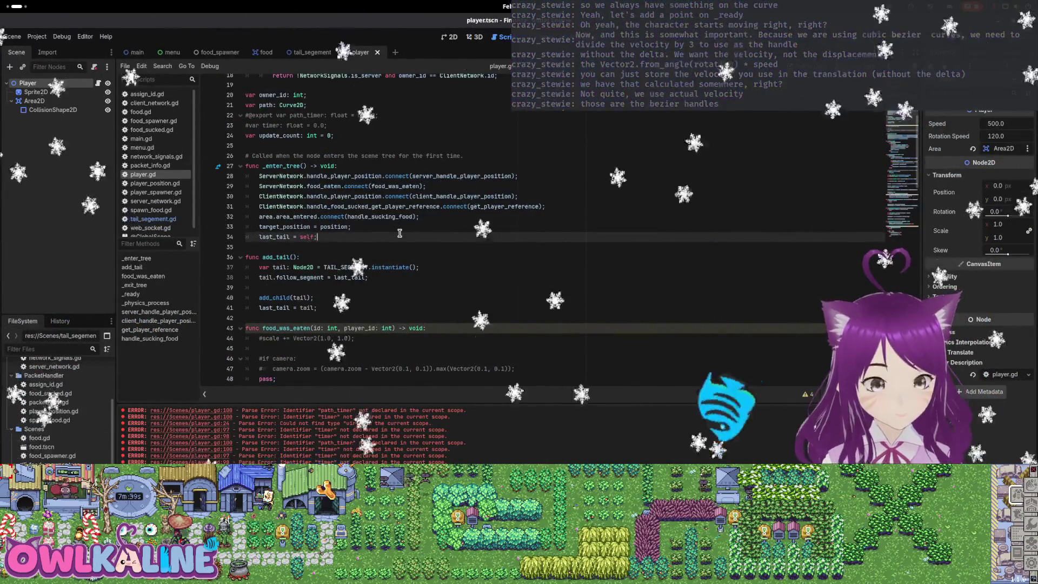
key("Return")
key("Return")
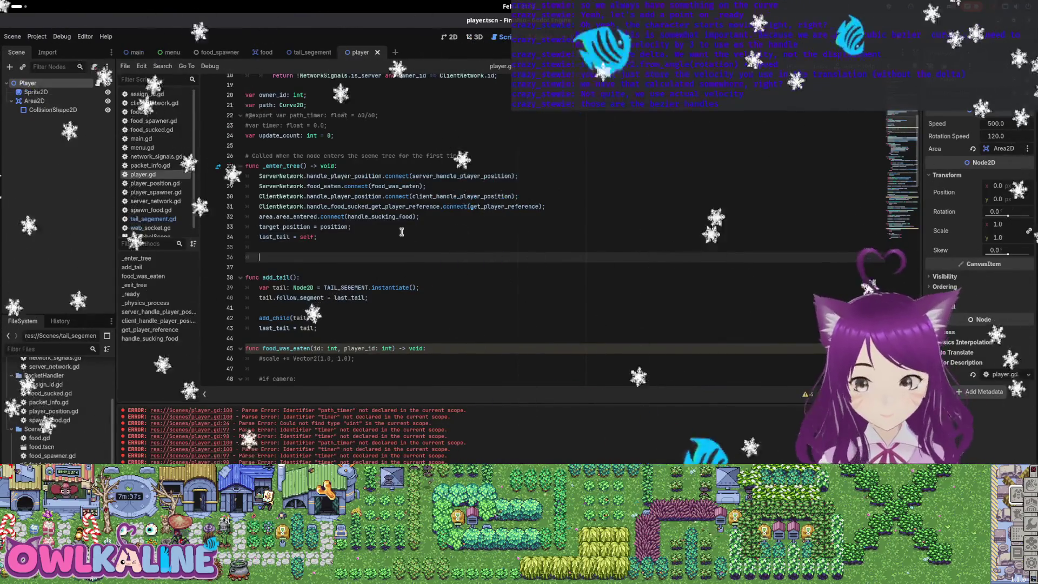
scroll(403, 231, "up", 2)
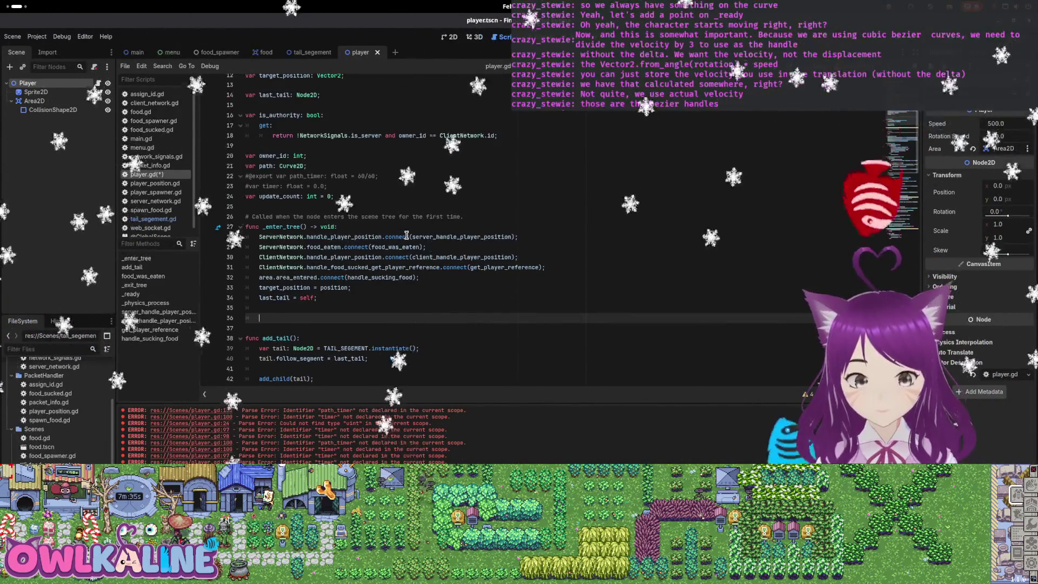
scroll(407, 236, "up", 2)
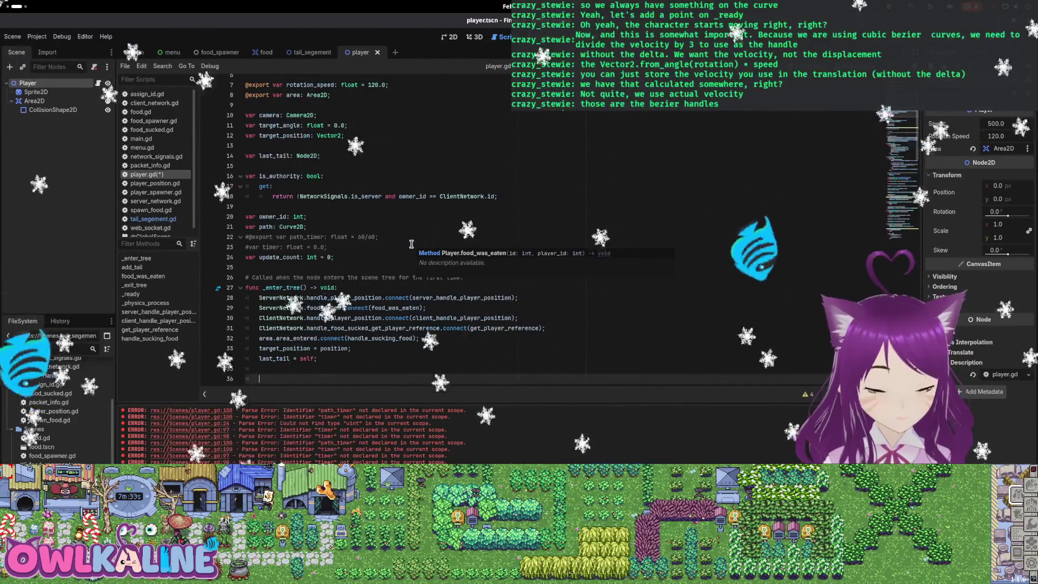
scroll(410, 244, "down", 4)
scroll(411, 243, "up", 4)
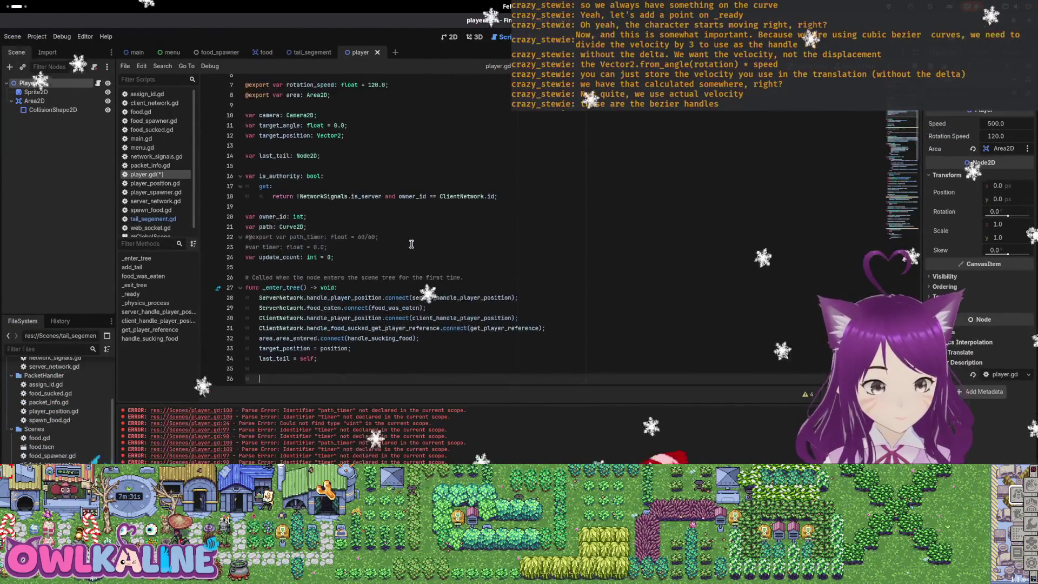
scroll(410, 243, "down", 1)
Write path.add_point(global_position, Vector2.ZERO, fixing the ZERO typo via autocomplete
type("path.ad")
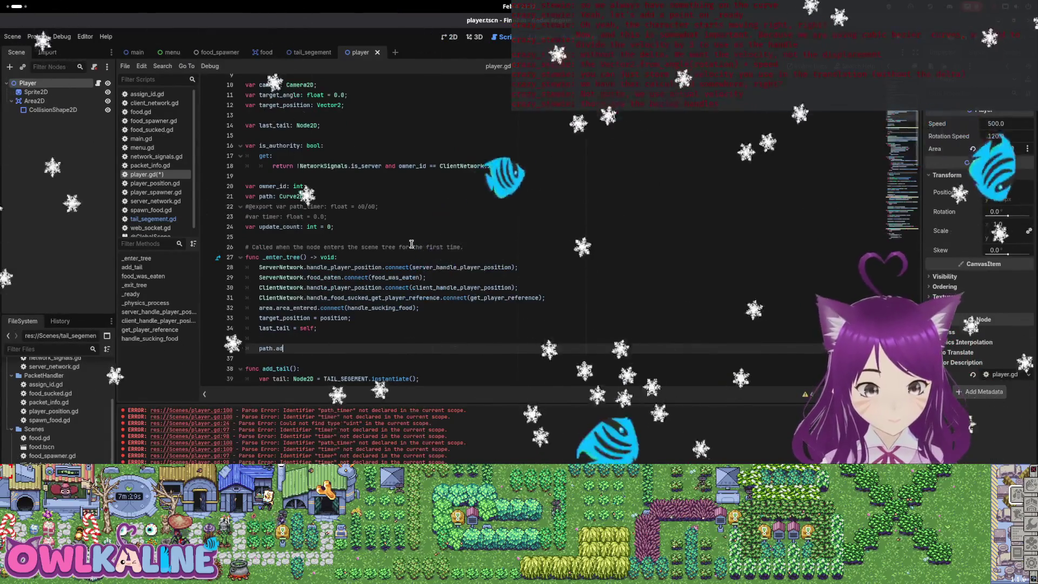
type("d_point(")
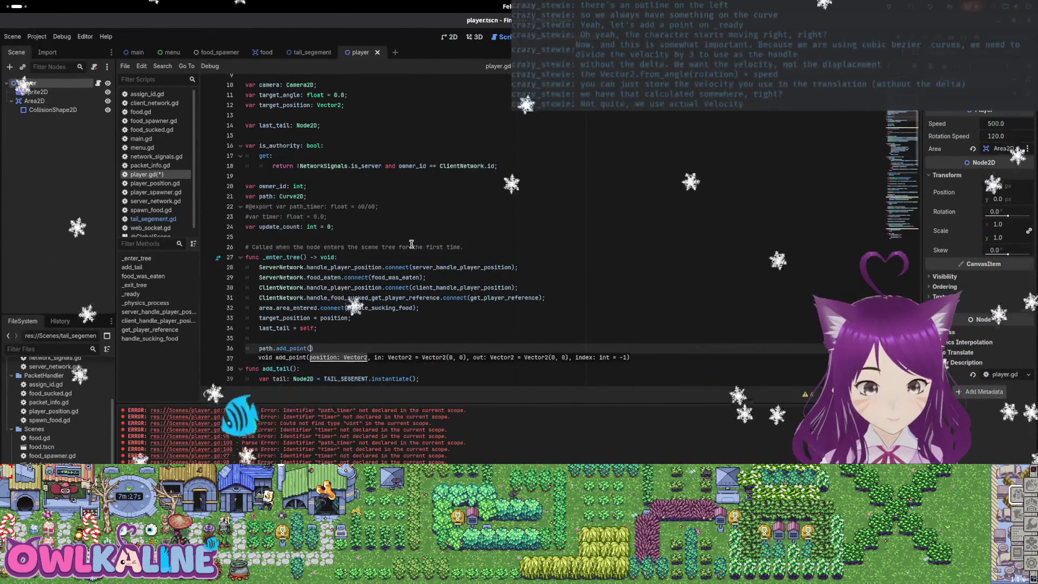
type("global_posi")
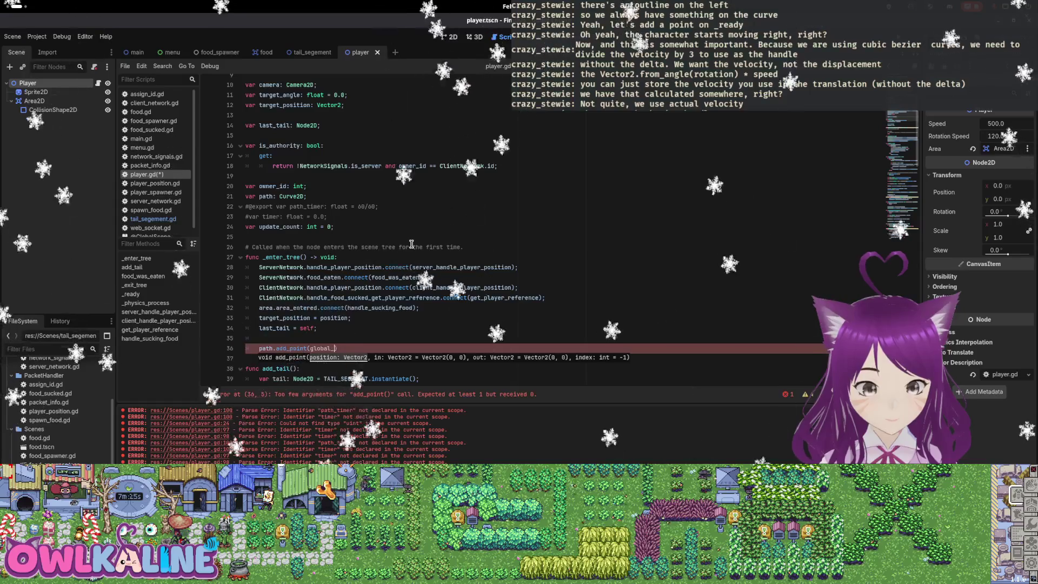
type("tion")
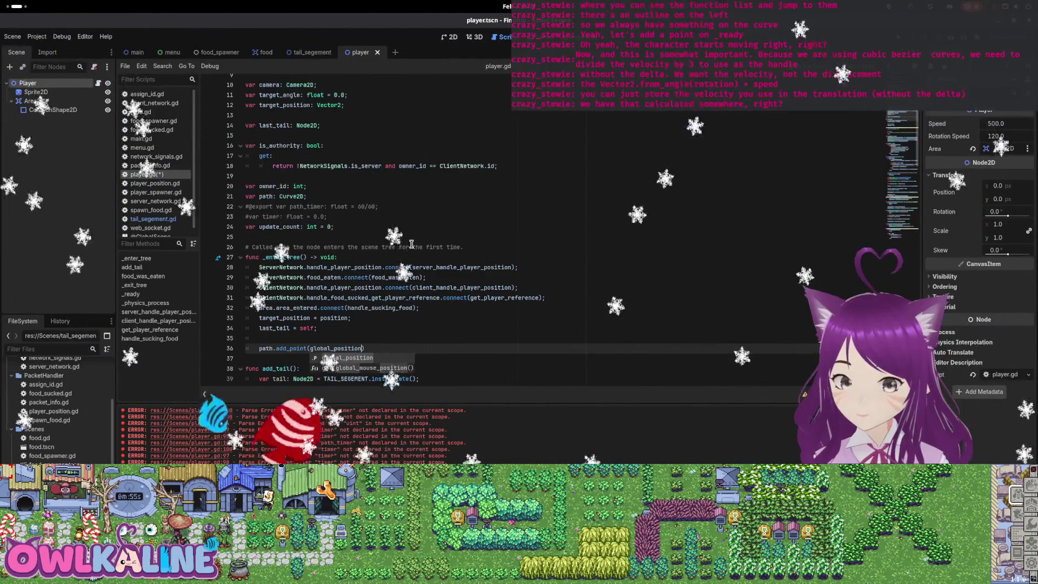
type(",")
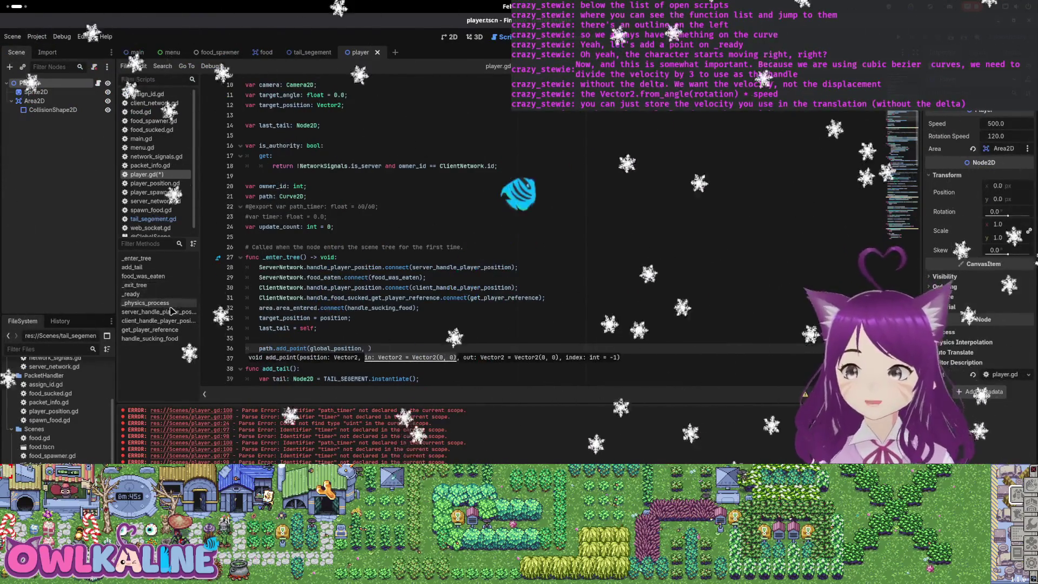
scroll(404, 268, "down", 2)
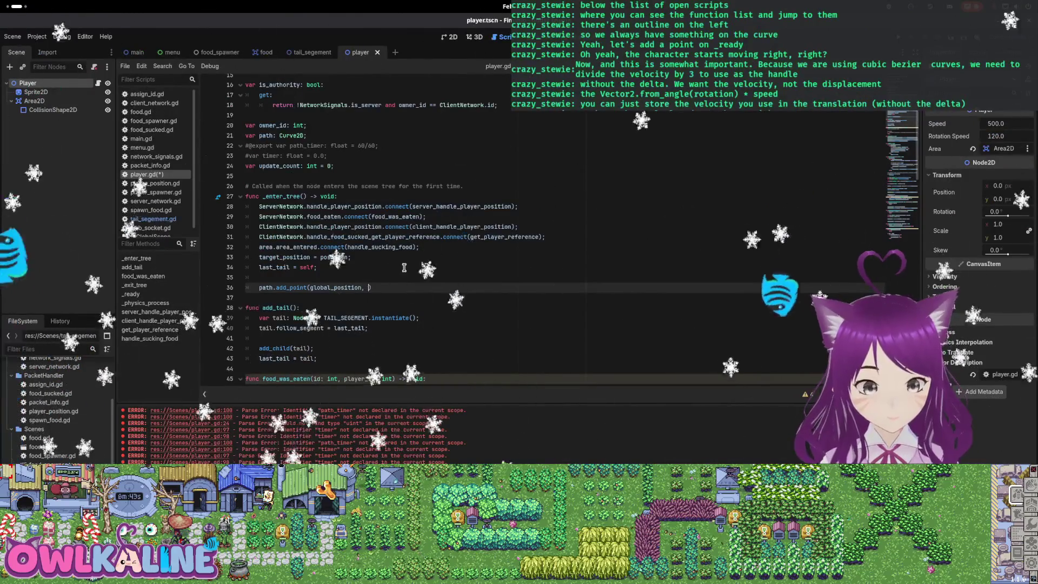
type("Vector")
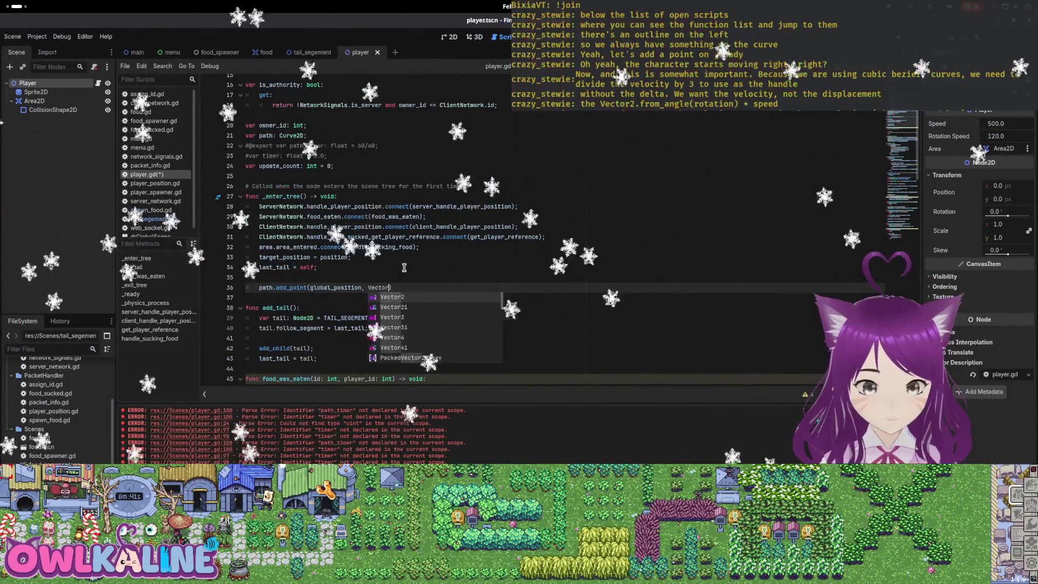
type("2.ZE")
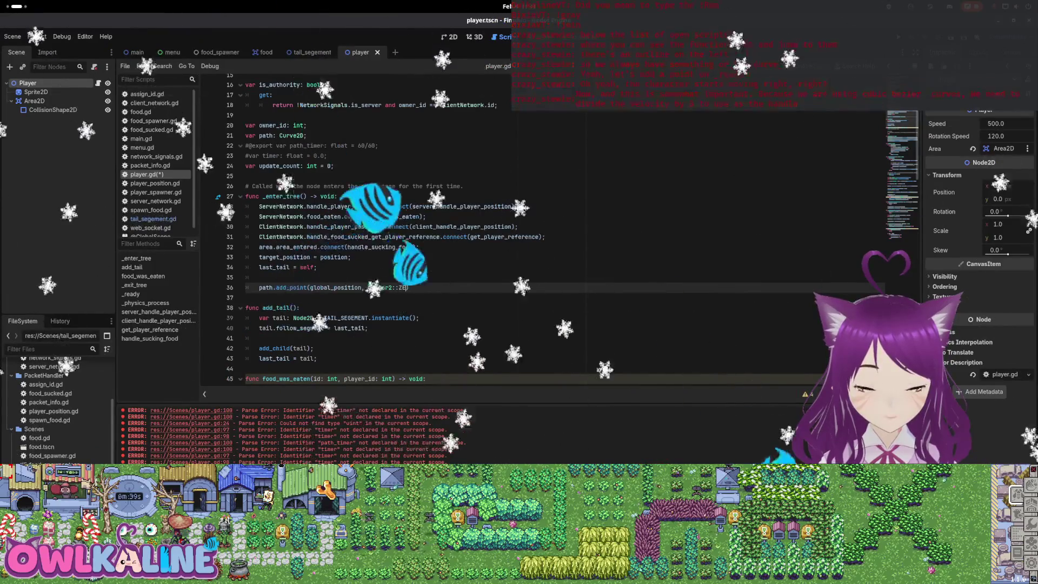
type("e")
key("Left")
key("Left")
key("Left")
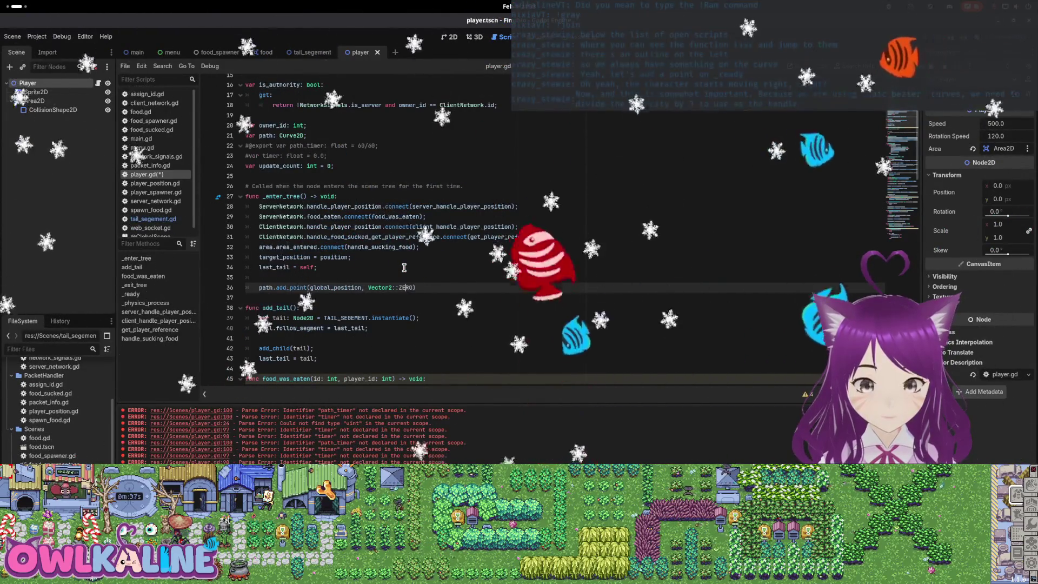
key("BackSpace")
key("Return")
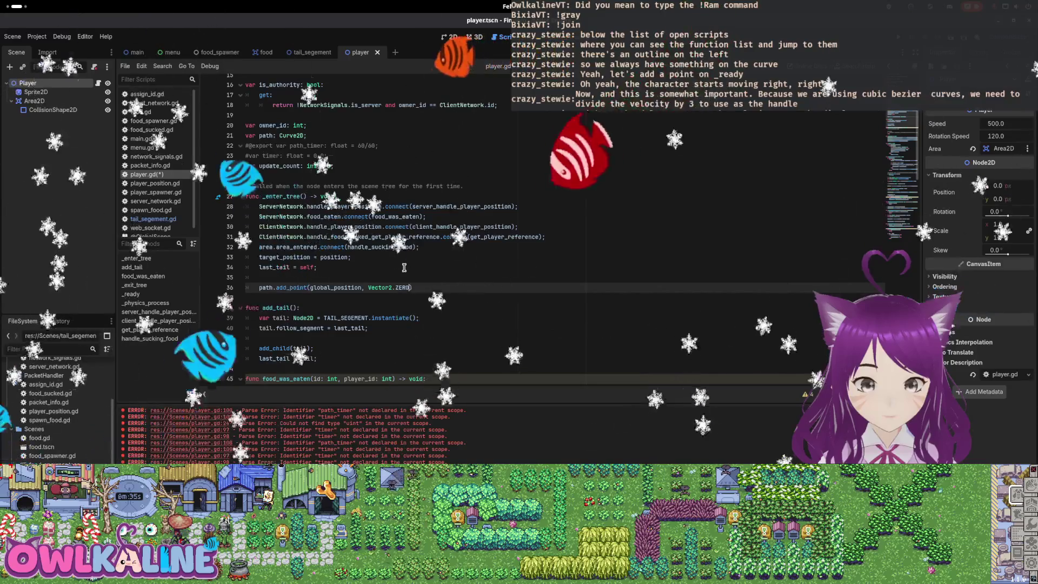
Remove ZERO from the call and declare var vel = Vector2.RIGHT * speed * 0.33 above it
type(",")
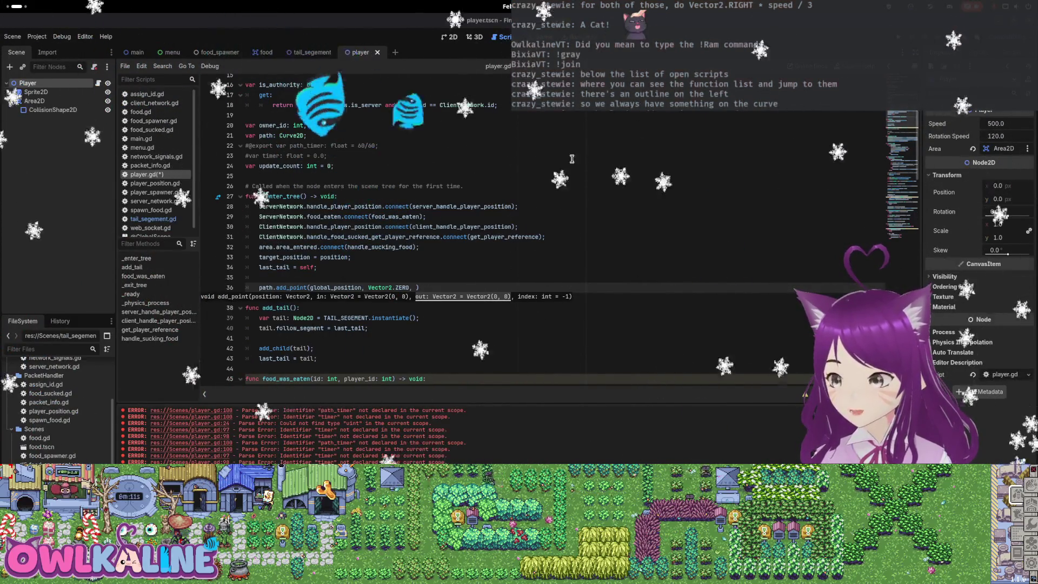
scroll(598, 158, "down", 4)
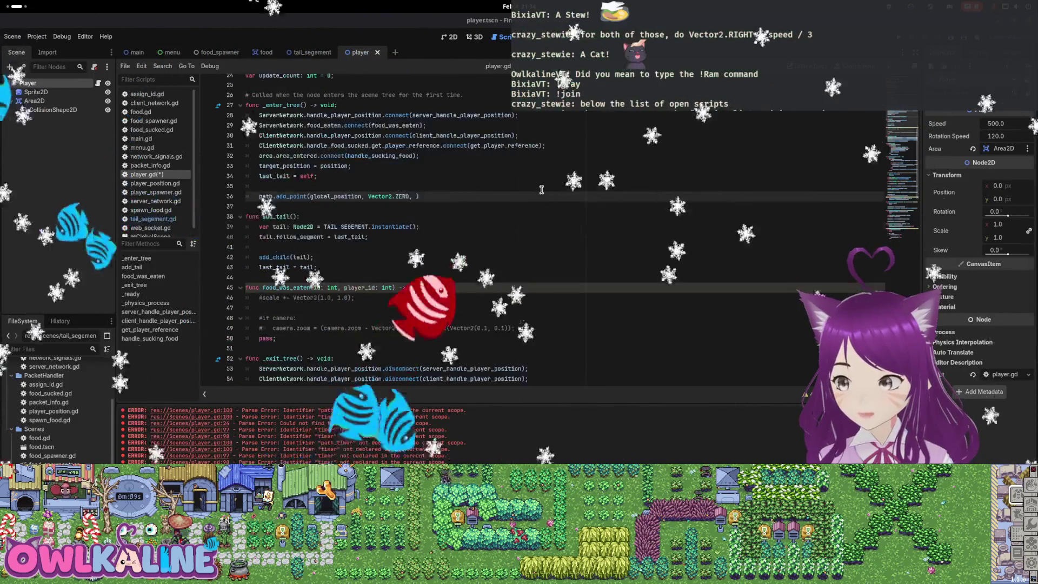
scroll(474, 203, "up", 3)
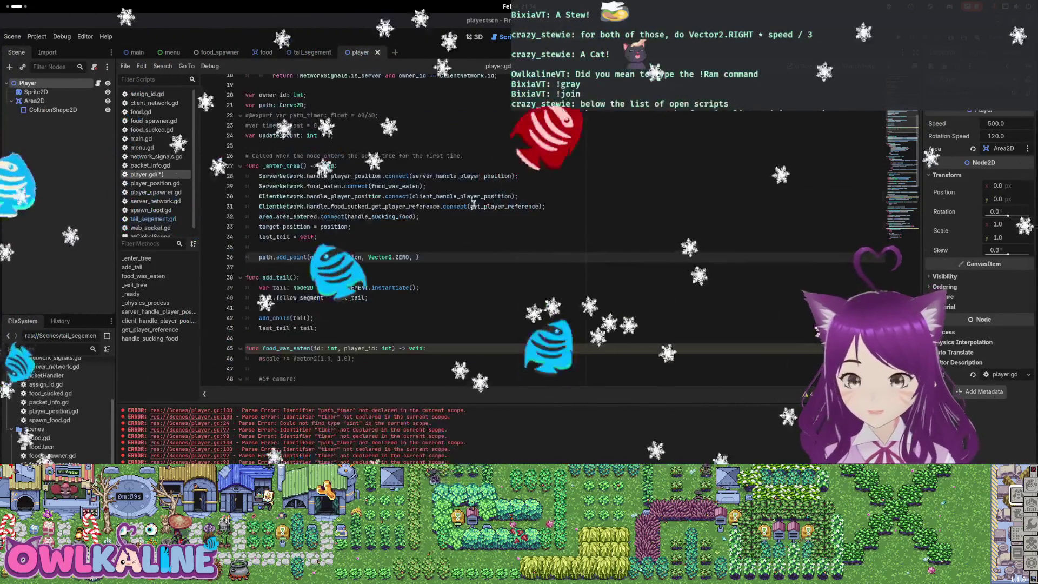
double_click(402, 257)
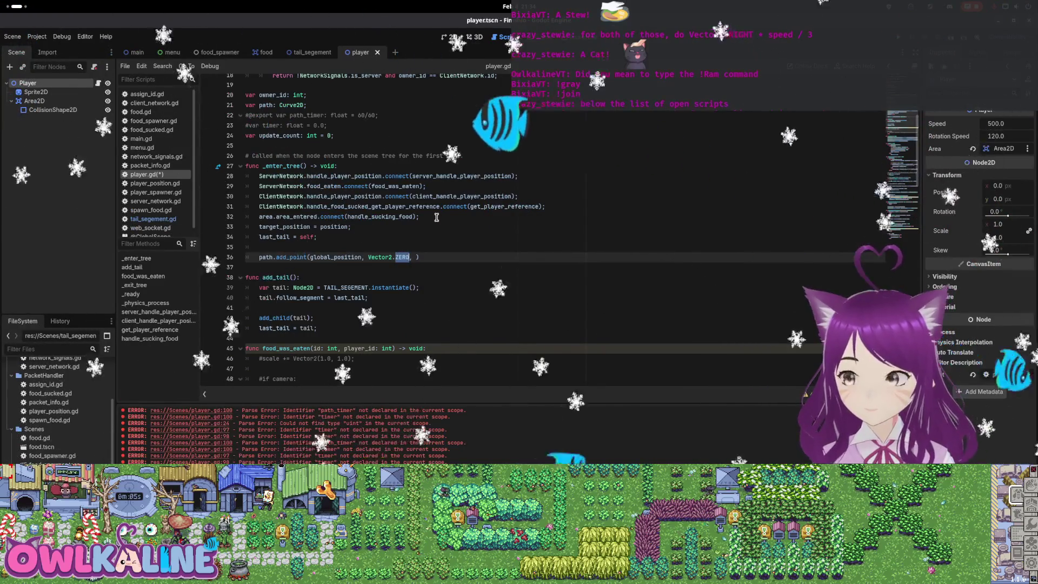
key("BackSpace")
key("ctrl+shift+Return")
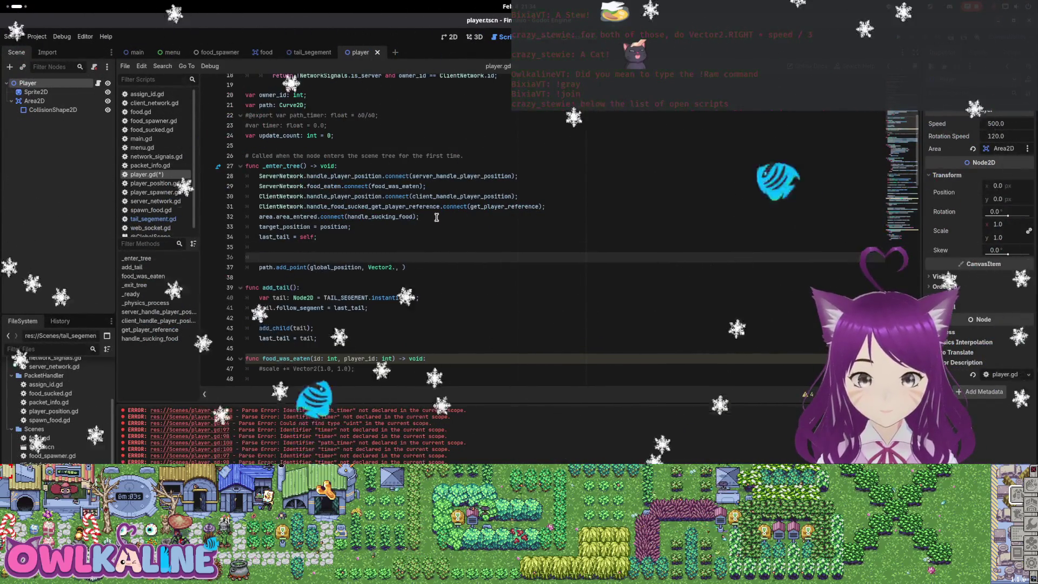
type("var vel =")
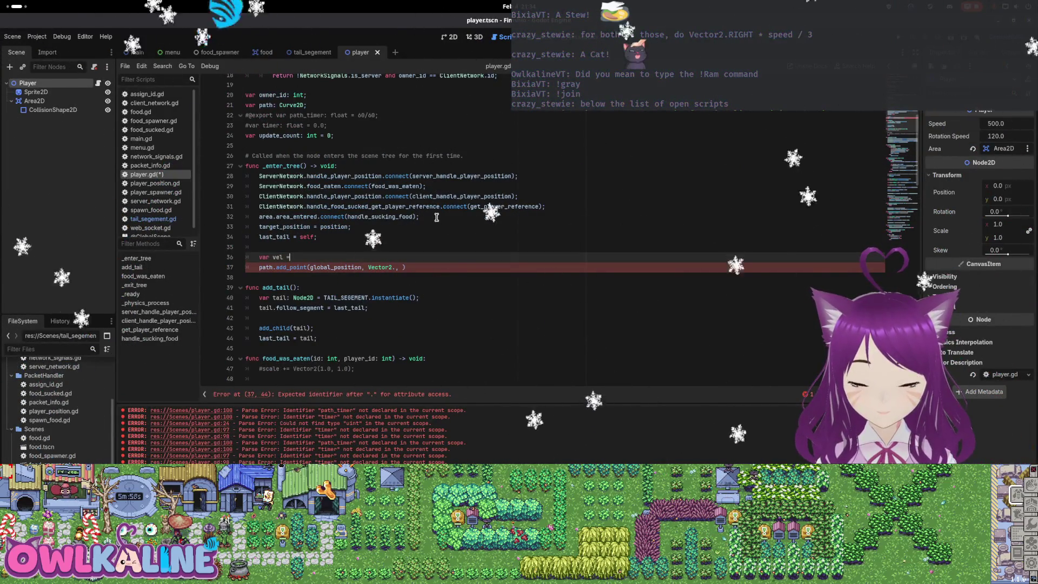
key("ctrl+space")
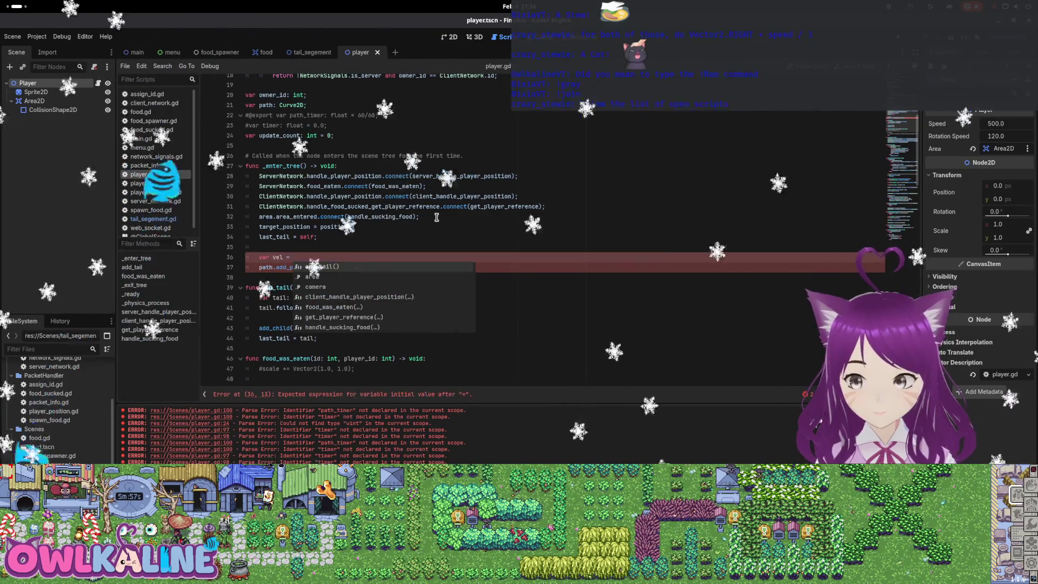
type("tor2.RIGHT * sp")
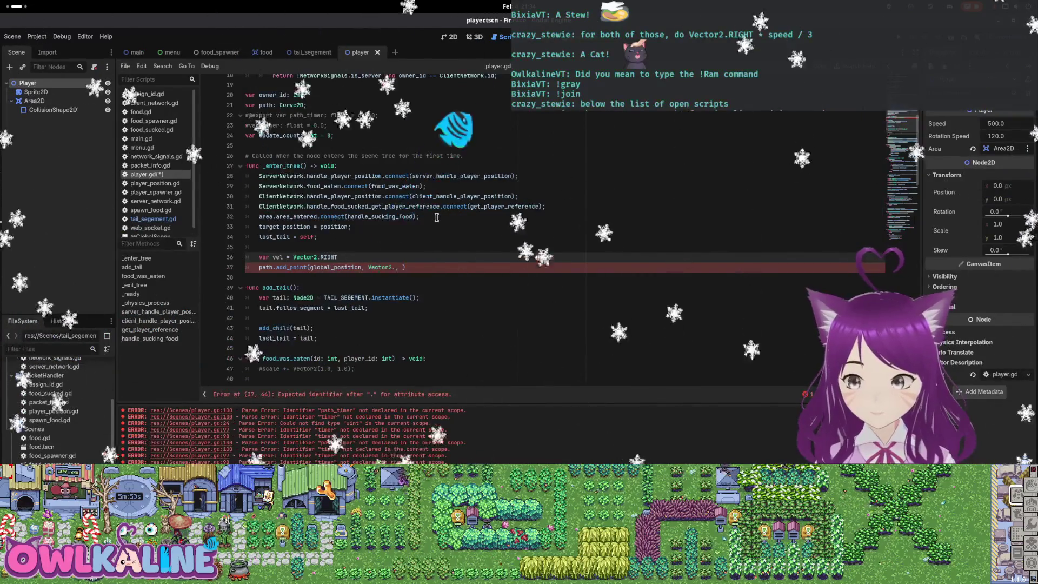
type("eed * 0.33;")
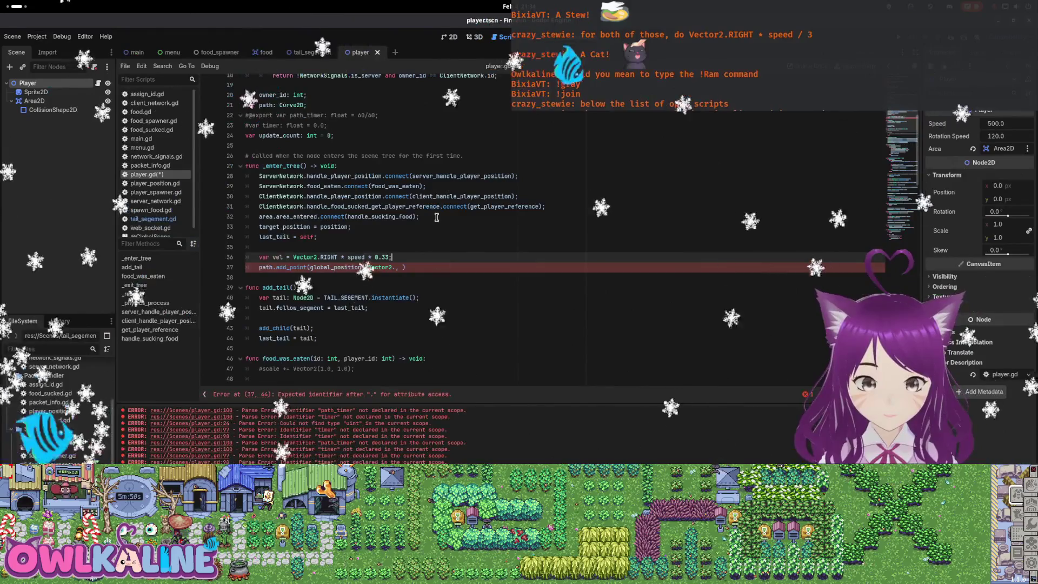
Complete the call as path.add_point(global_position, vel, vel, 0)
key("Down")
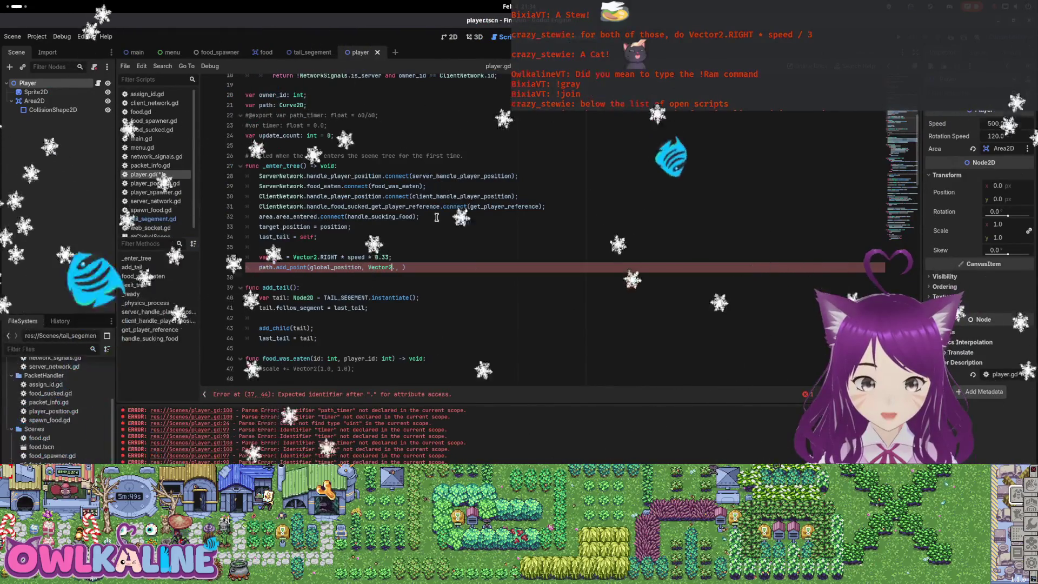
key("BackSpace")
key("BackSpace")
key("BackSpace")
type("vel, vel, 0")
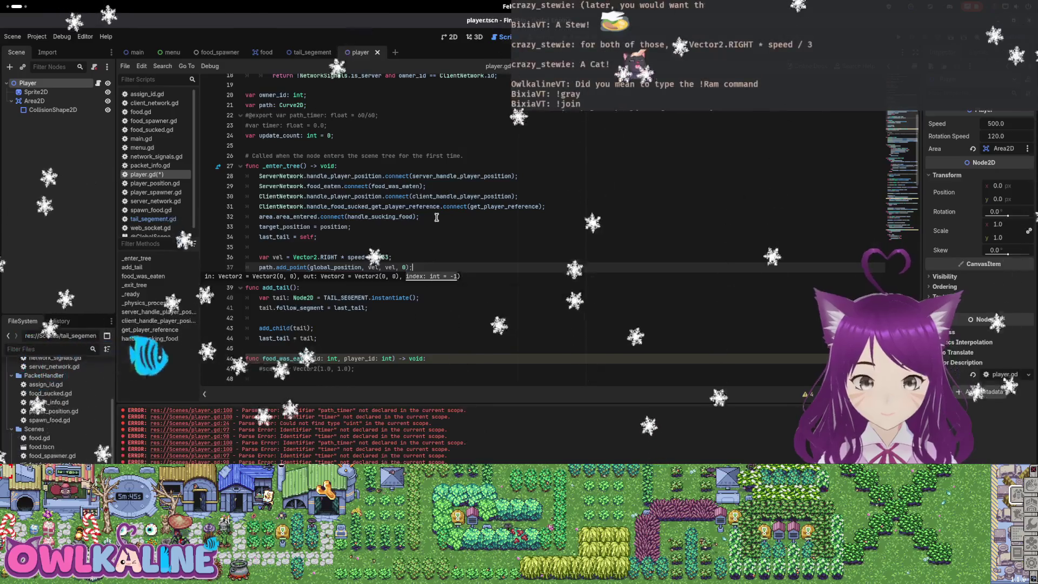
left_click(436, 217)
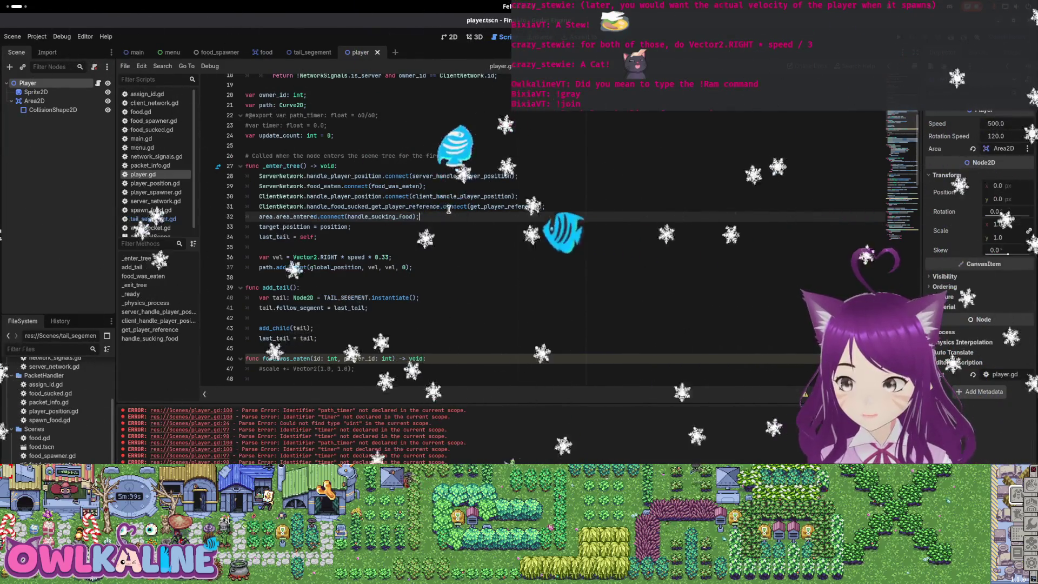
left_click(456, 247)
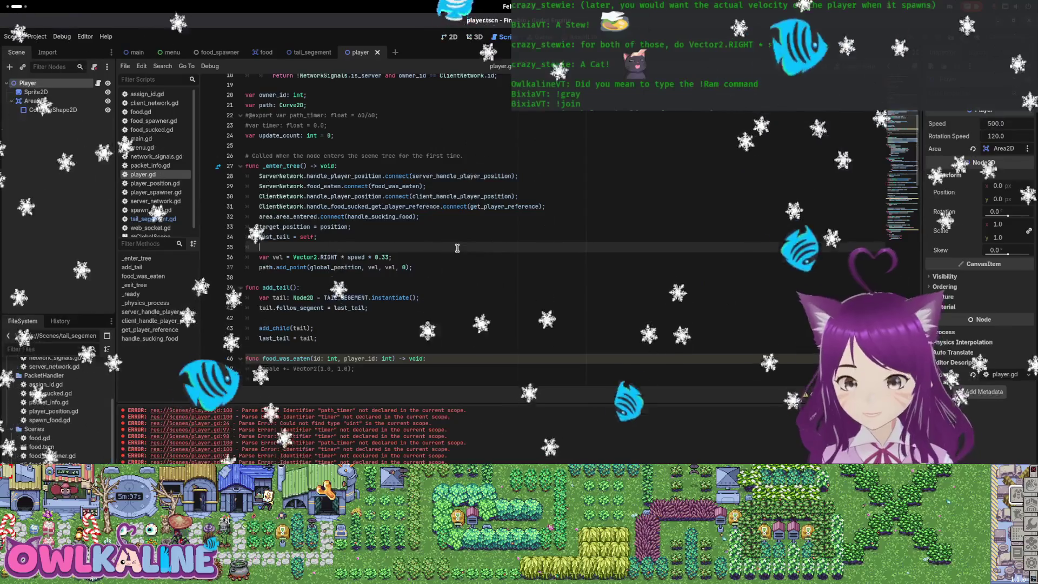
scroll(448, 246, "up", 3)
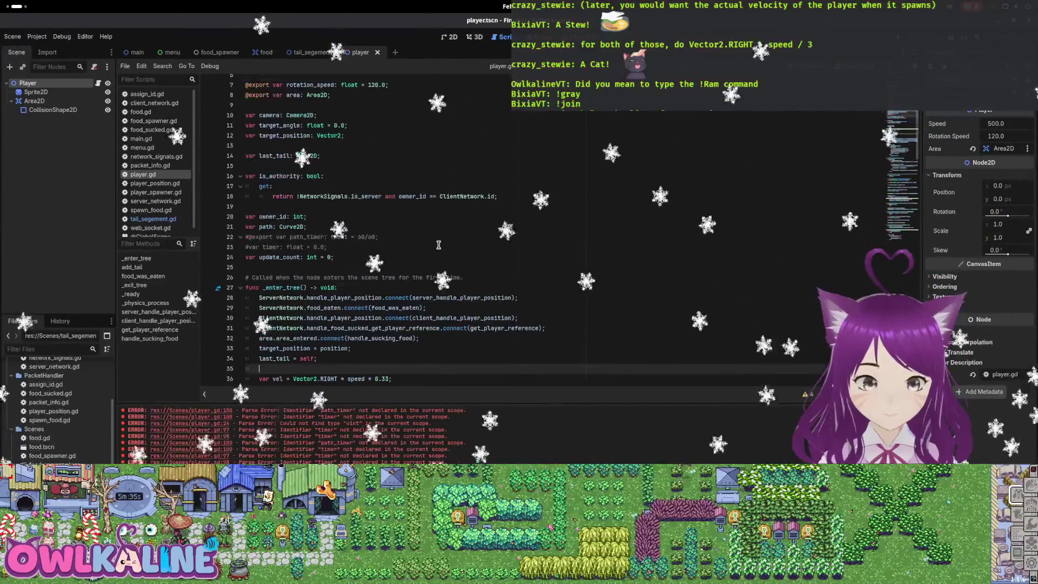
Insert a blank line after line 104's path.add_point in _physics_process
scroll(438, 244, "down", 1)
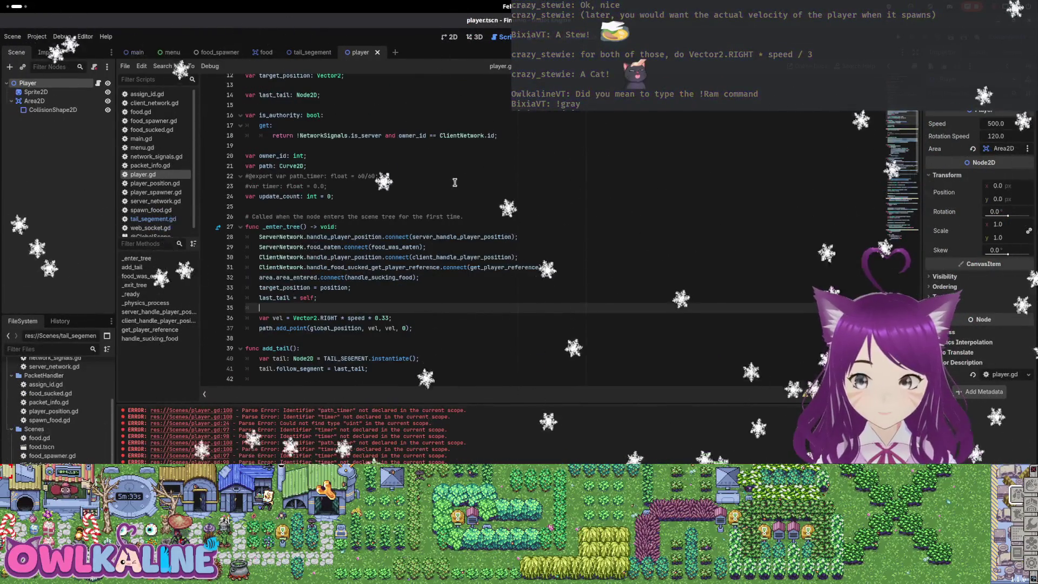
scroll(442, 196, "down", 6)
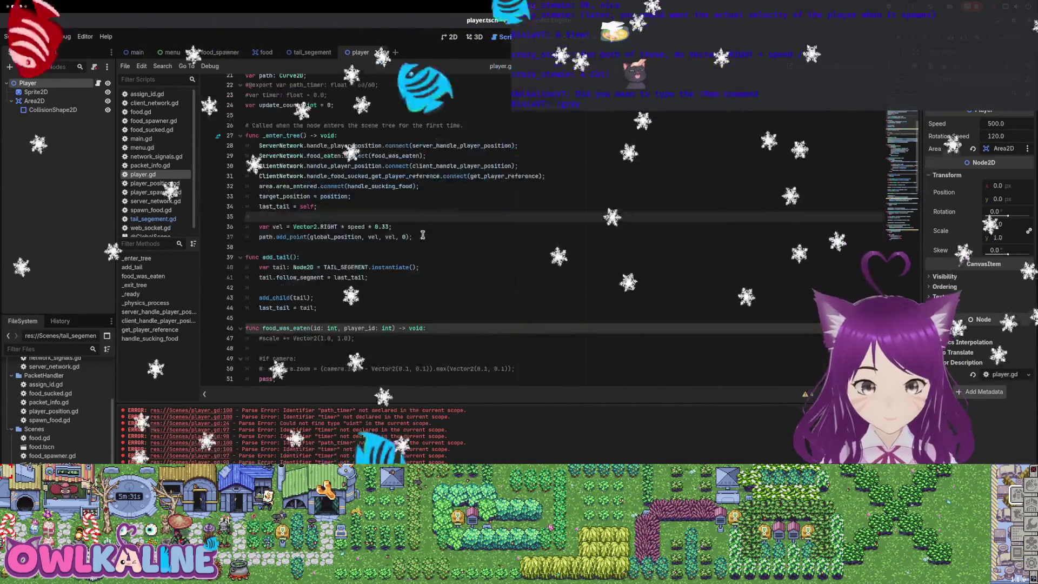
scroll(395, 191, "down", 19)
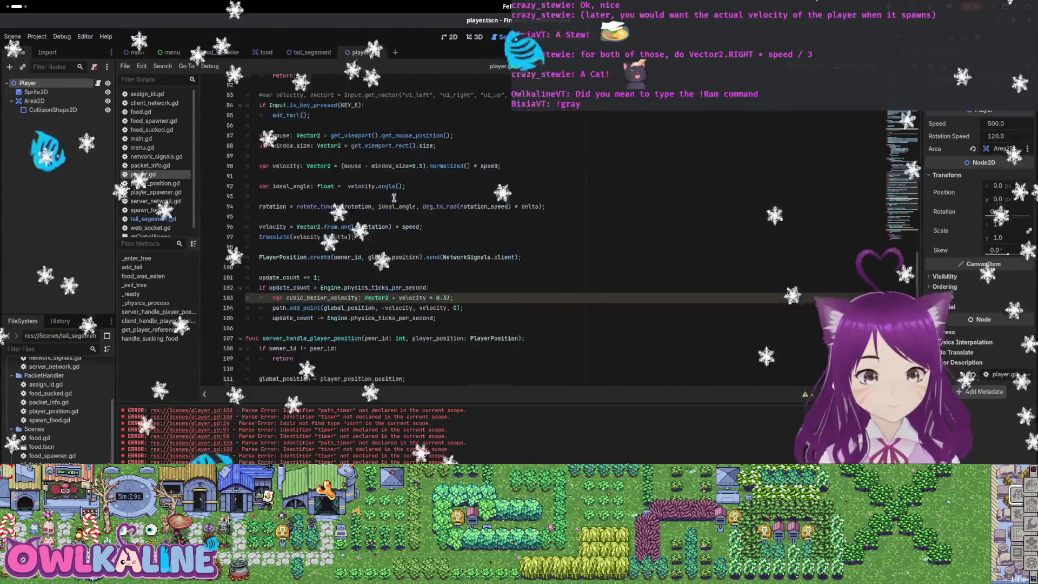
left_click(379, 247)
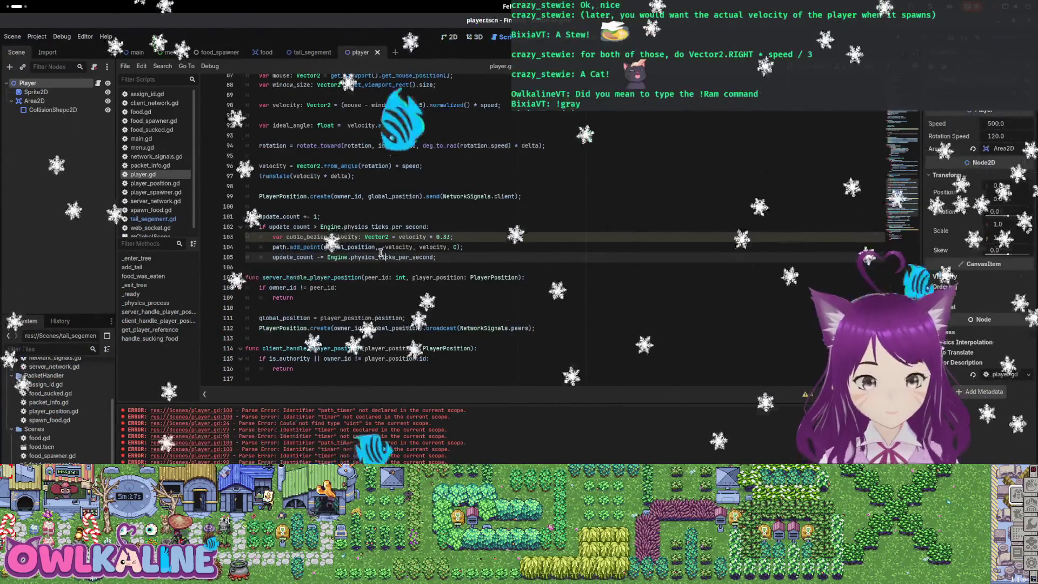
left_click(495, 228)
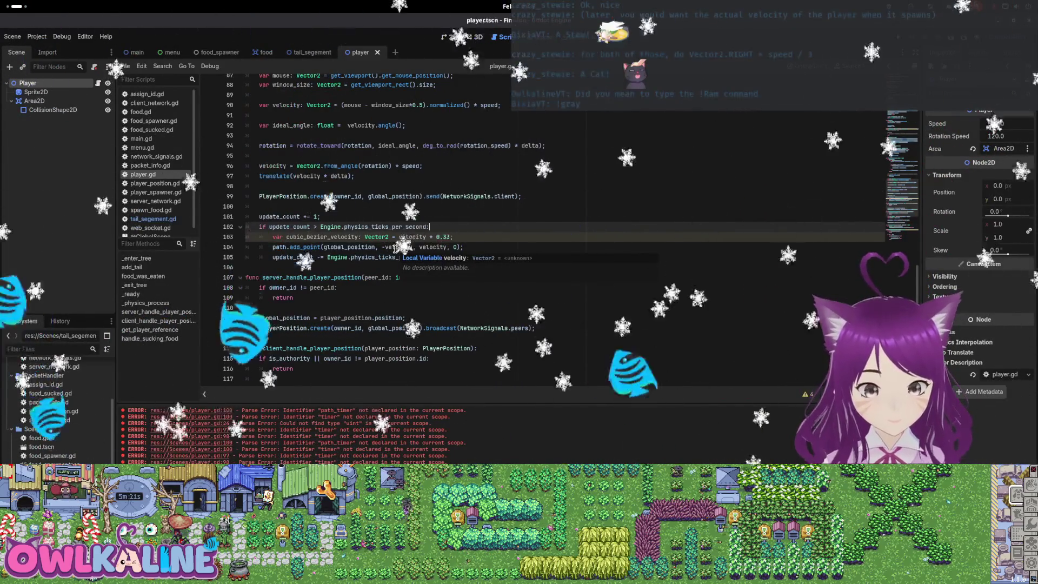
mouse_move(316, 247)
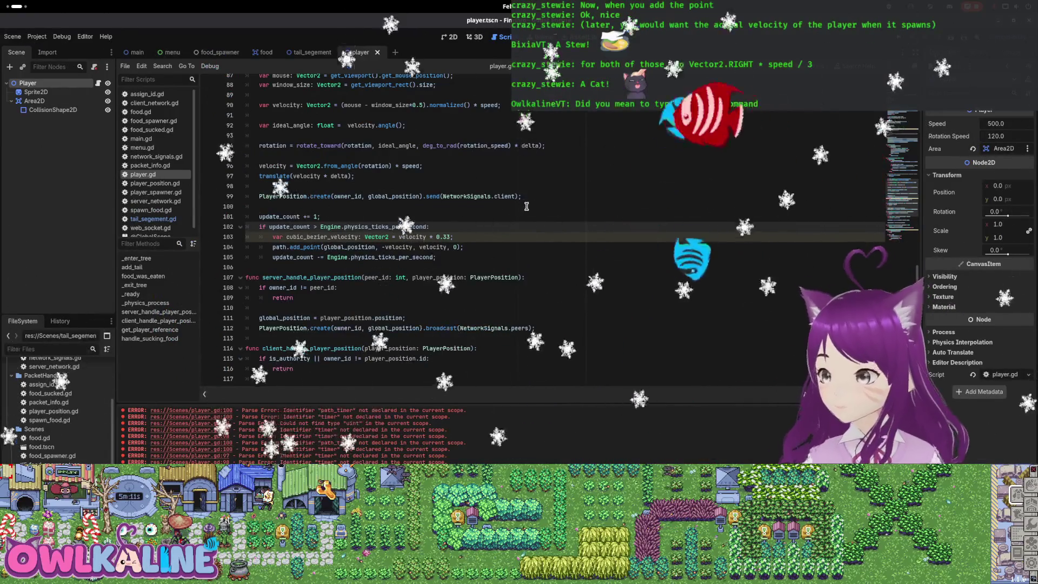
left_click(504, 249)
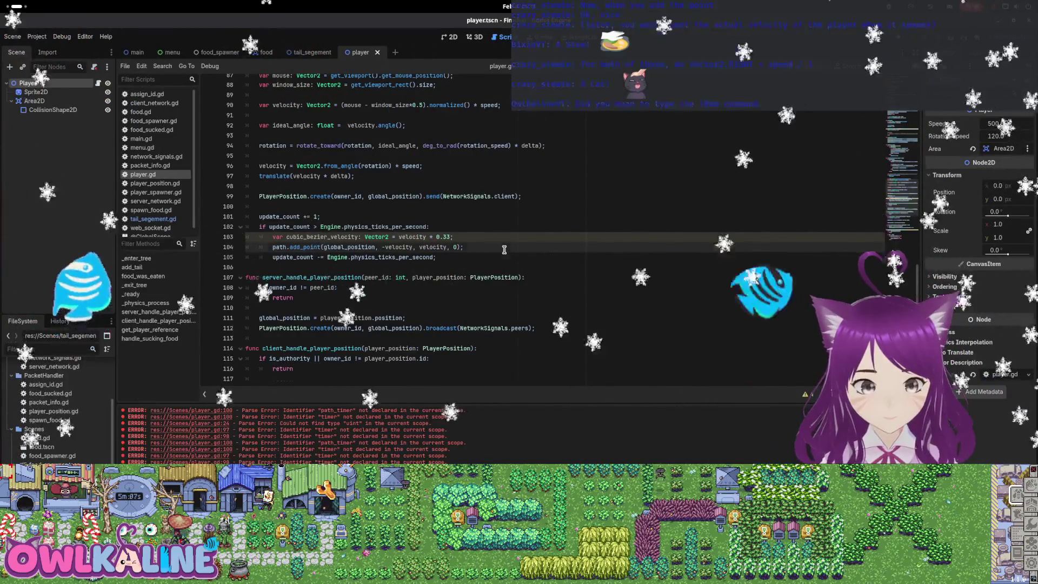
key("Return")
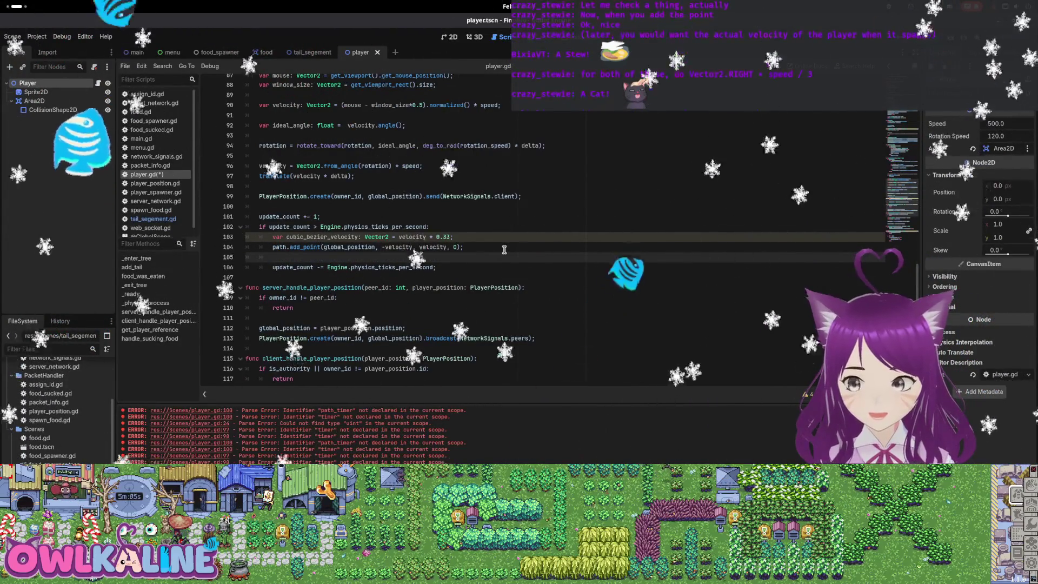
Browse the Curve2D method suggestions after path., then delete the unfinished line
type("path.")
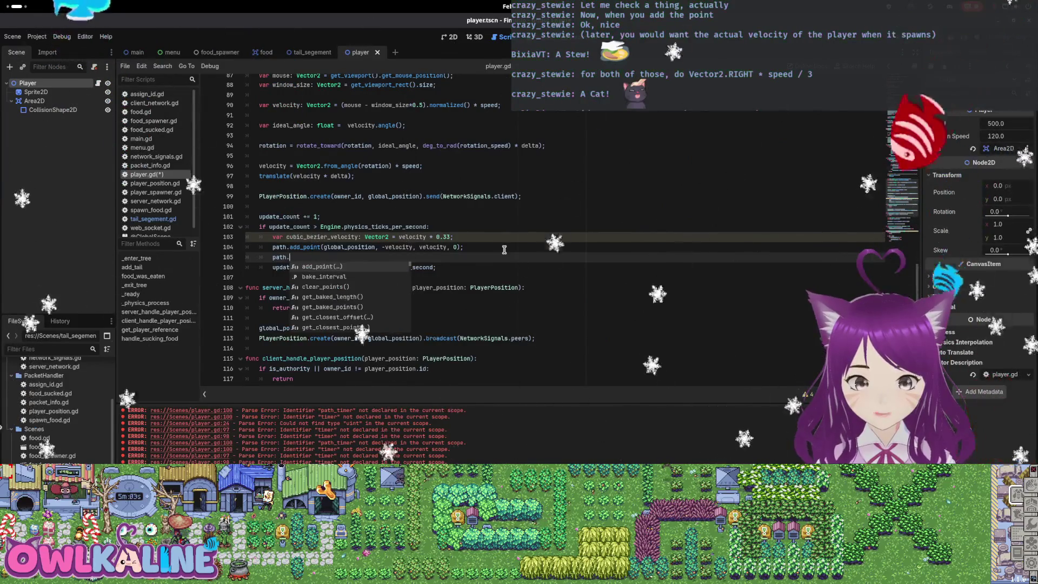
key("Down")
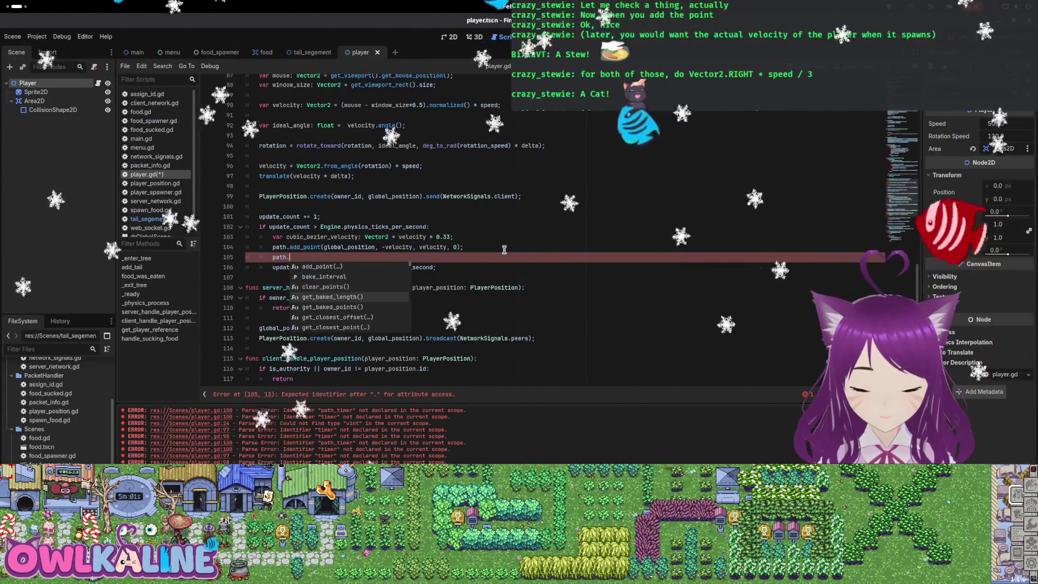
key("Down")
key("Down")
key("Down")
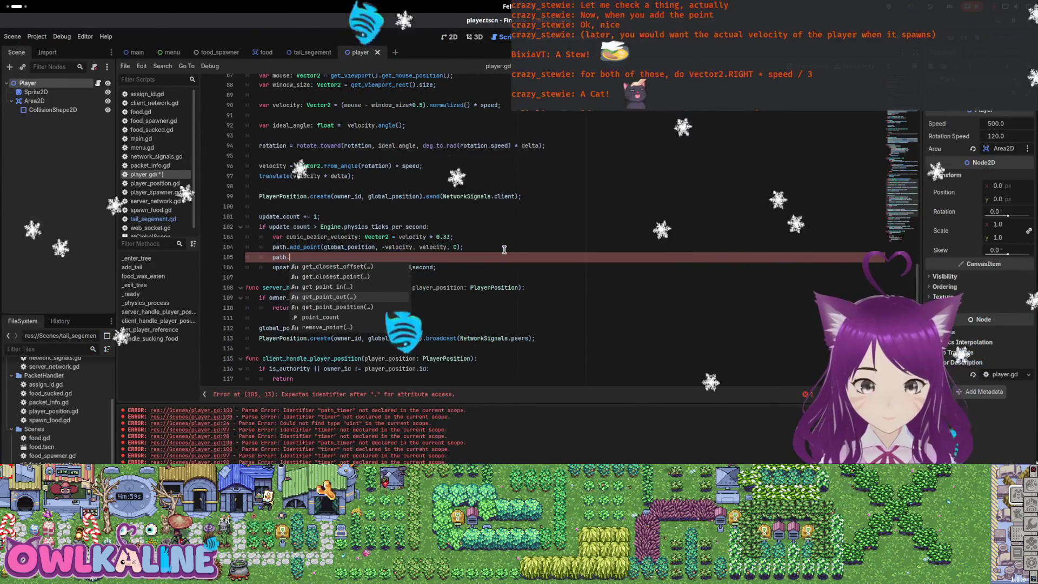
key("Down")
key("Down")
key("Down")
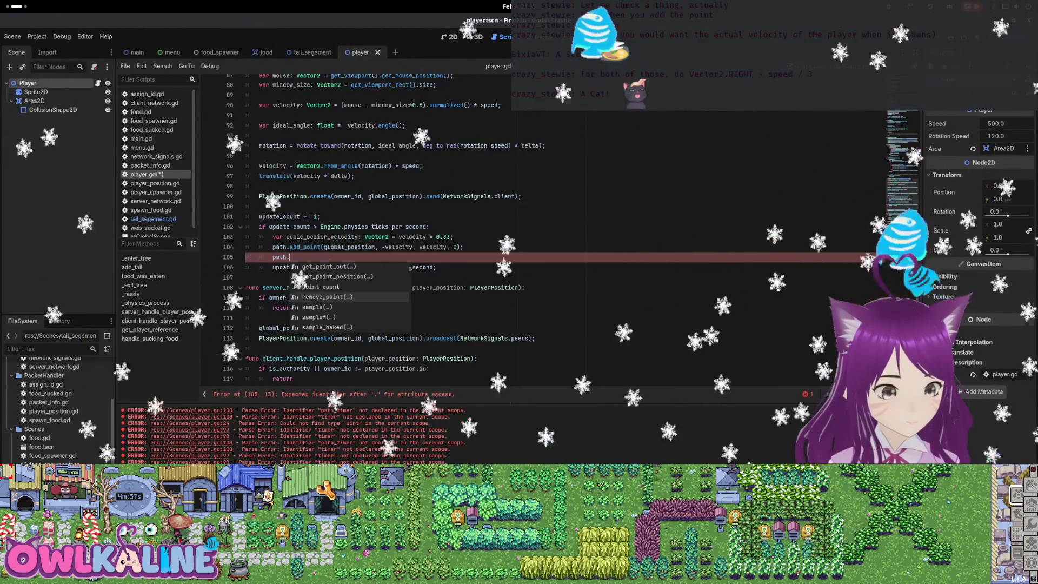
key("Down")
key("Down")
key("Down")
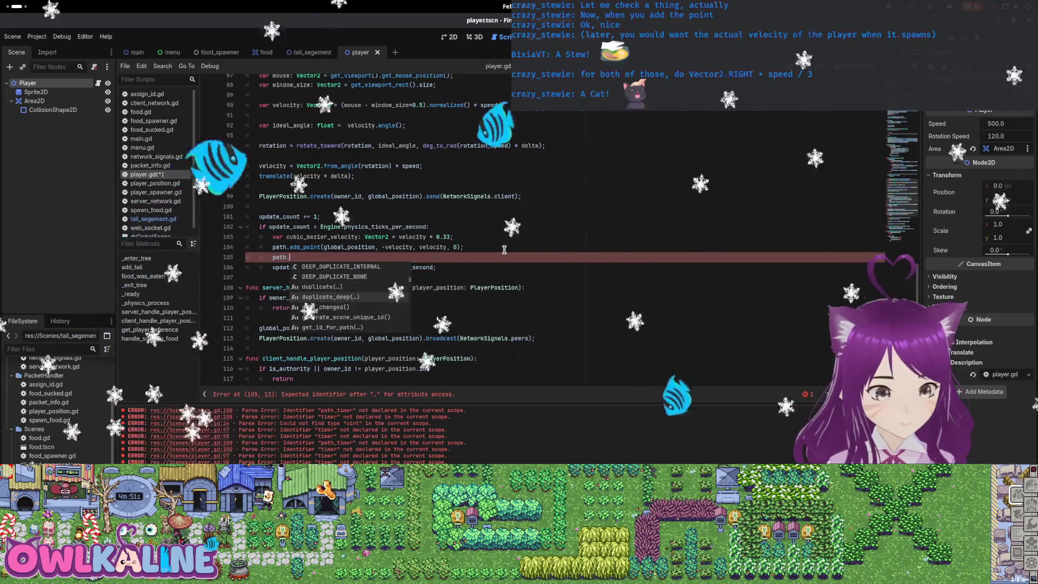
key("Down")
key("Down")
key("Down")
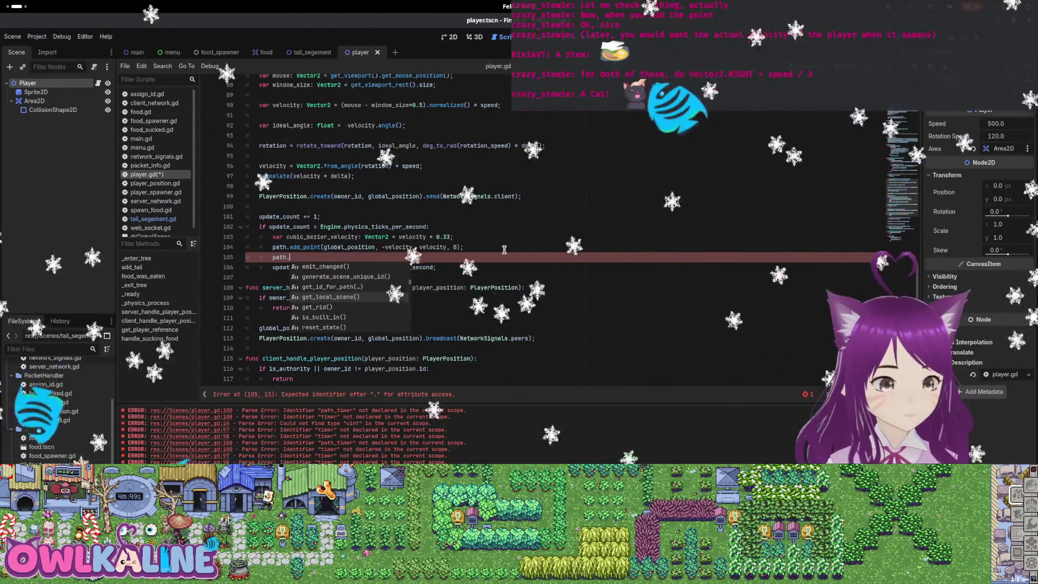
key("Down")
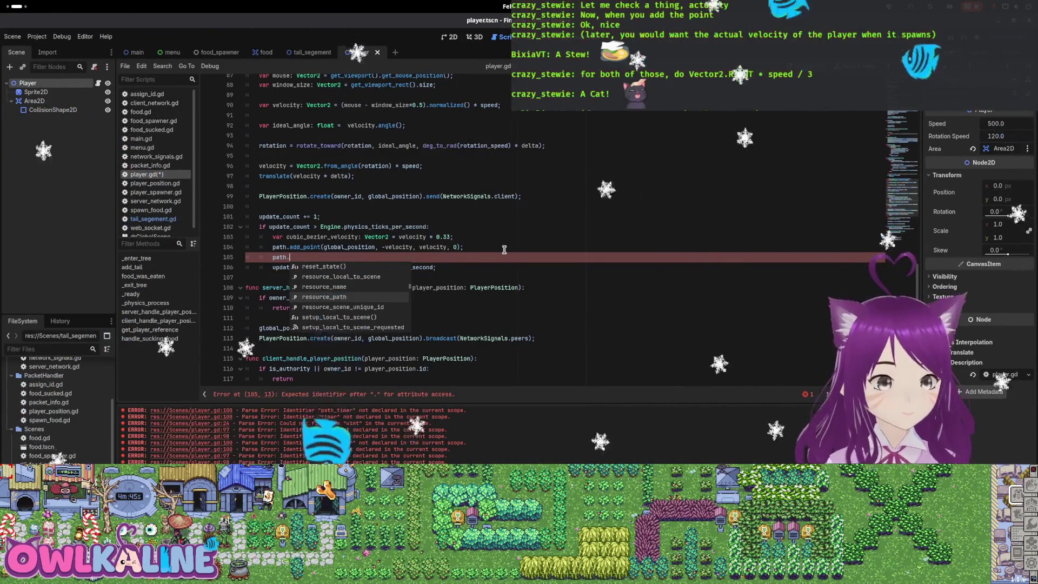
key("Escape")
key("ctrl+shift+k")
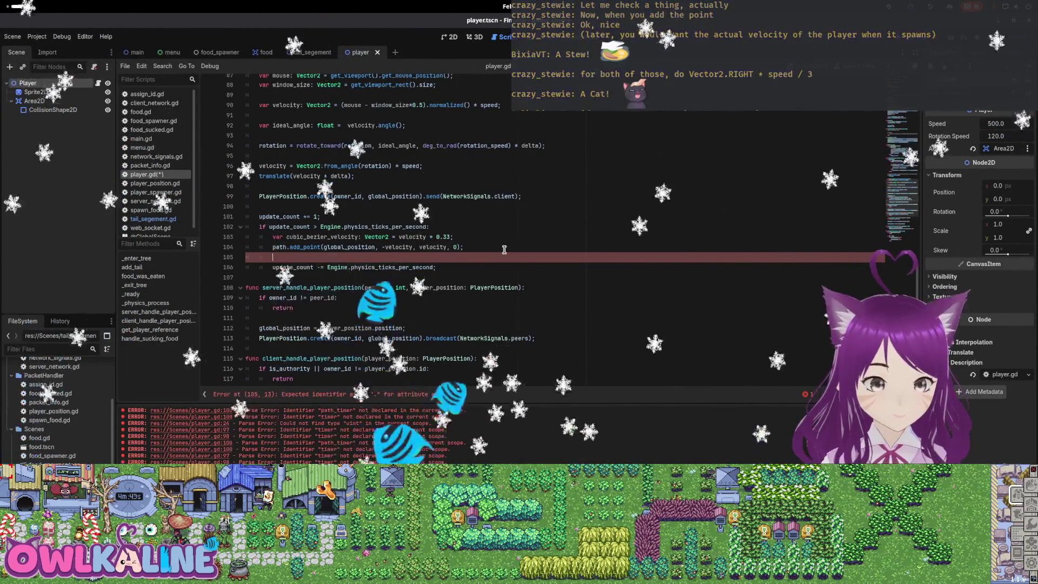
Add a minus sign on the add_point line and run the game with F5
left_click(381, 247)
type("-")
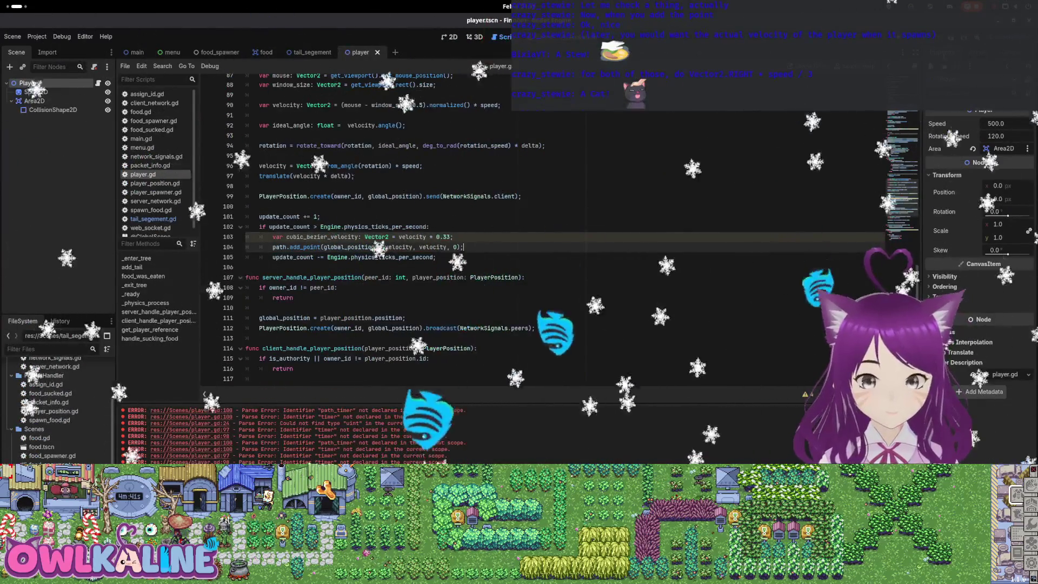
key("F5")
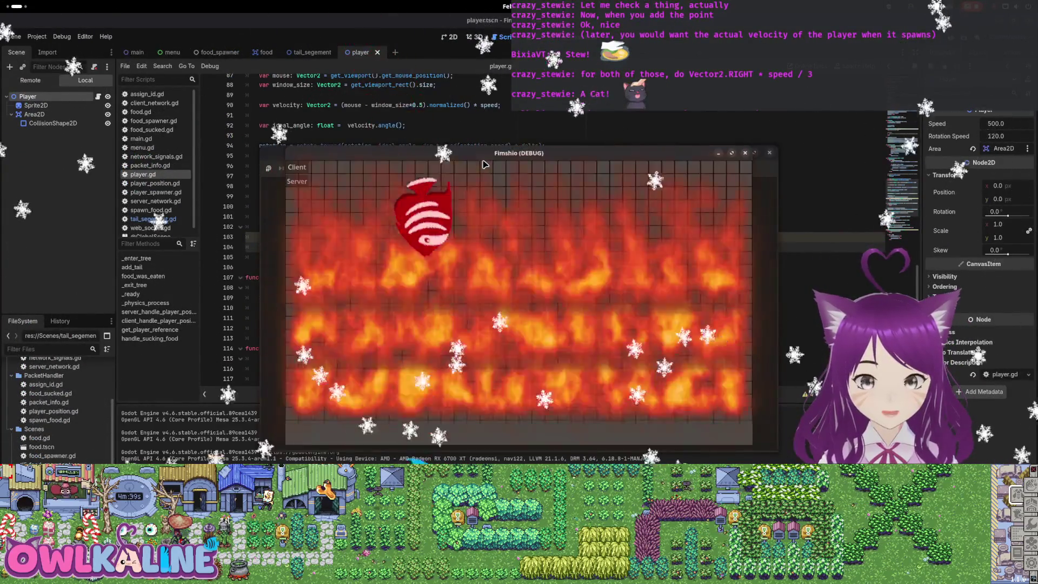
left_click(319, 181)
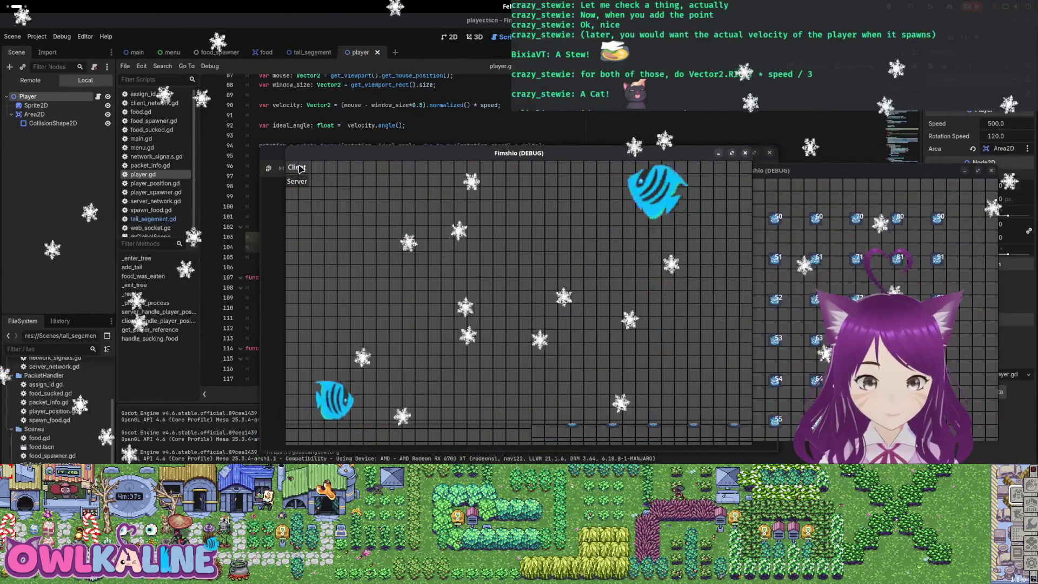
key("F8")
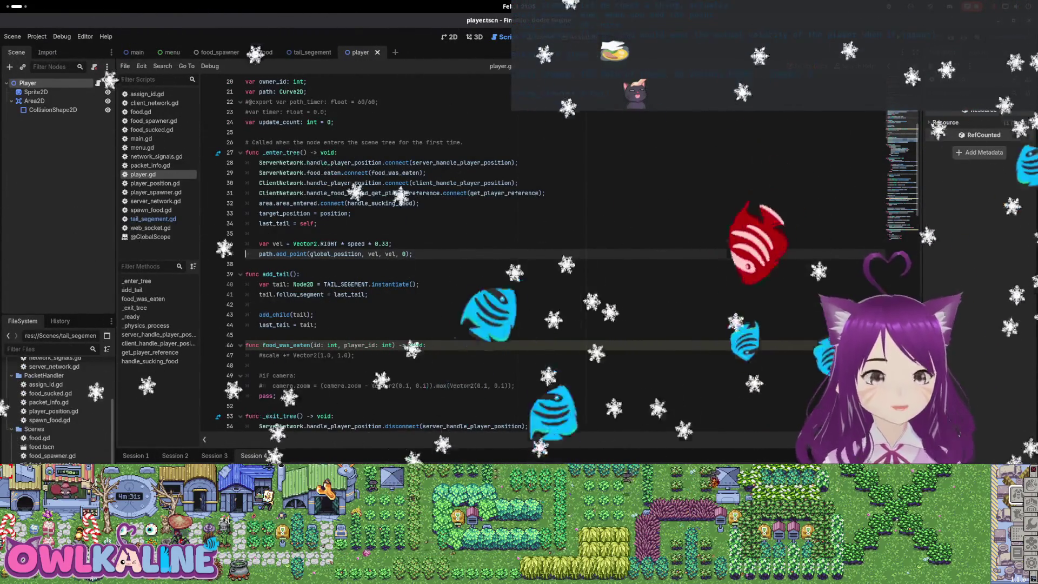
scroll(270, 252, "up", 2)
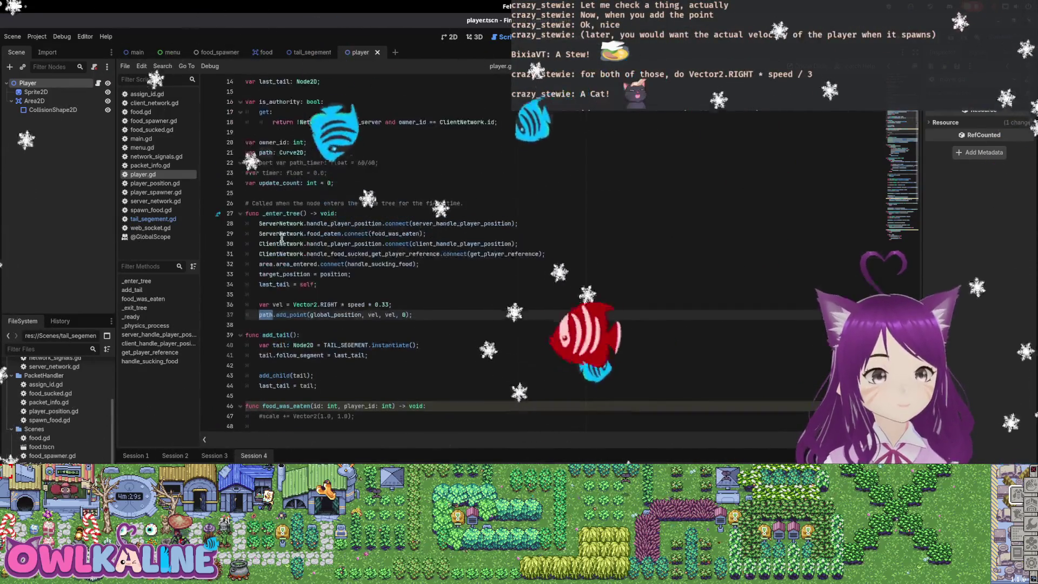
Add 'path = Curve2D.new()' in _enter_tree before the first add_point call
left_click(411, 307)
key("Return")
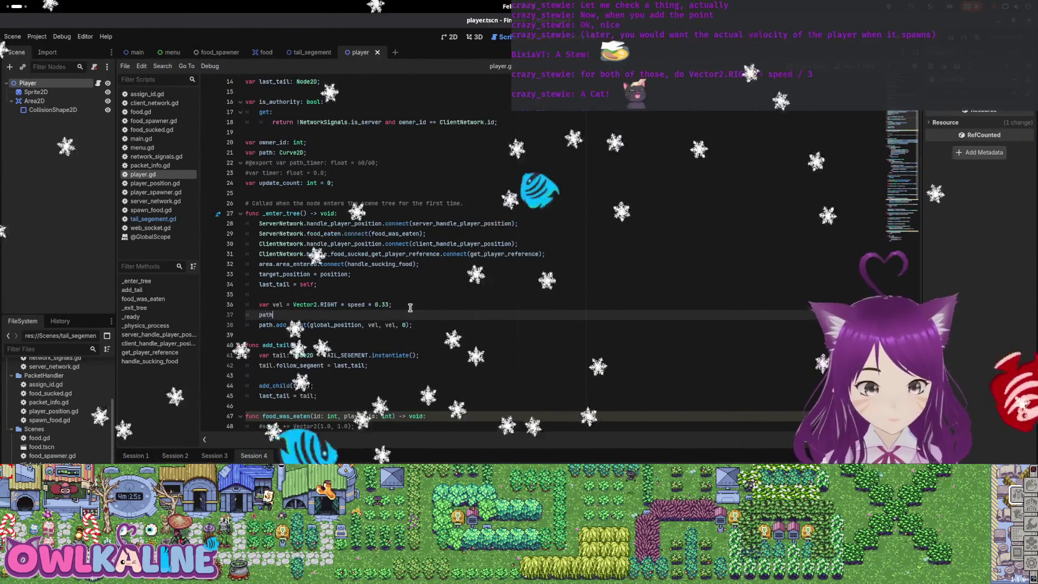
type("= Curv")
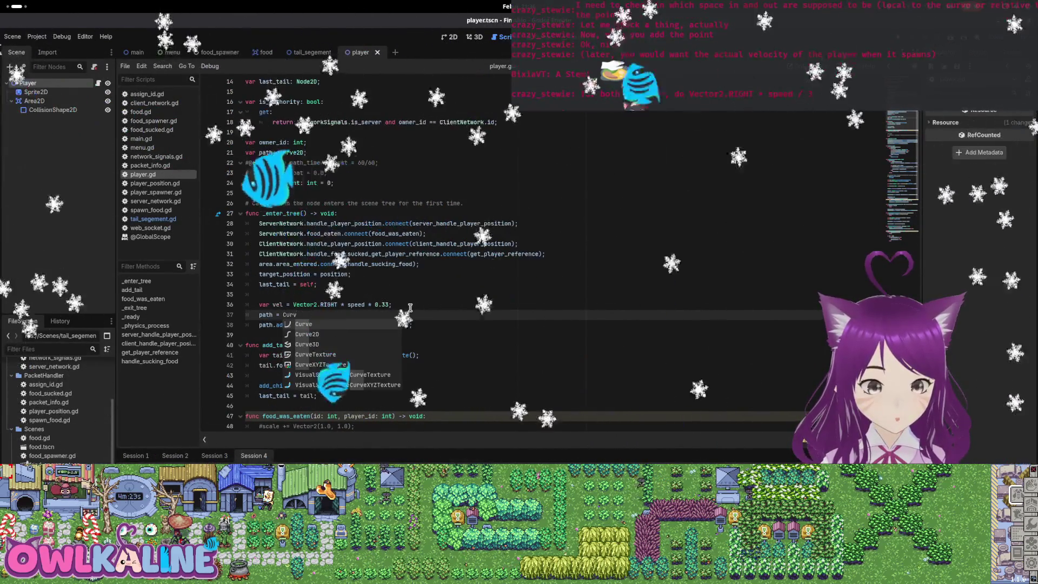
type("e2D.new(;")
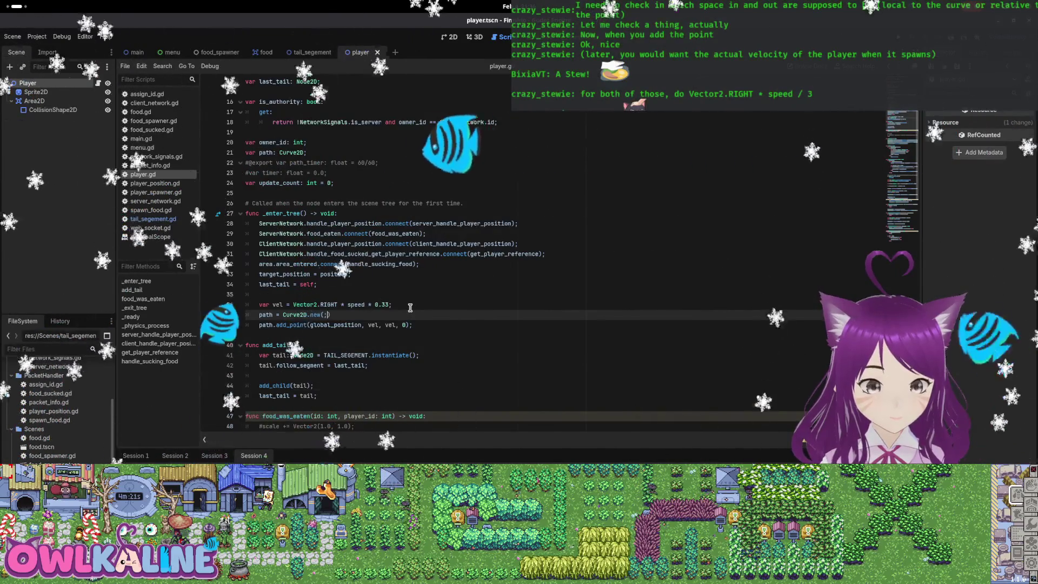
key("BackSpace")
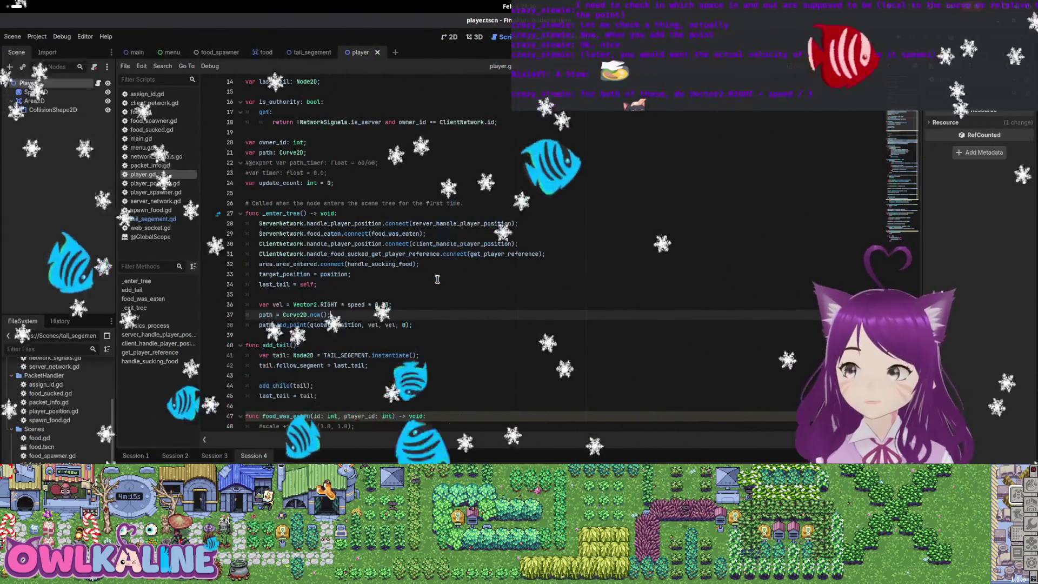
scroll(437, 279, "down", 6)
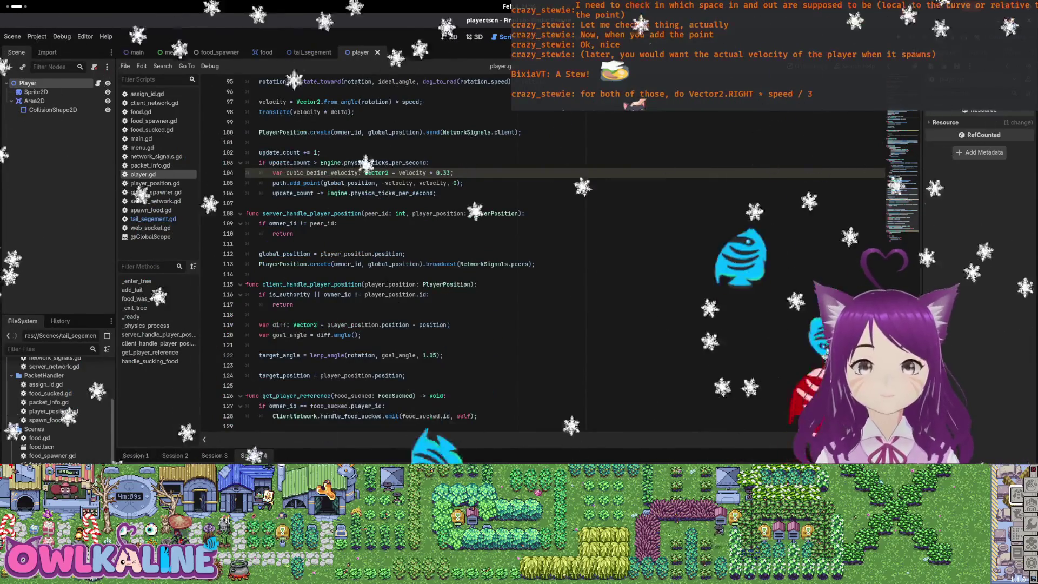
Test-run the game, then bring up tail_segement.gd from the tail_segement scene
key("F5")
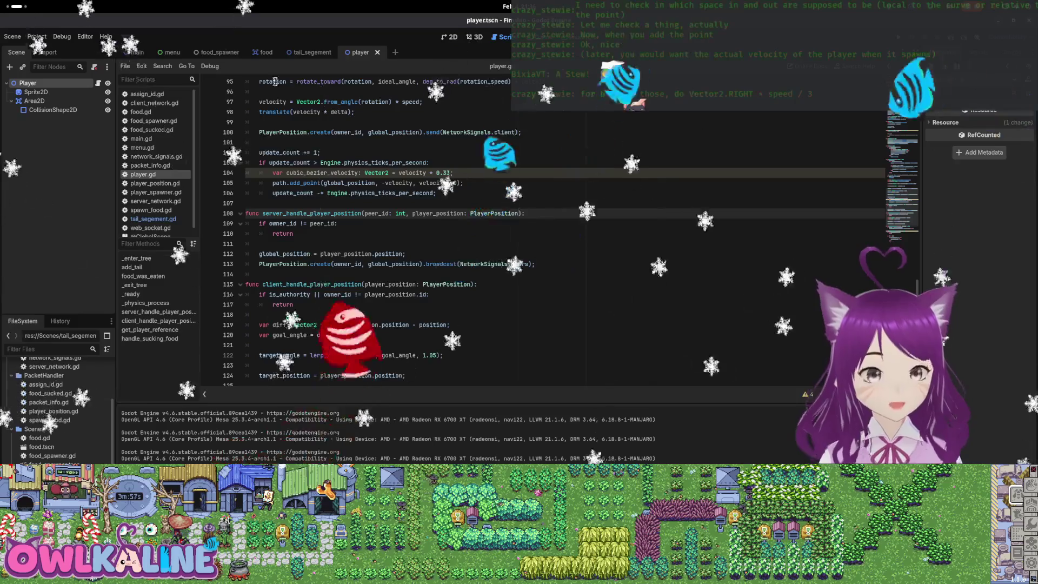
key("ctrl+shift+Tab")
left_click(100, 85)
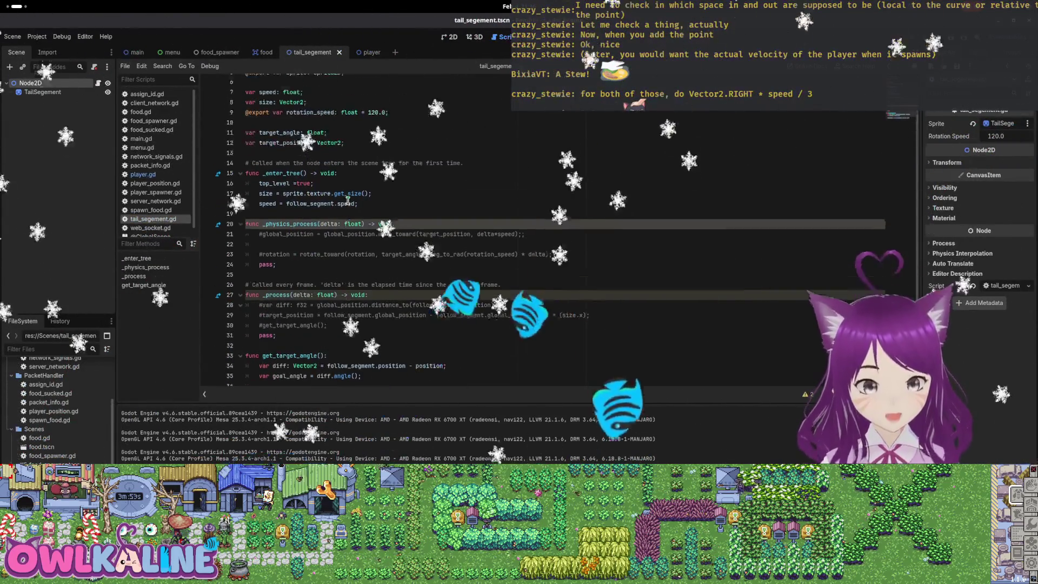
Set global_position to follow_segment.global_position after top_level, then test-run with game windows side by side
scroll(349, 185, "up", 3)
left_click(337, 233)
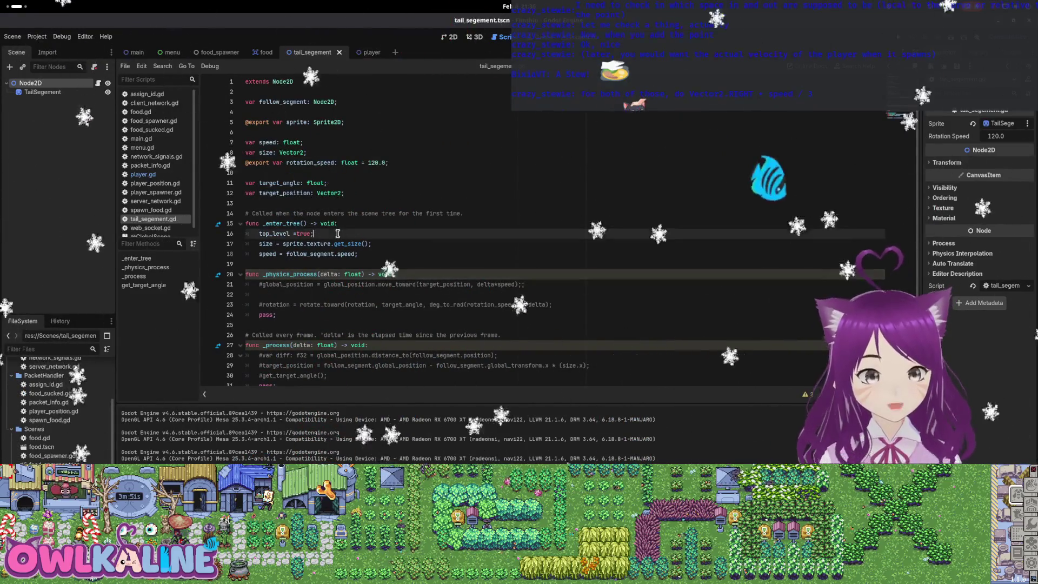
key("Return")
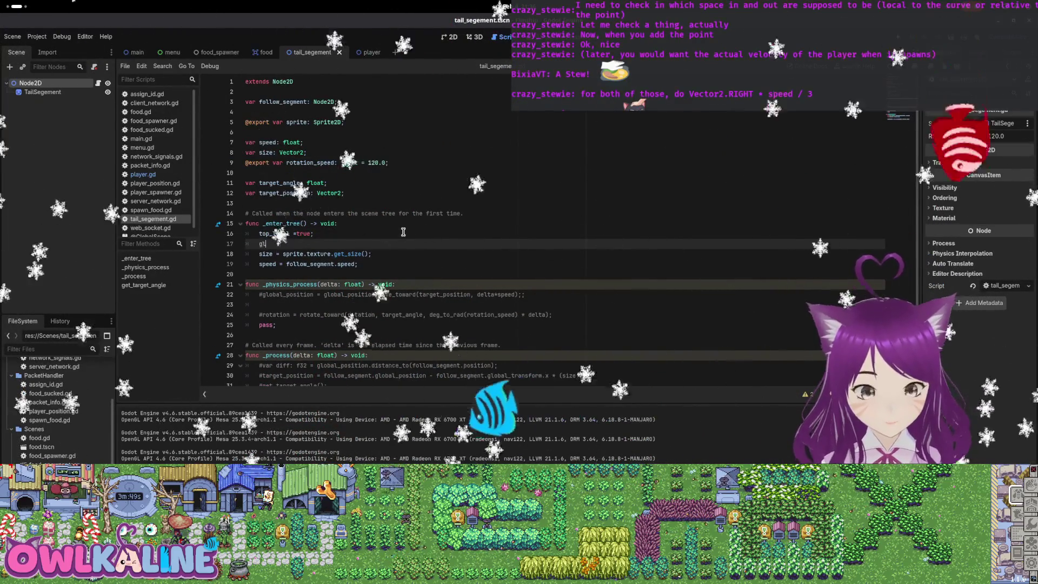
type("obal")
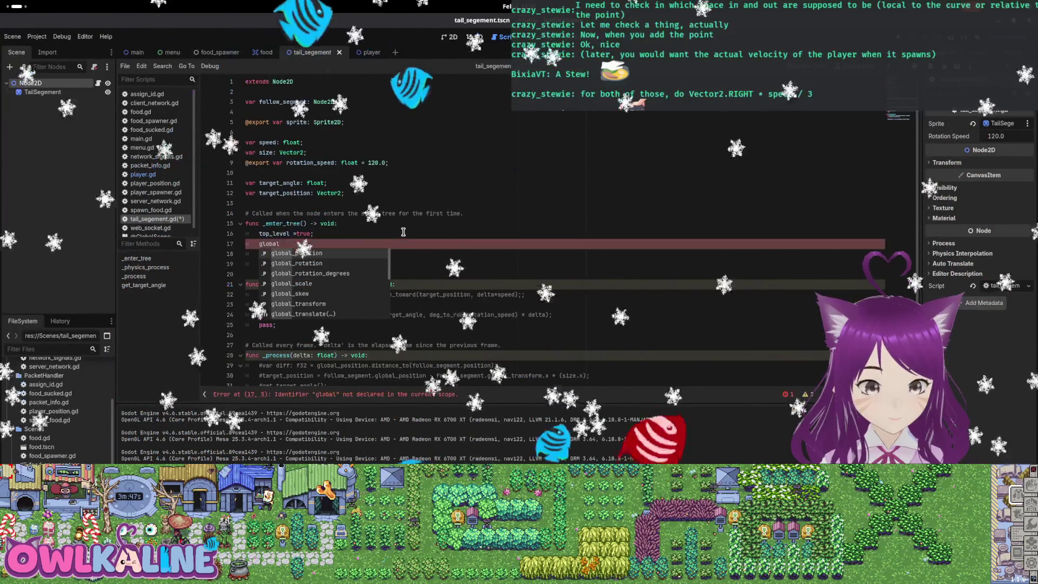
key("Return")
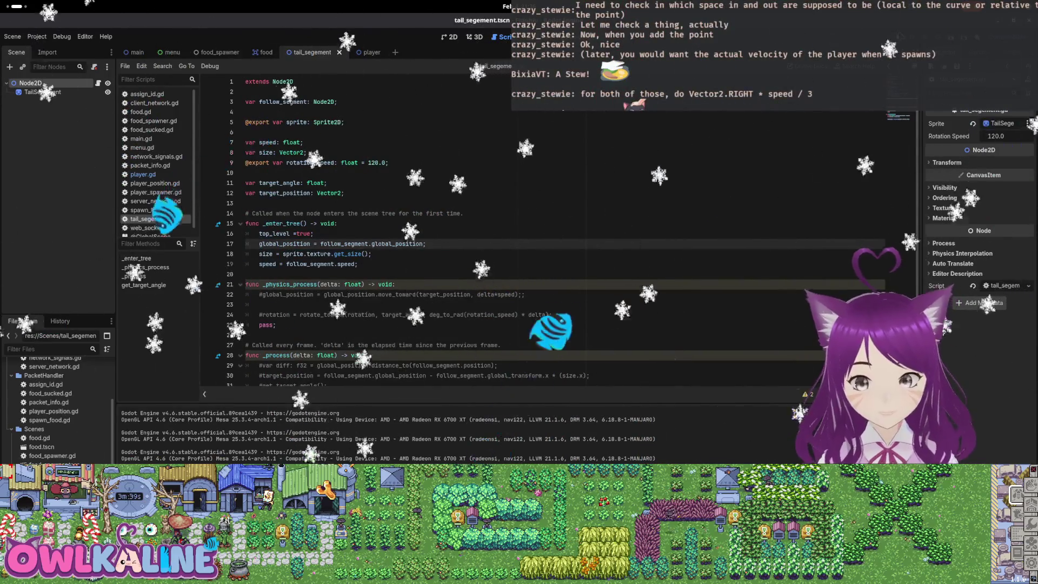
key("F5")
left_click_drag(462, 164, 724, 160)
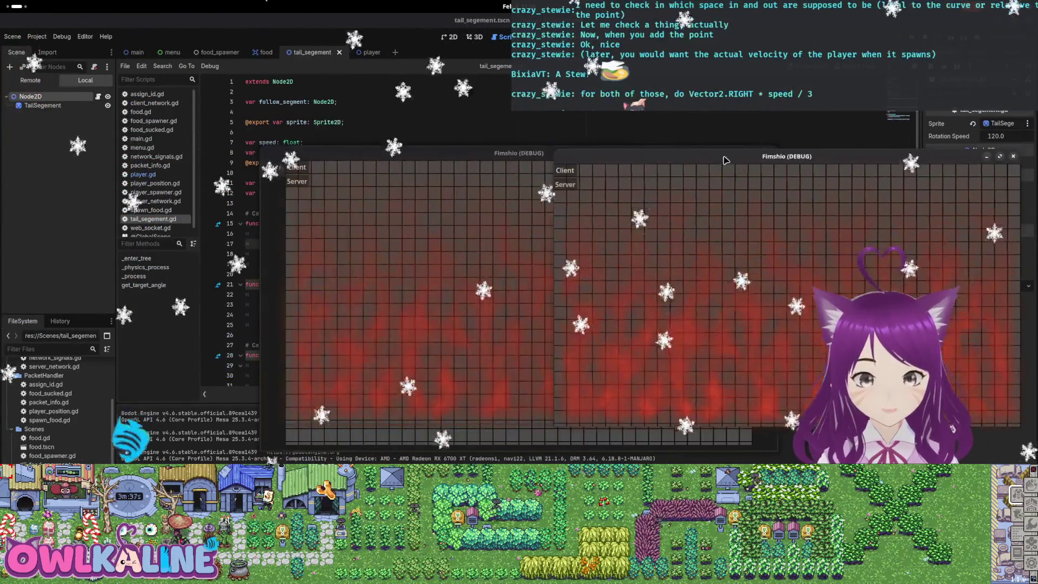
Join the running game as a client, watch the path-point markers, then stop the run
left_click(557, 184)
left_click(445, 230)
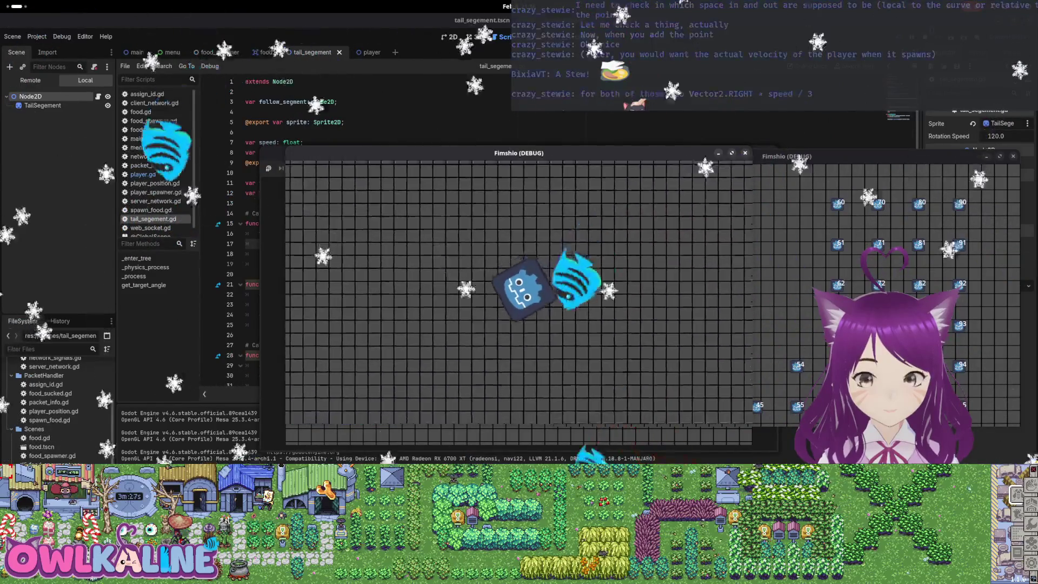
key("F8")
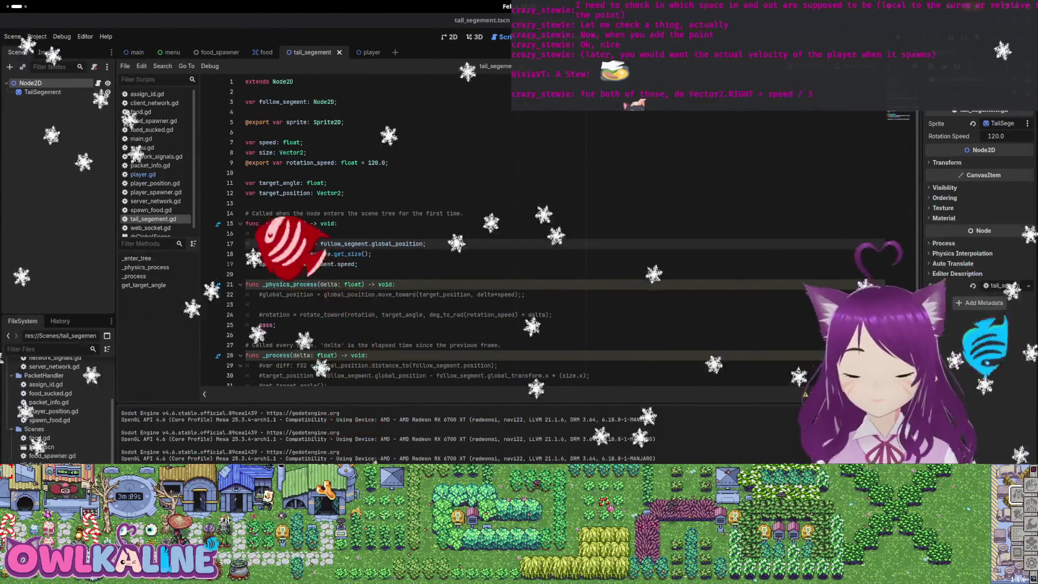
In player.gd line 105, change add_point's first velocity handle to -velocity
left_click(414, 236)
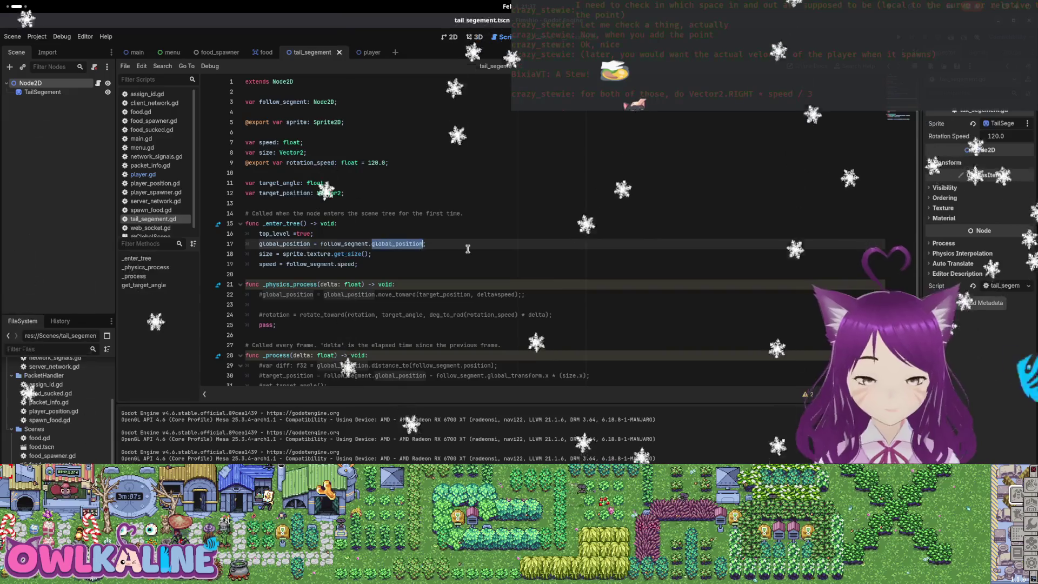
scroll(450, 238, "down", 2)
double_click(298, 182)
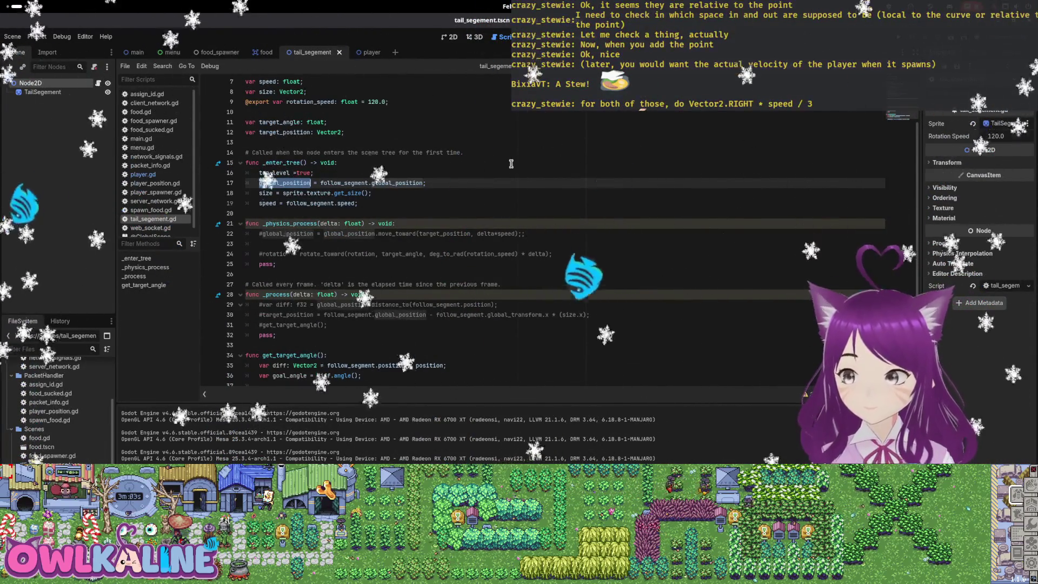
left_click(366, 54)
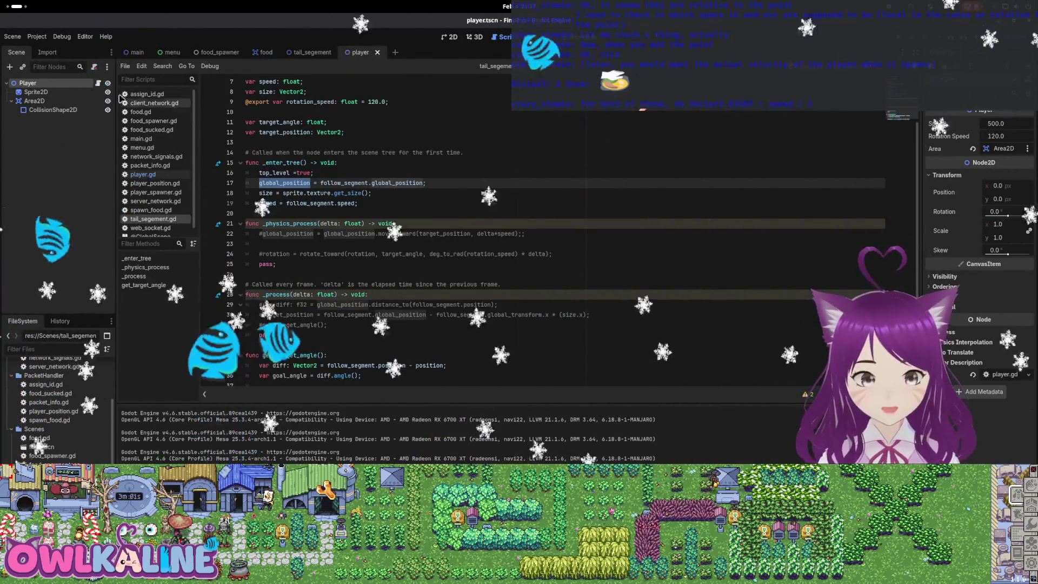
scroll(388, 218, "up", 3)
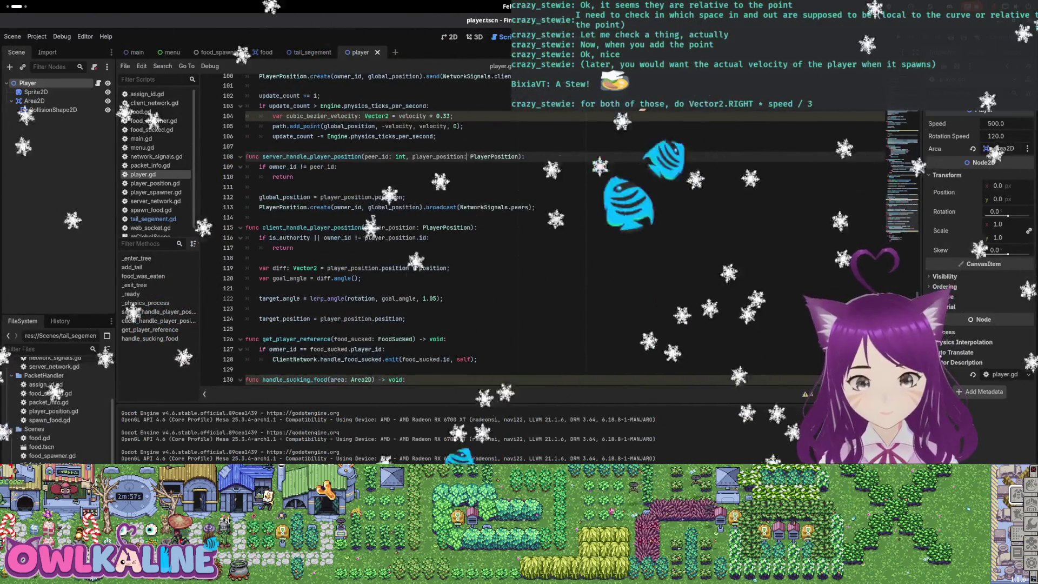
scroll(381, 222, "up", 2)
scroll(386, 235, "up", 2)
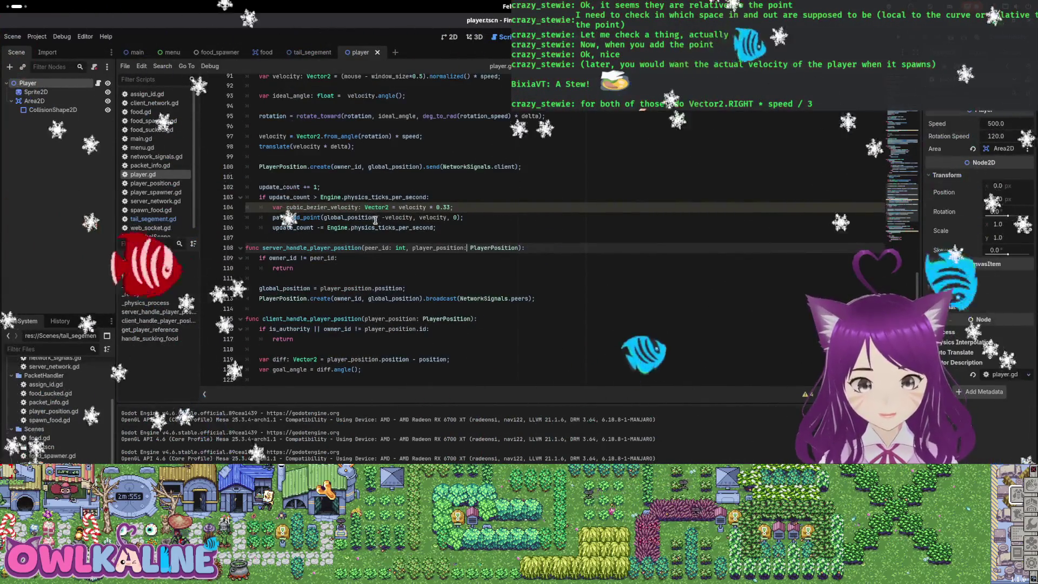
type("-")
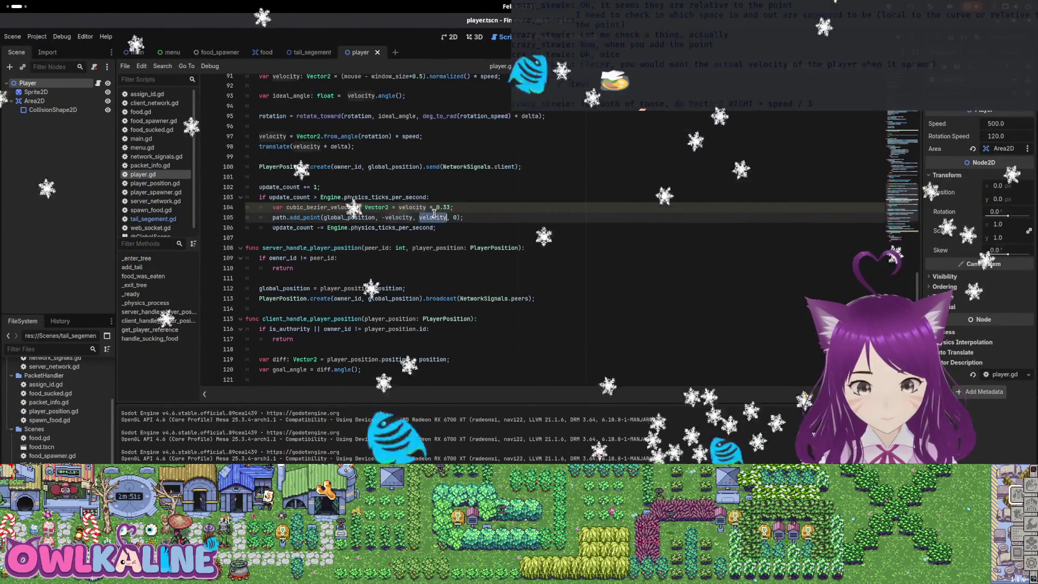
double_click(395, 218)
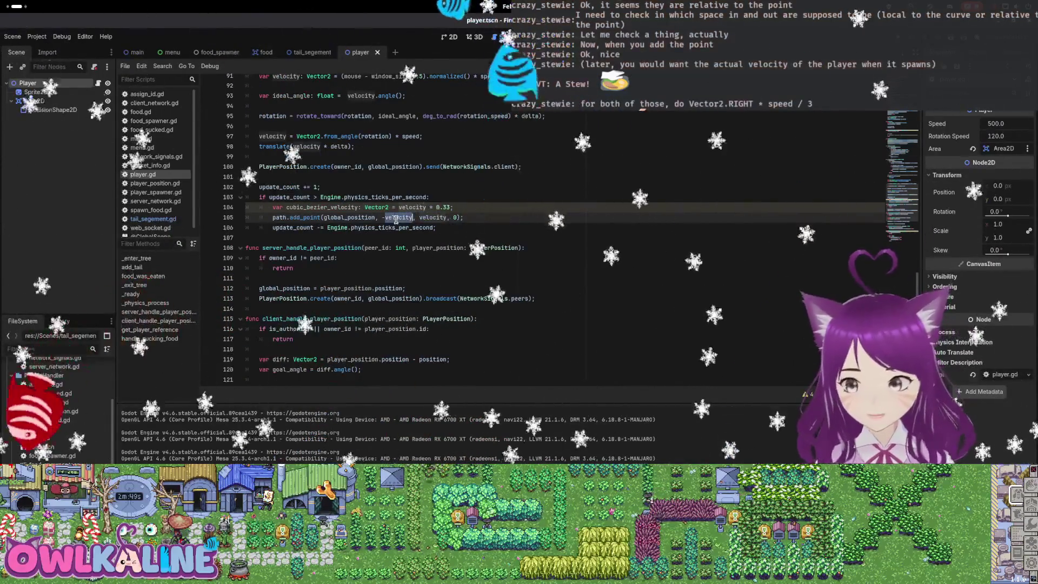
left_click(426, 218)
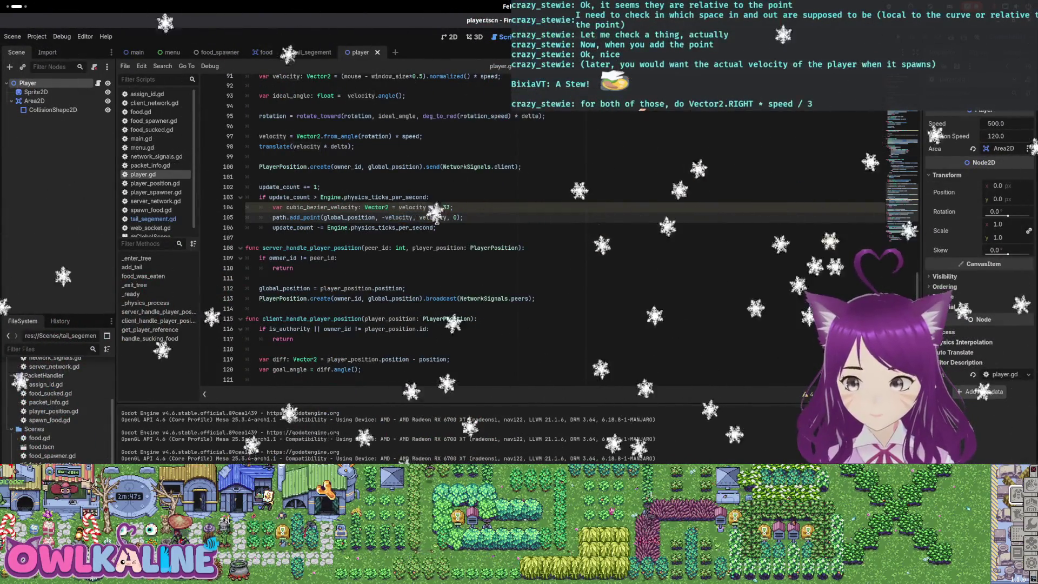
scroll(527, 261, "up", 2)
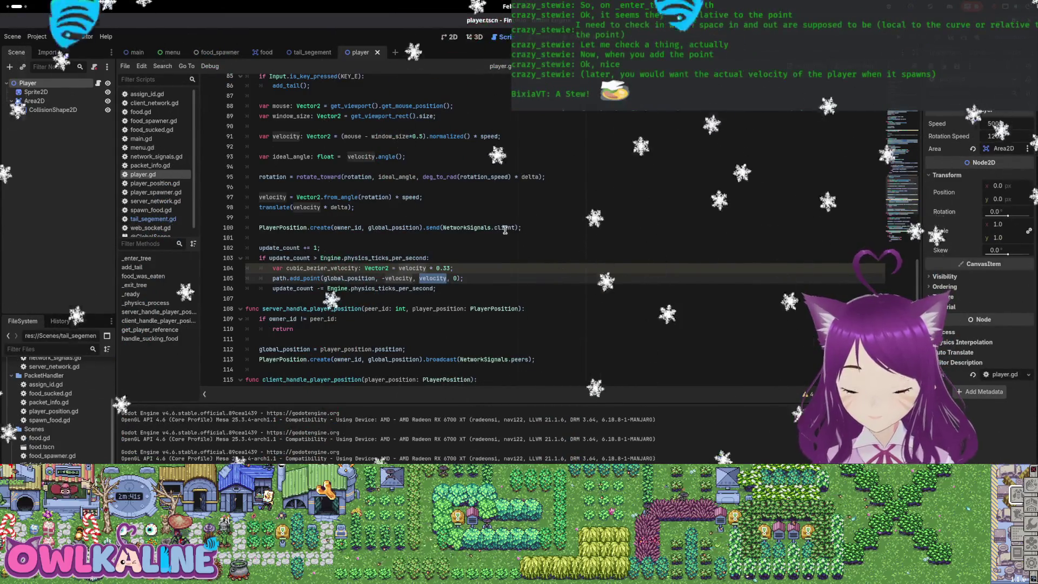
left_click(412, 249)
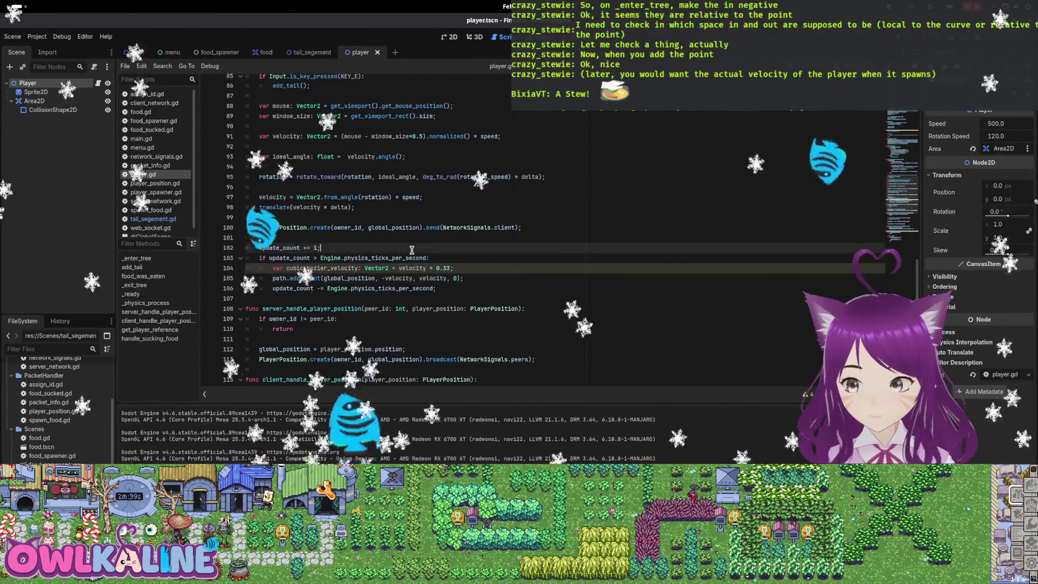
scroll(400, 254, "up", 20)
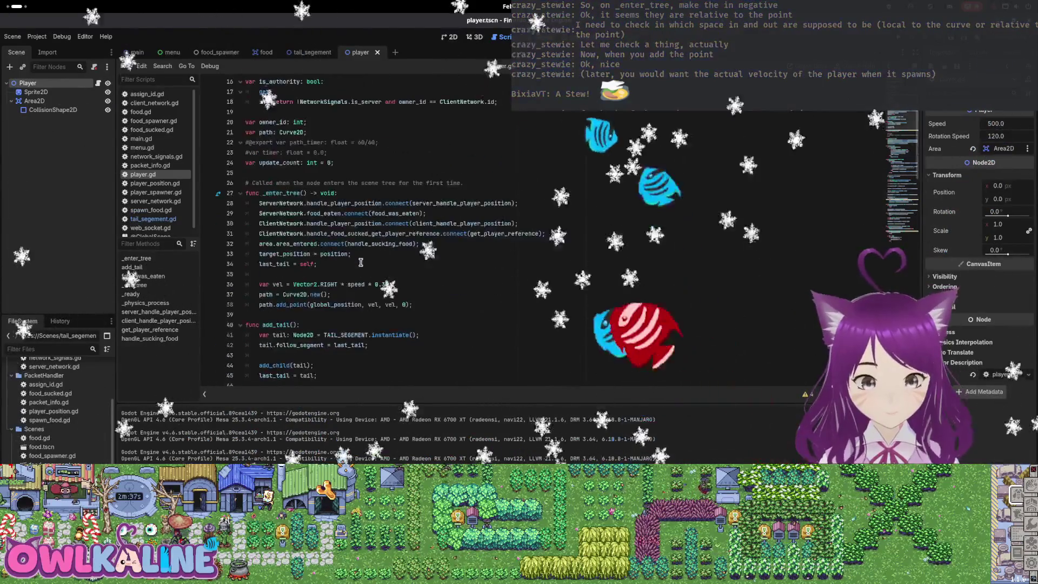
Make _enter_tree's add_point use -vel as its incoming handle and save player.gd
left_click(416, 305)
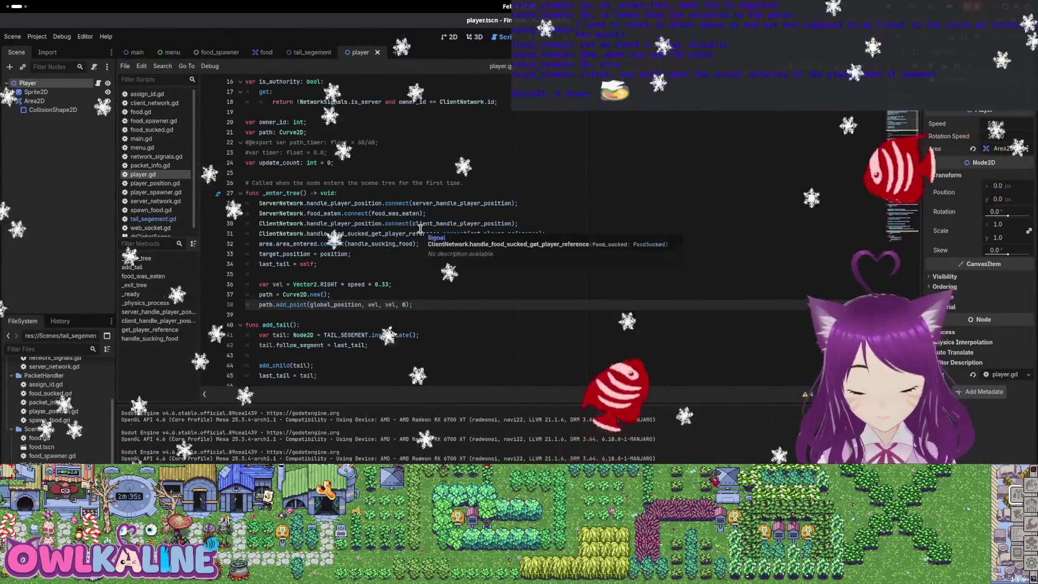
type("-")
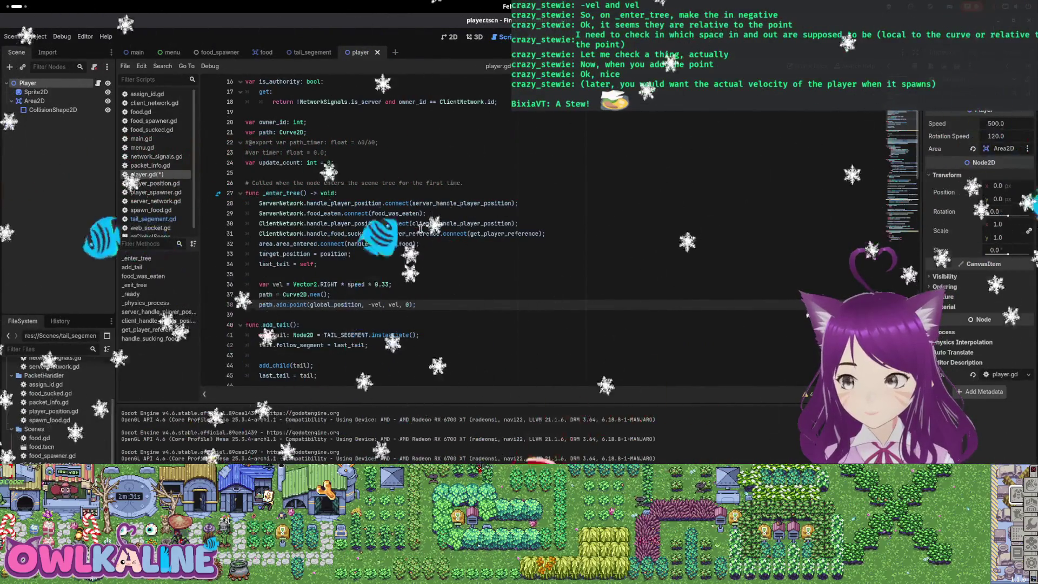
key("ctrl+s")
key("Up")
key("Up")
Correct the cubic_bezier_velocity multiplier to velocity * 0.33
scroll(461, 270, "down", 3)
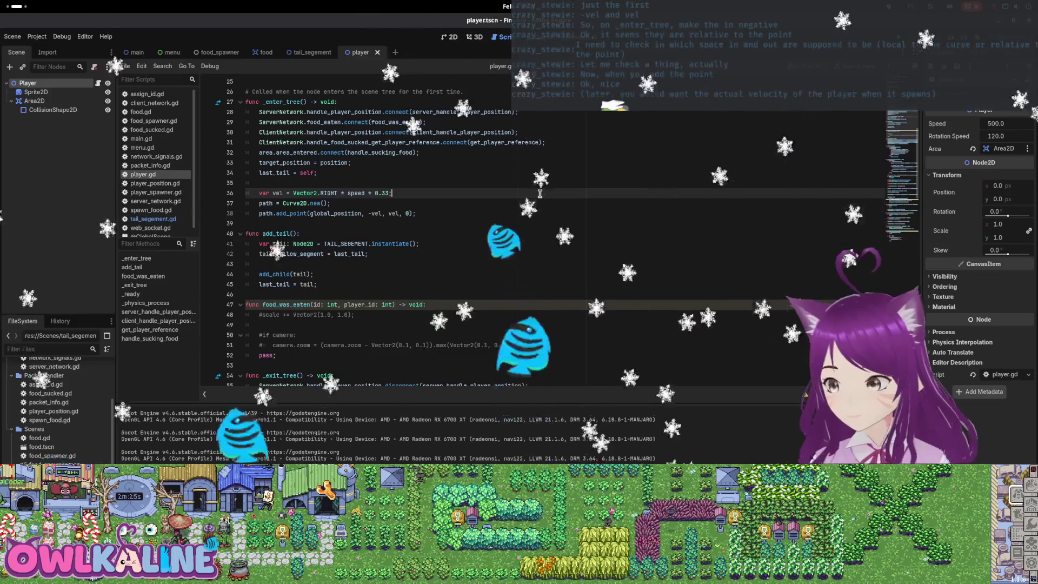
scroll(539, 193, "down", 6)
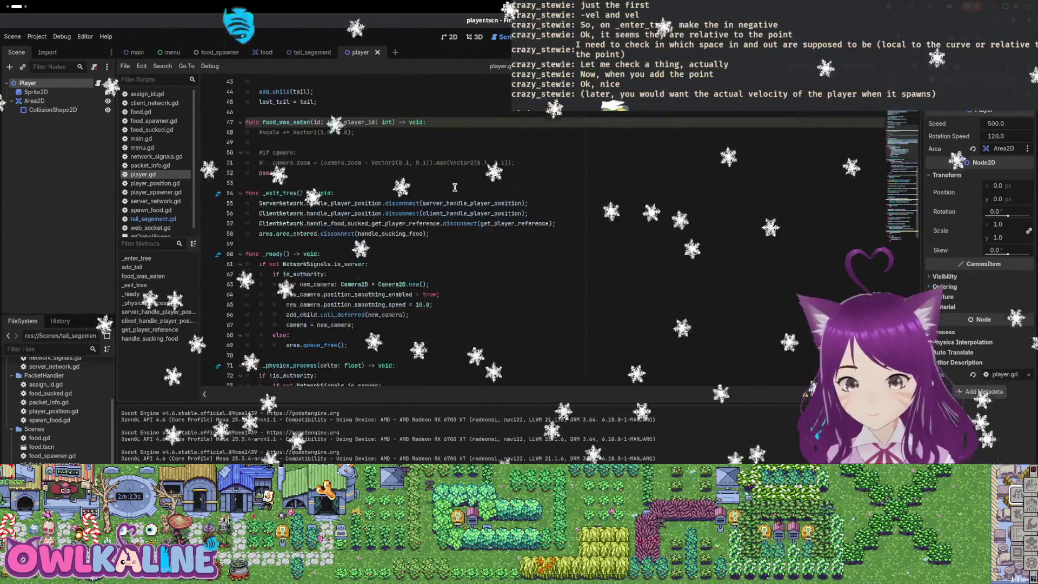
scroll(454, 187, "down", 17)
left_click(448, 183)
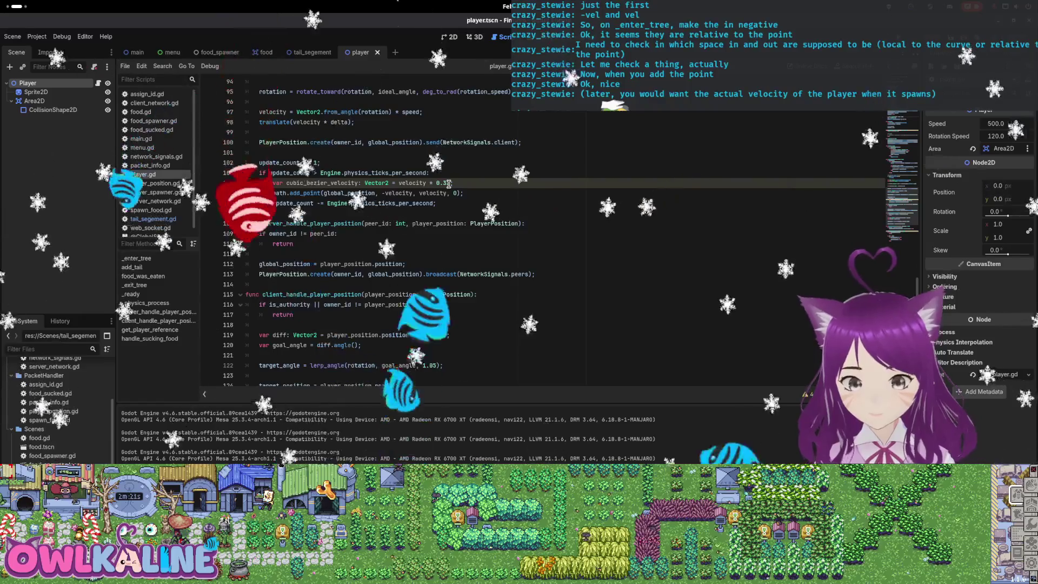
type("3;")
scroll(403, 269, "up", 2)
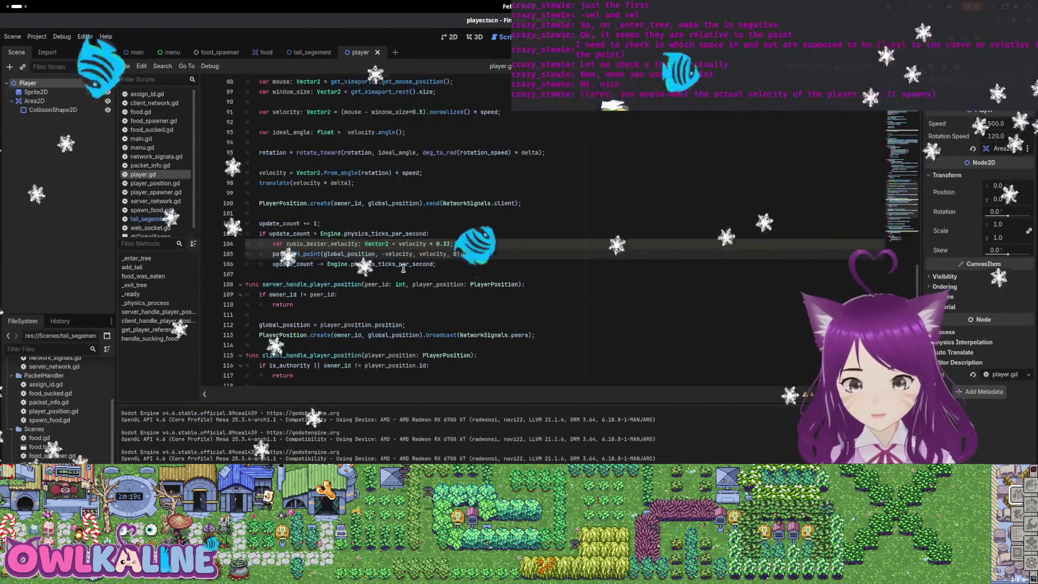
left_click(492, 276)
scroll(506, 256, "up", 1)
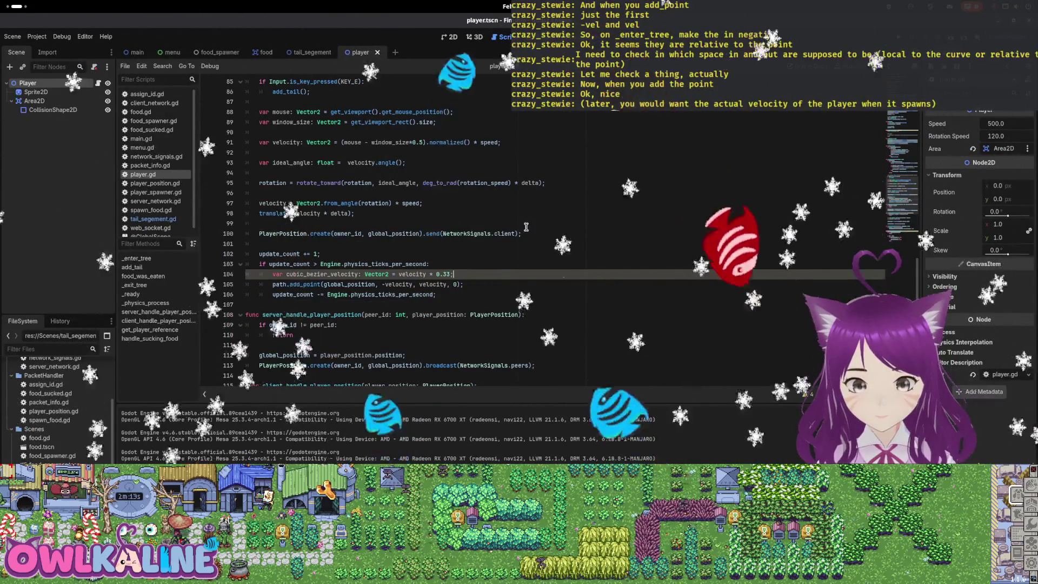
scroll(524, 225, "down", 2)
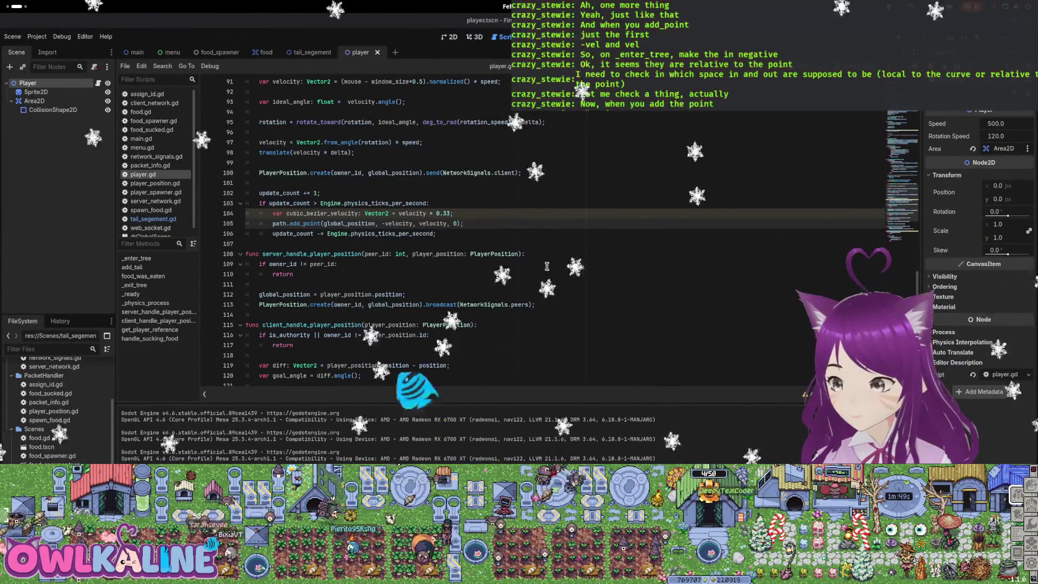
scroll(491, 252, "down", 3)
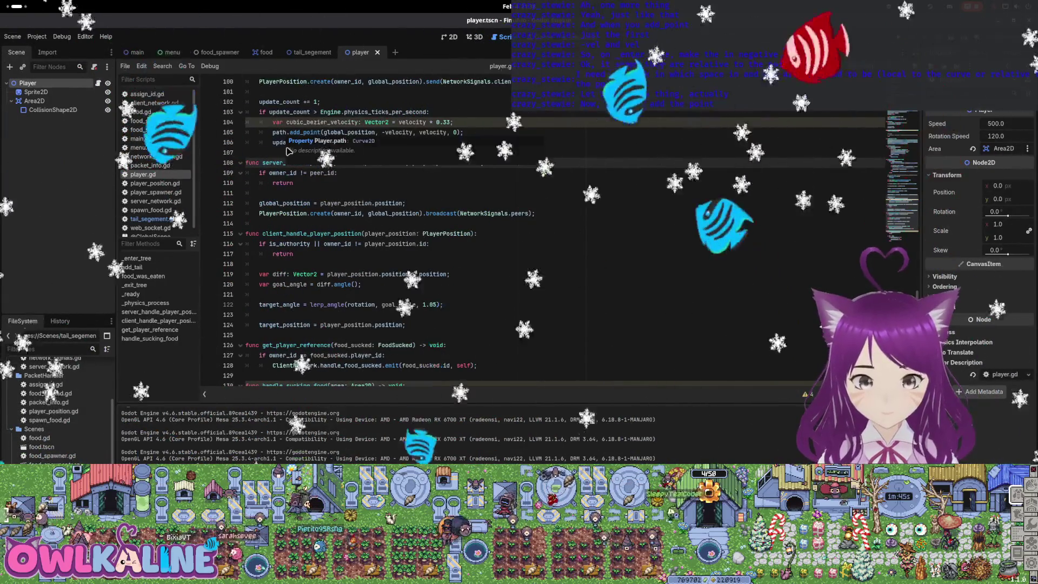
Open the Curve2D class reference and read the add_point and sample_baked method descriptions
left_click(363, 140)
scroll(519, 216, "down", 5)
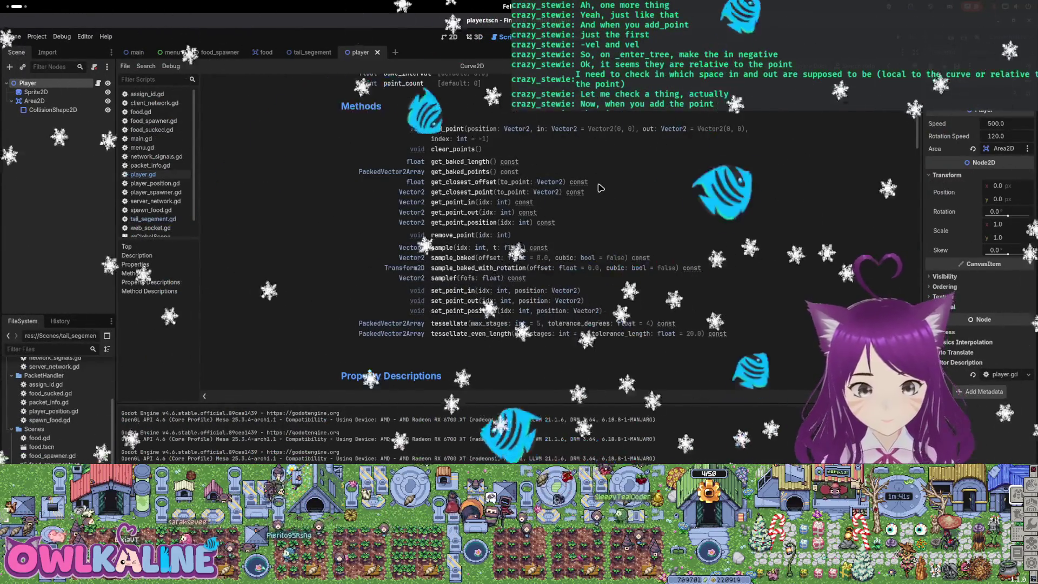
scroll(611, 204, "down", 12)
scroll(605, 203, "down", 10)
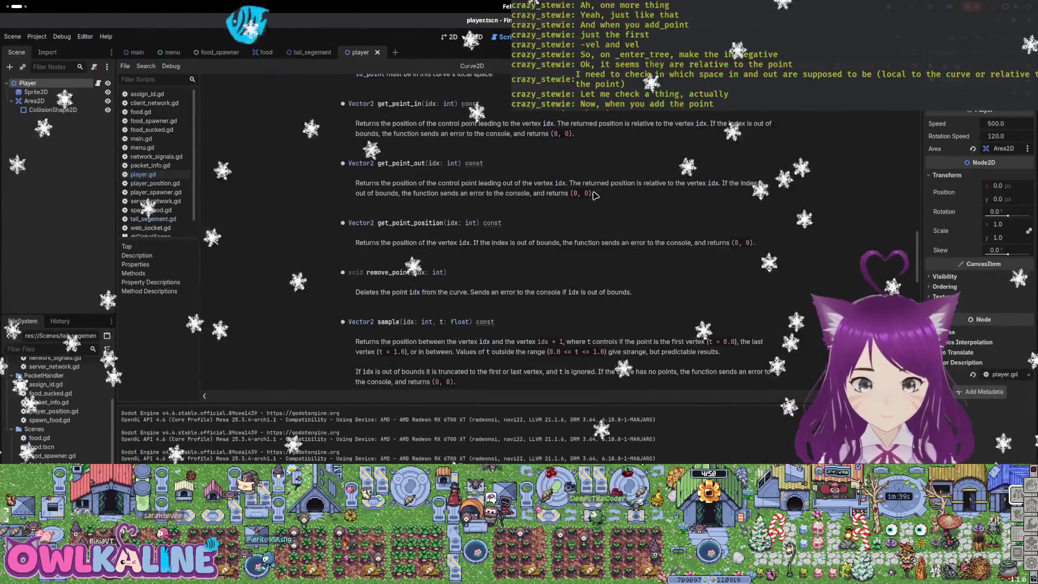
scroll(588, 190, "down", 2)
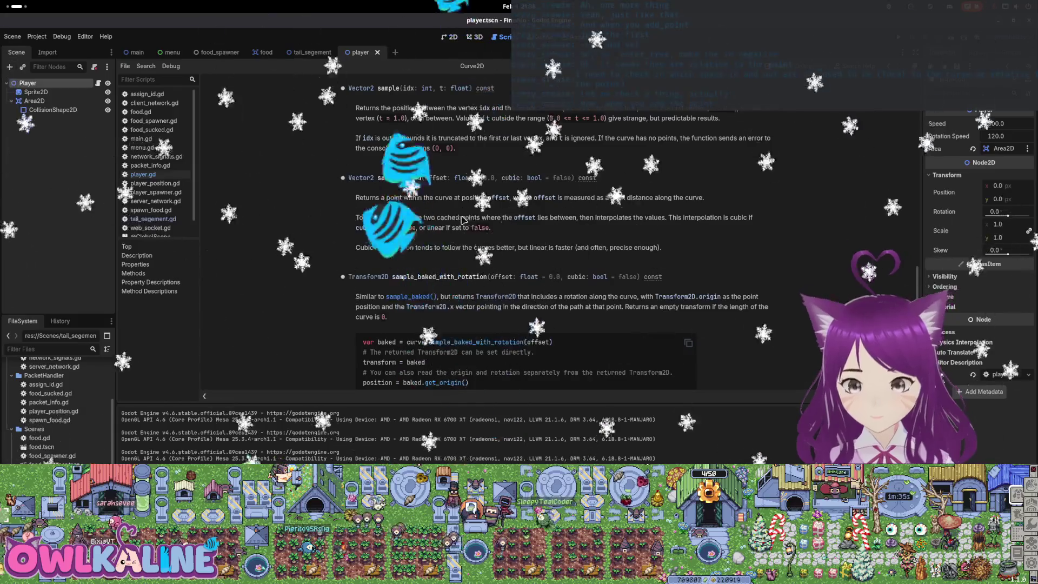
scroll(457, 238, "down", 2)
scroll(457, 238, "down", 2)
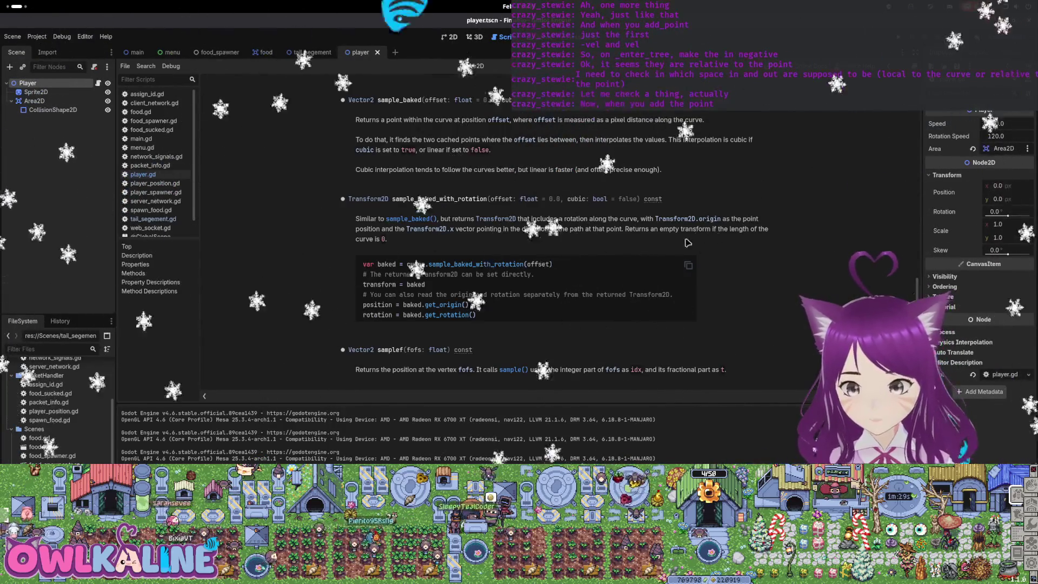
scroll(686, 243, "down", 6)
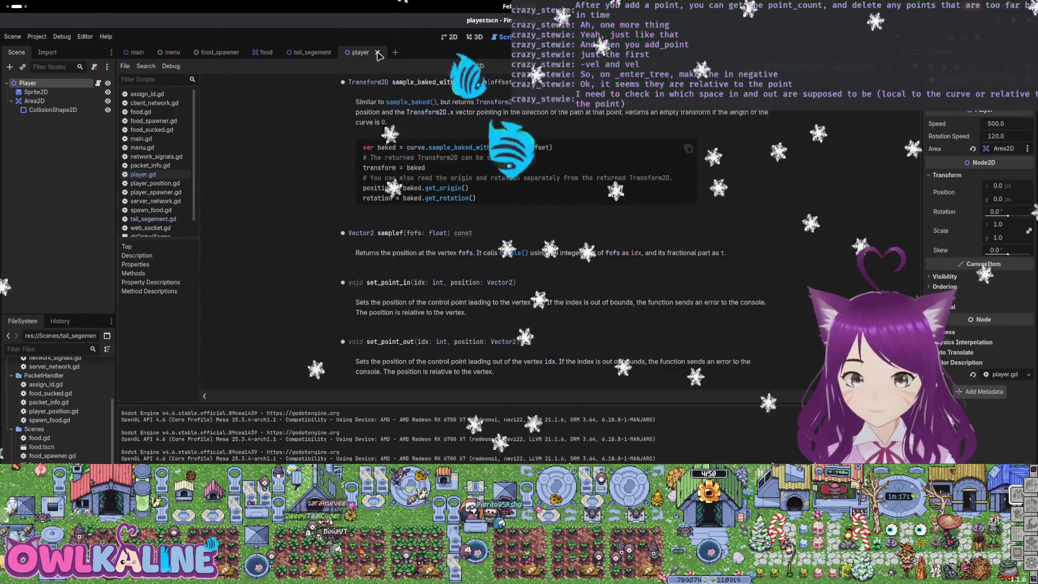
left_click(143, 174)
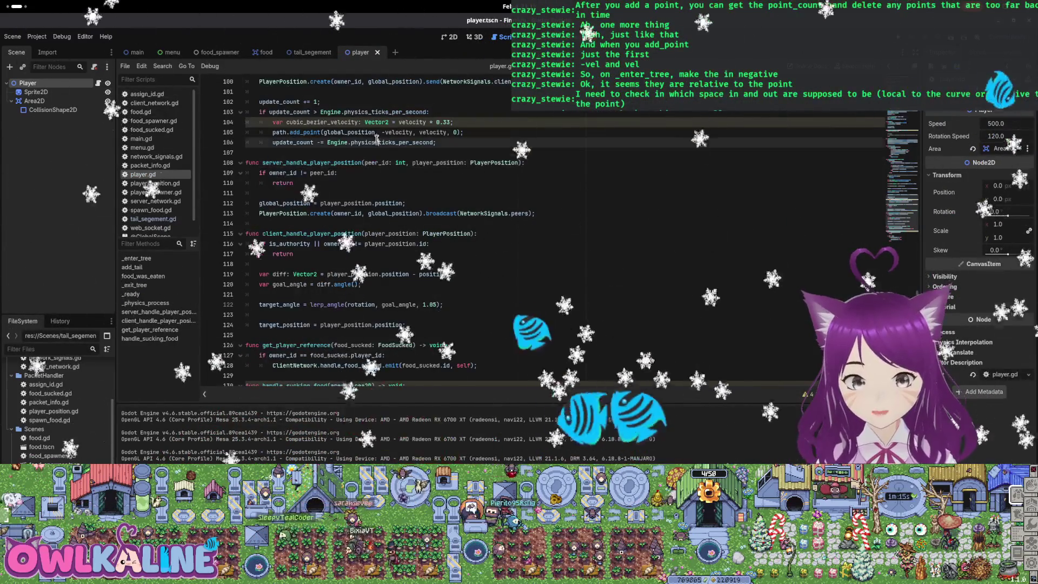
scroll(400, 159, "up", 14)
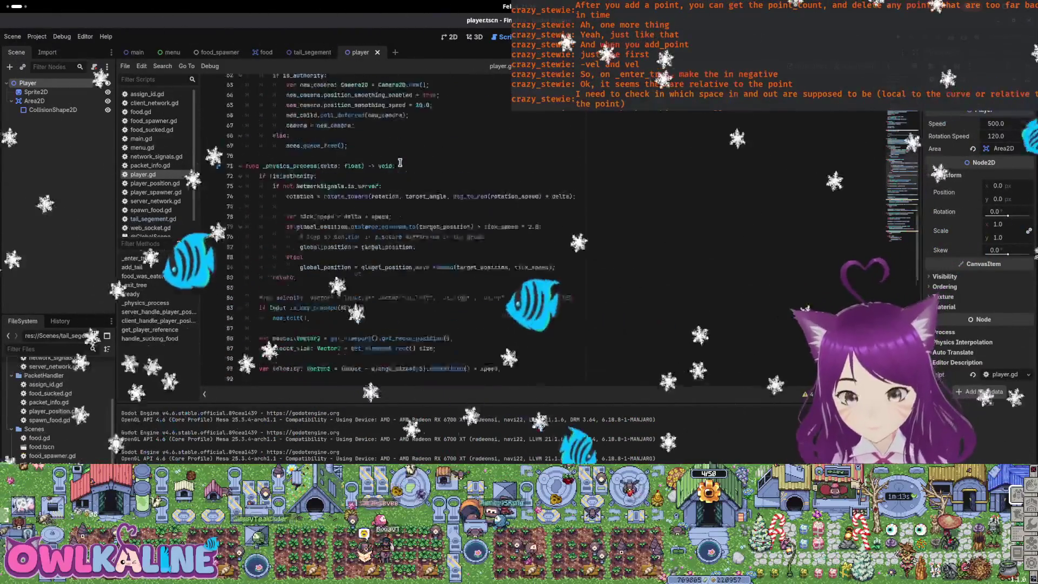
scroll(398, 162, "up", 15)
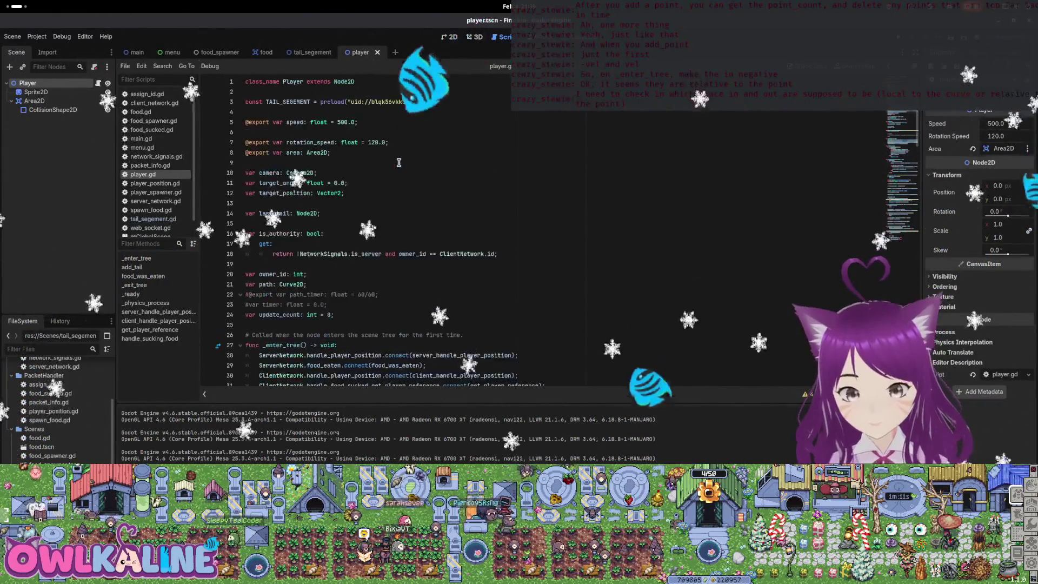
scroll(397, 159, "down", 20)
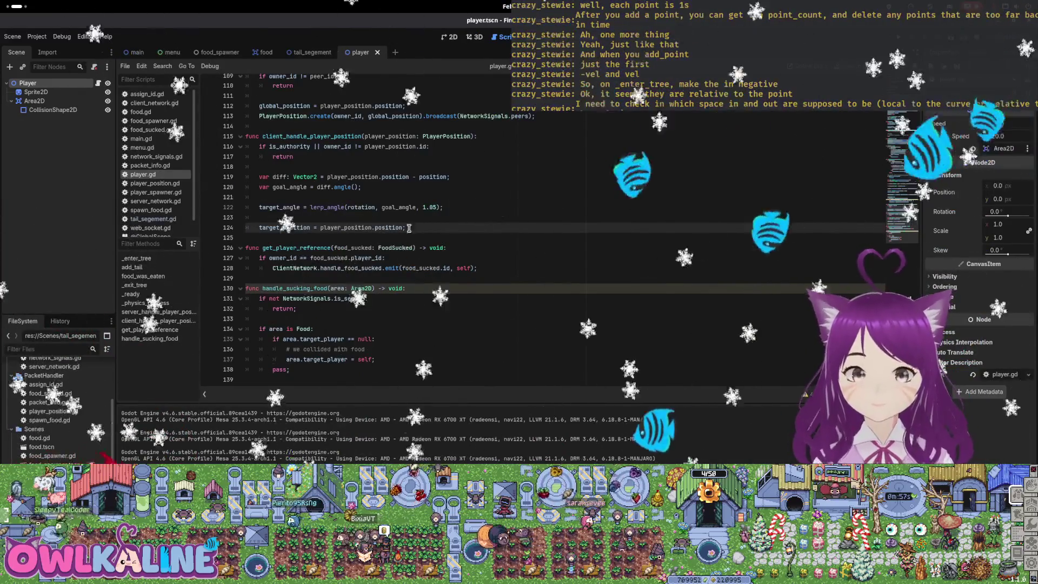
left_click(467, 255)
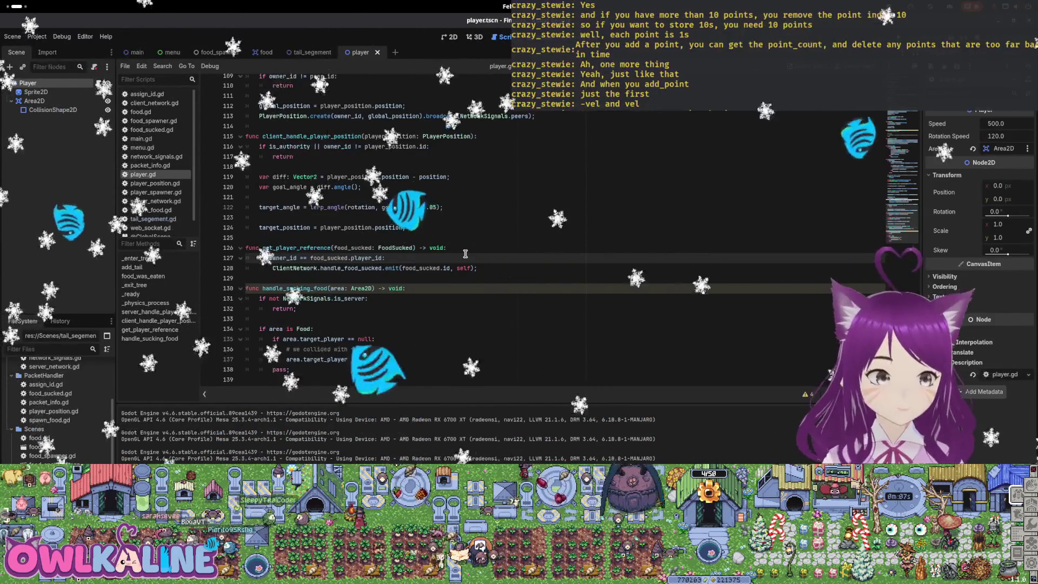
scroll(394, 187, "up", 8)
scroll(393, 187, "up", 20)
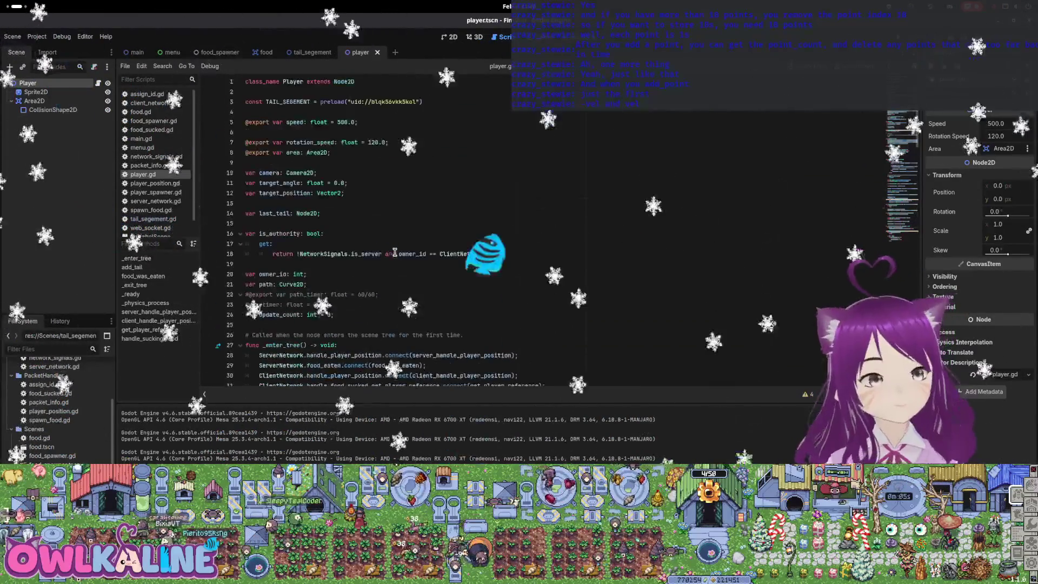
Declare 'var num_segments: int = 0' below the last_tail variable
key("Return")
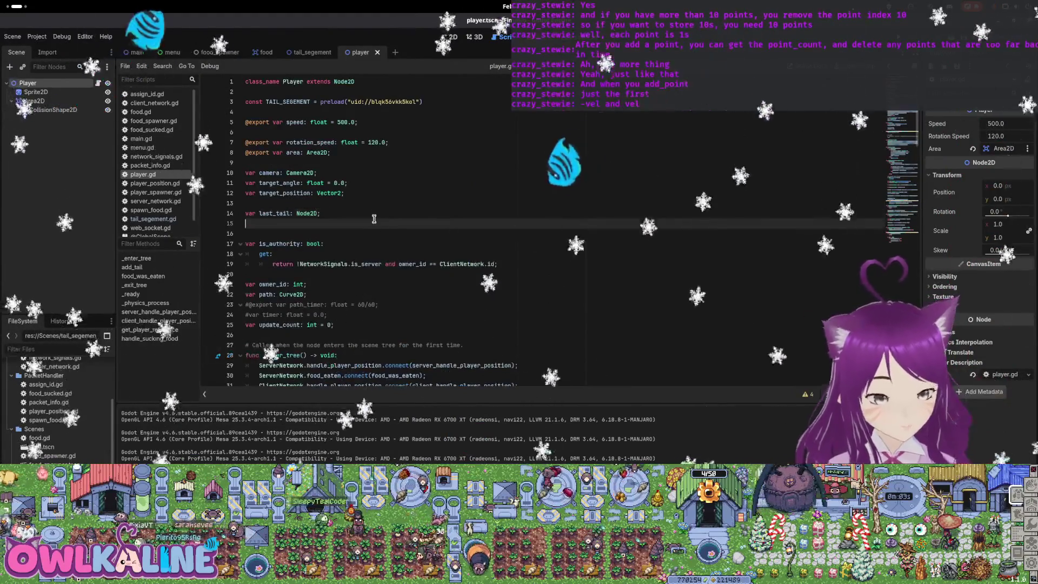
type("m_seg")
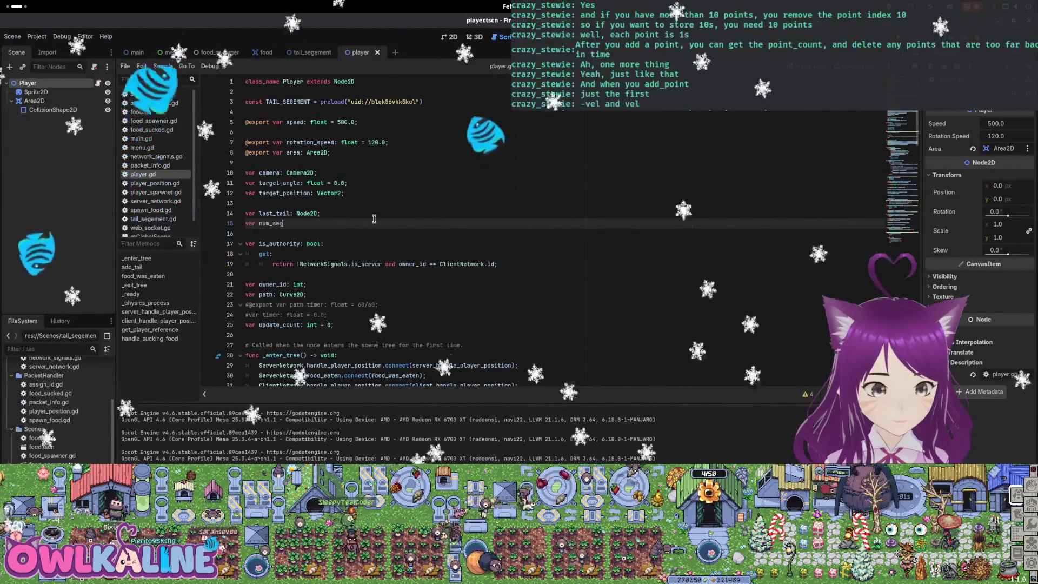
type("ments: floa")
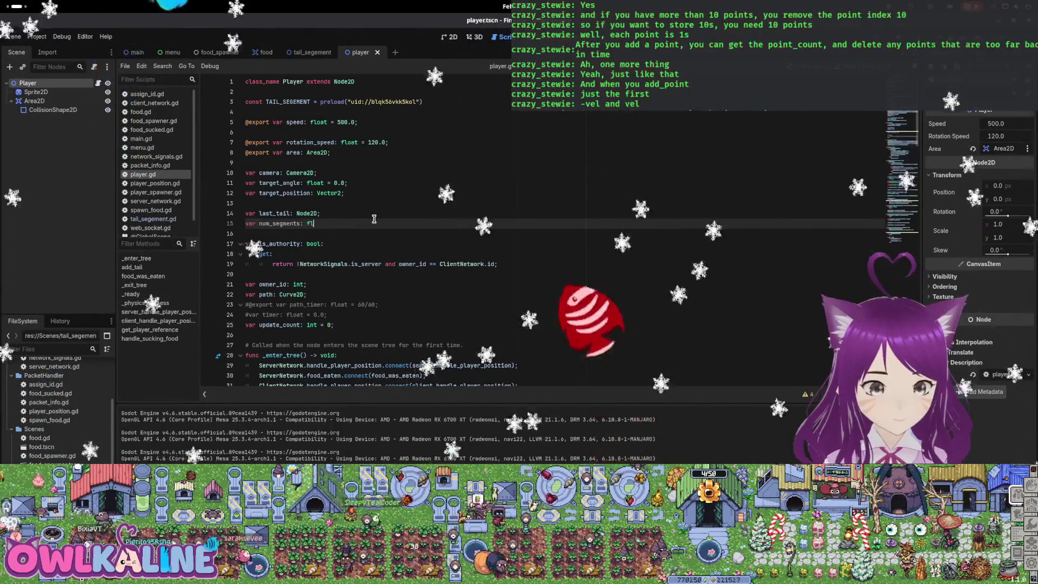
key("BackSpace")
key("BackSpace")
key("BackSpace")
type("int = 0;")
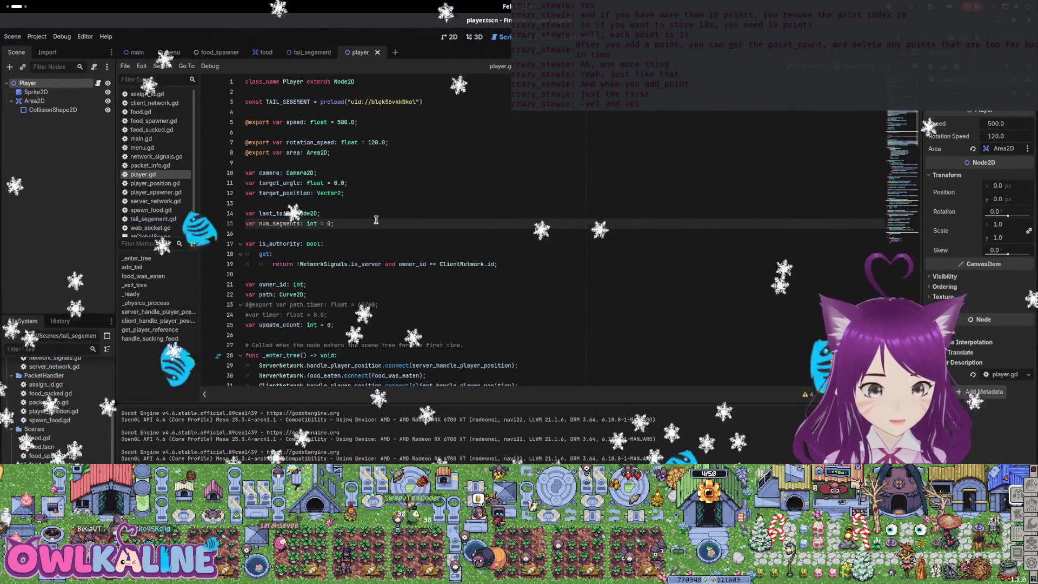
Start a 'num_segments' line after 'last_tail = tail' at the end of add_tail
scroll(376, 219, "down", 9)
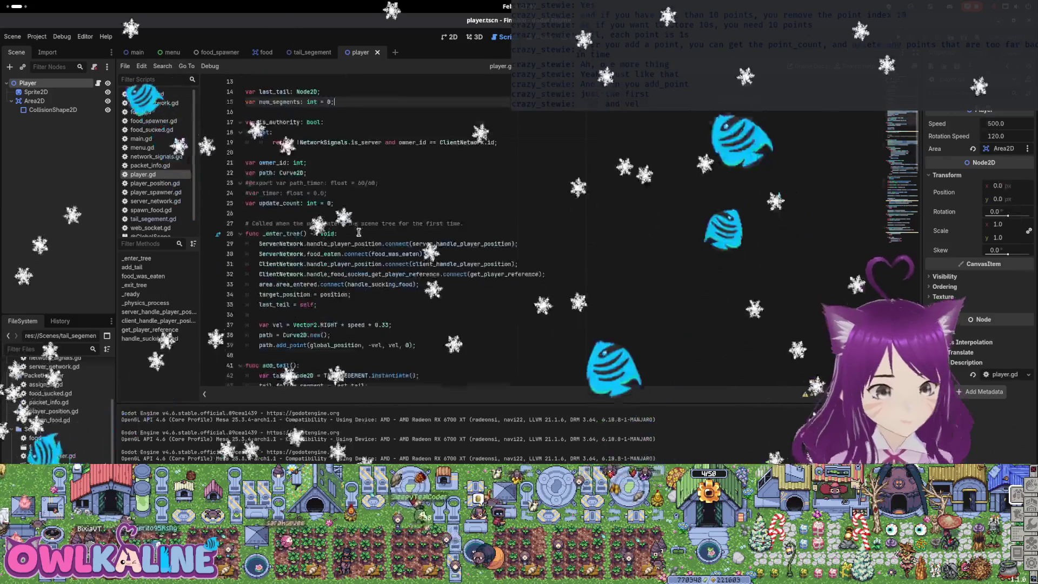
left_click(373, 284)
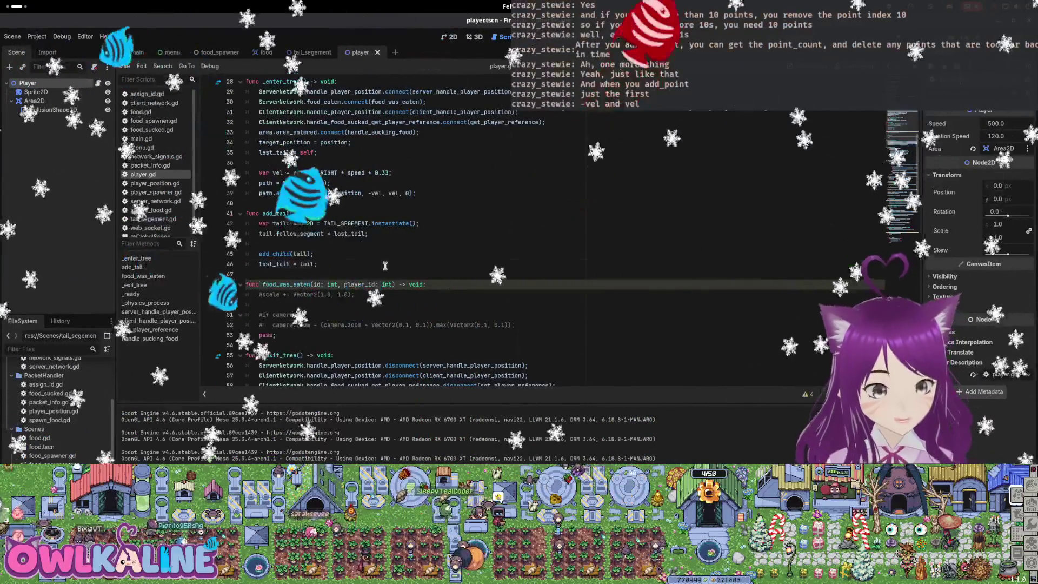
left_click(381, 262)
key("Return")
type("n")
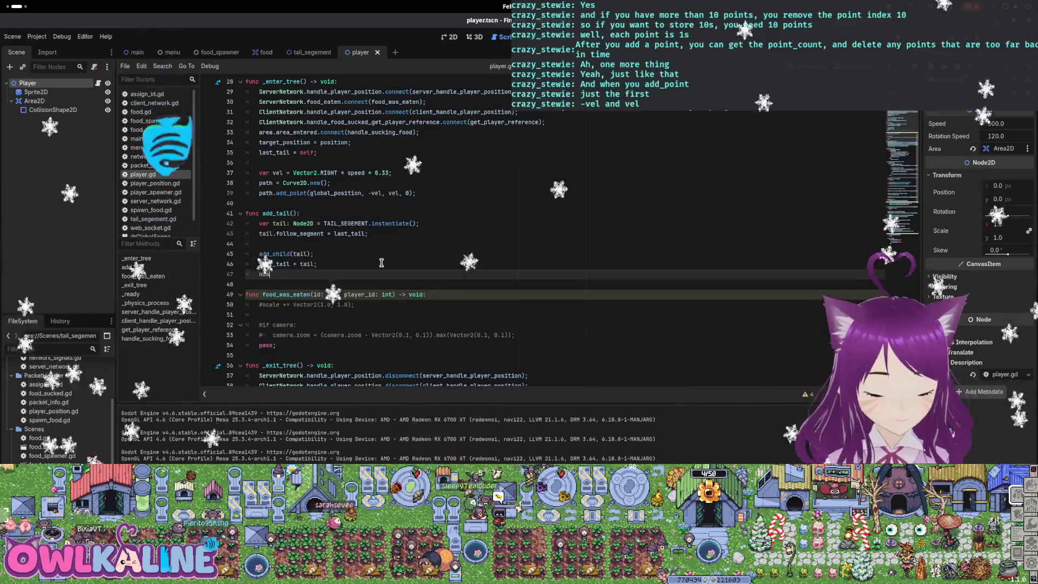
type("um")
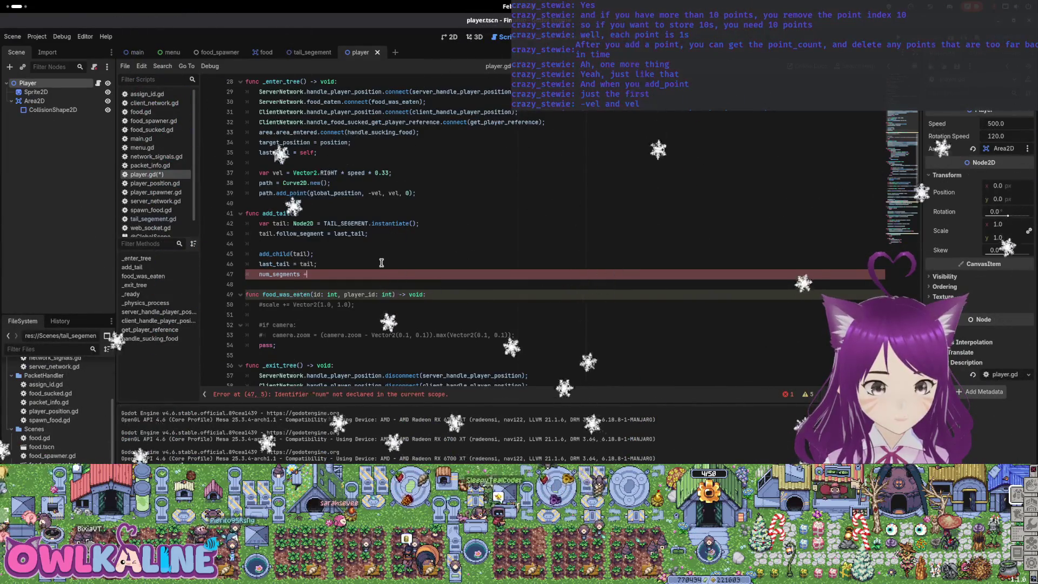
scroll(383, 262, "down", 19)
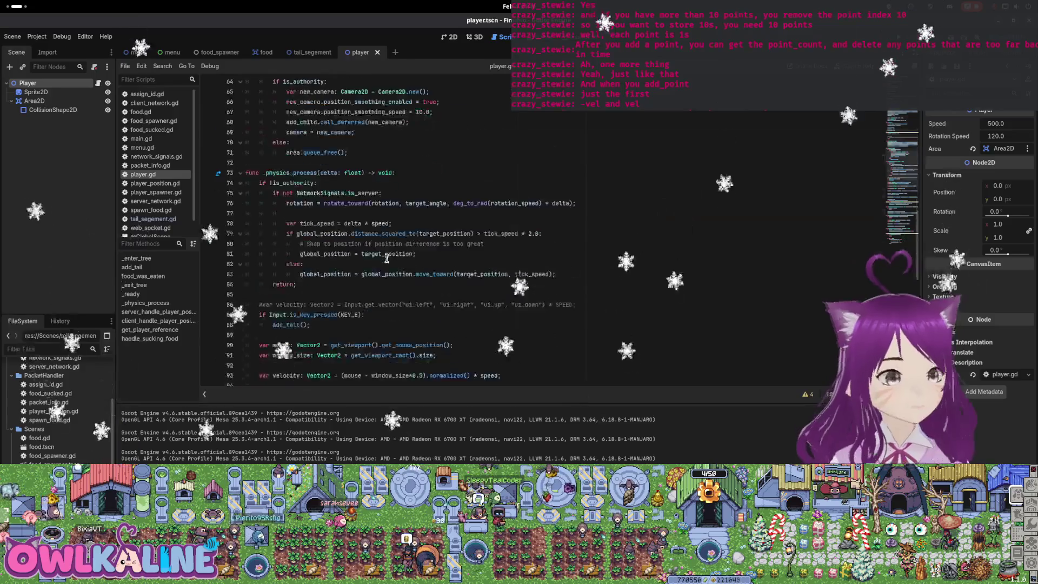
Open a new line after the update_count subtraction for an if statement
scroll(342, 222, "down", 1)
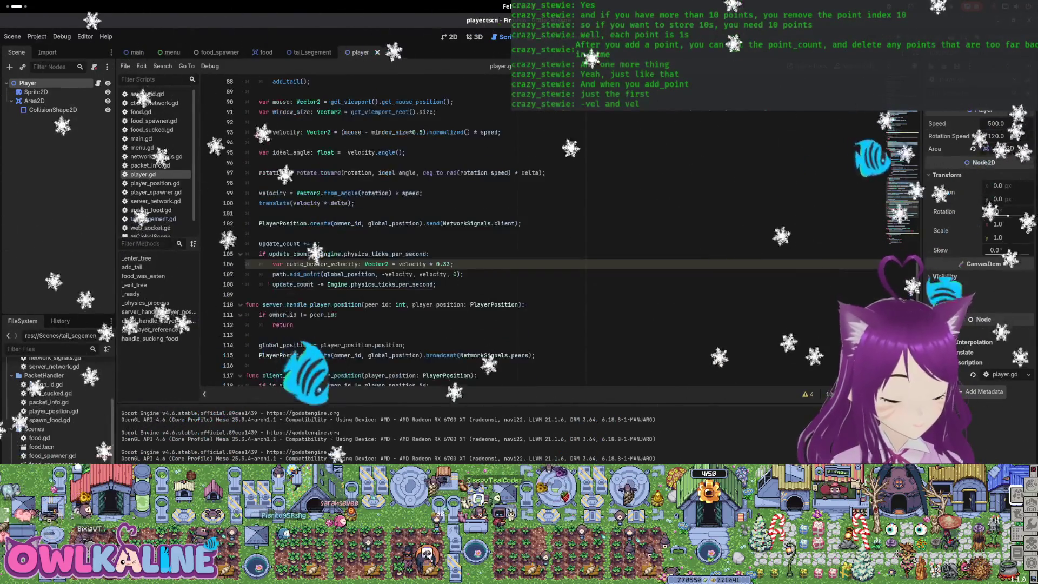
left_click(490, 281)
key("Return")
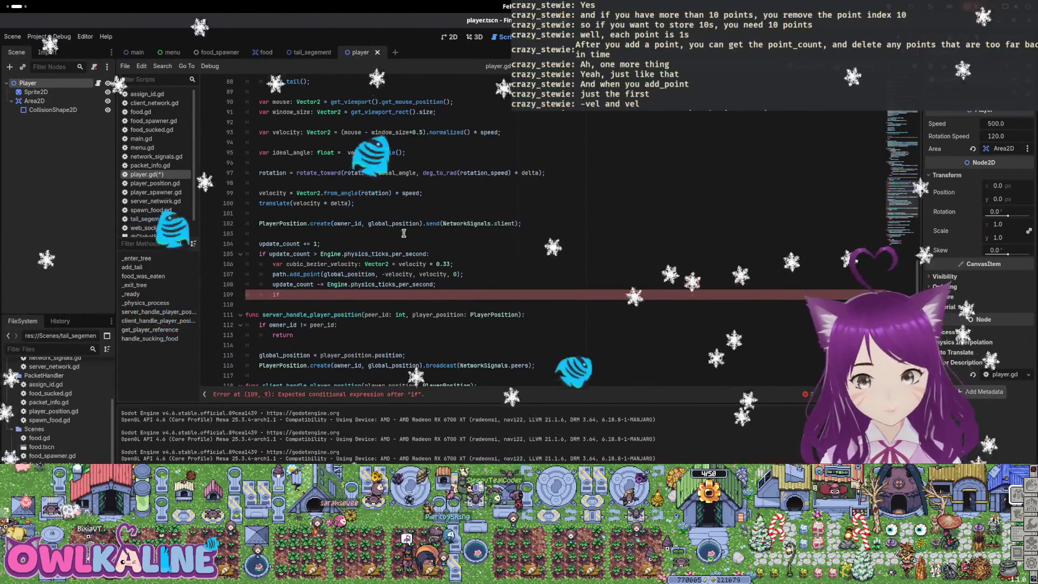
scroll(403, 233, "up", 20)
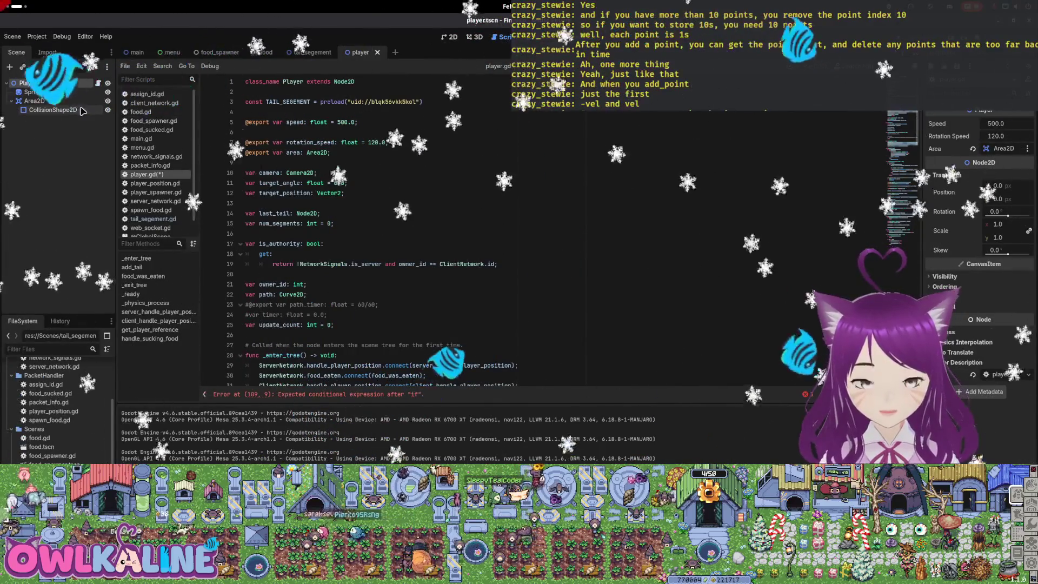
left_click(334, 155)
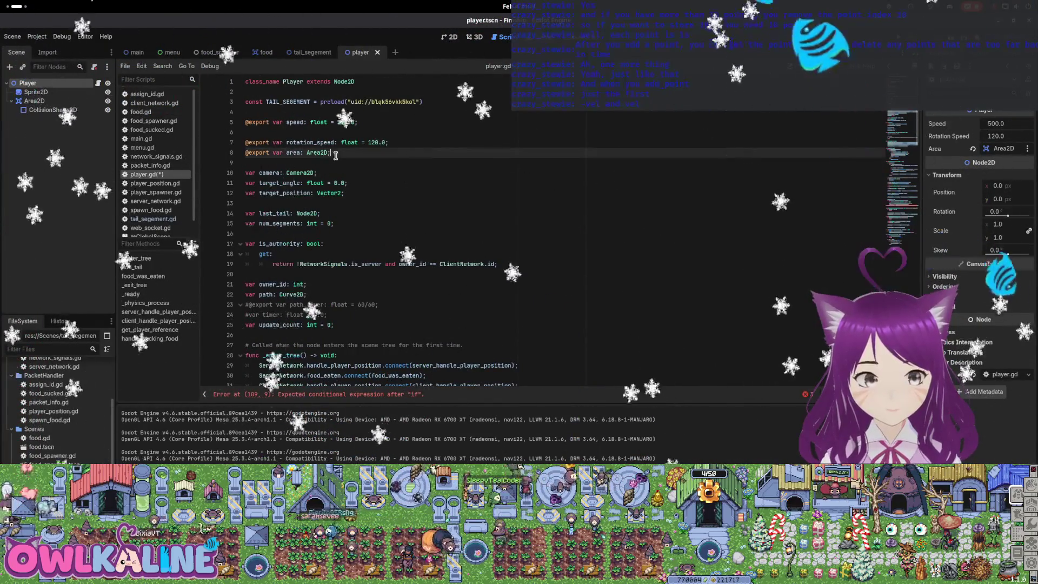
key("Return")
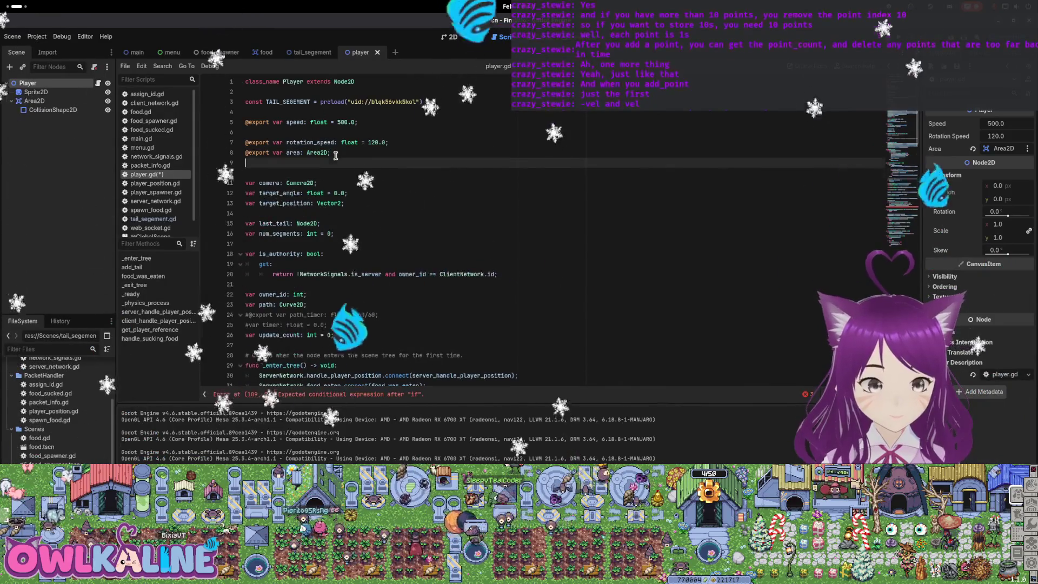
key("BackSpace")
key("BackSpace")
key("BackSpace")
type("Spr")
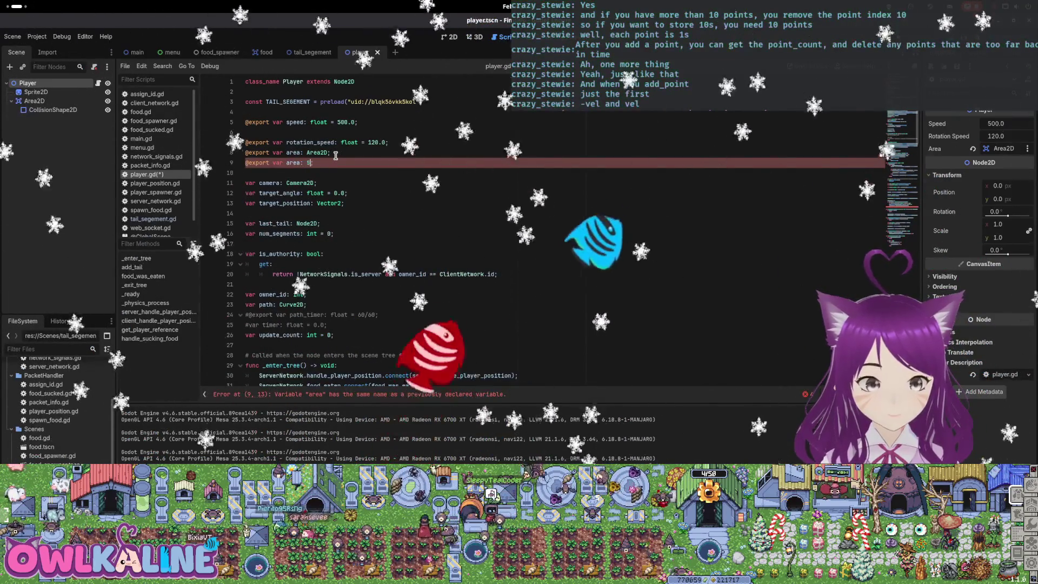
type("ie;")
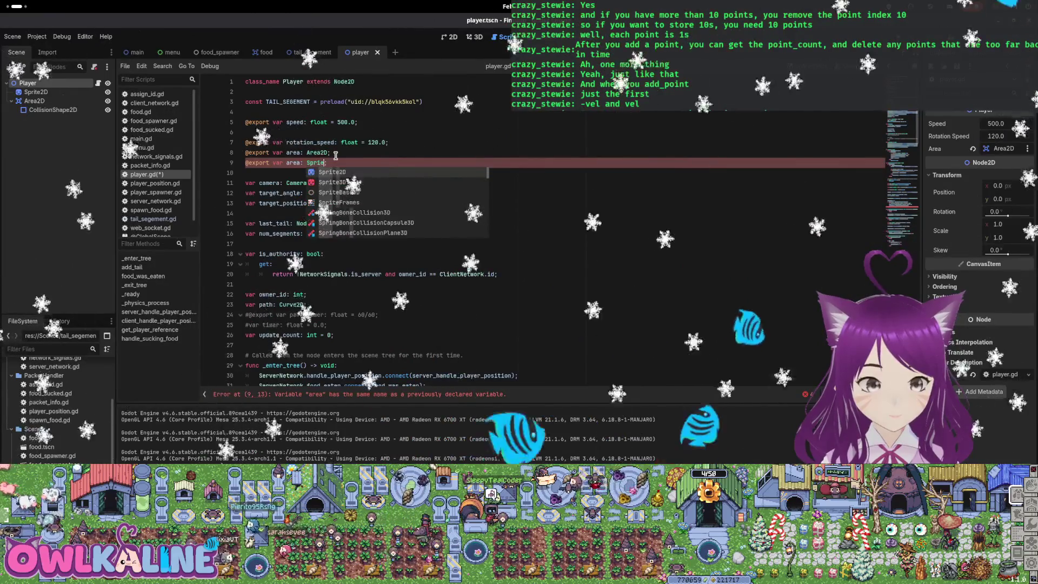
key("Return")
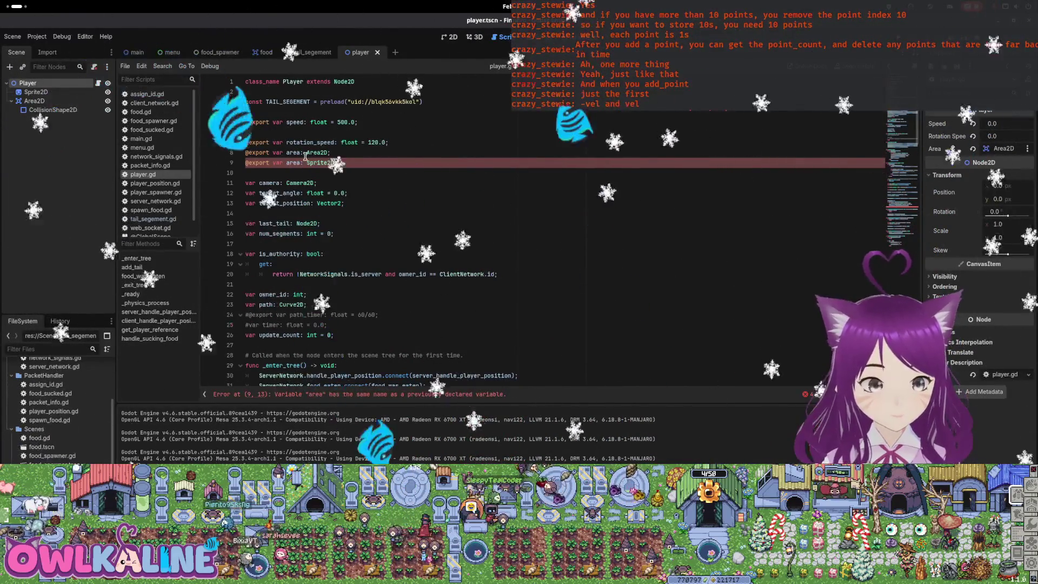
type("sprit")
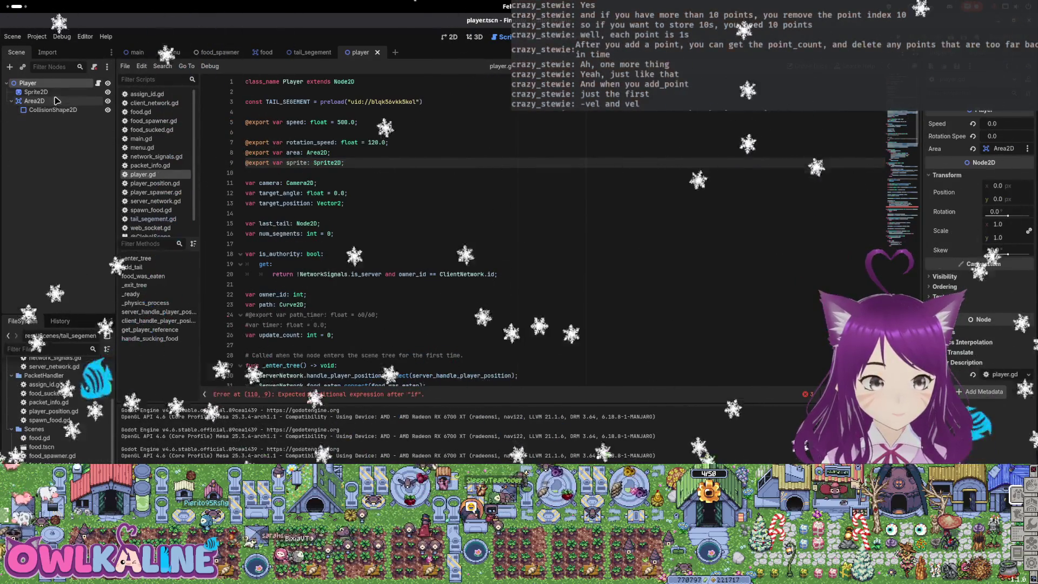
Drag the Sprite2D node onto the Player's sprite Inspector field and check the declaration
mouse_move(35, 92)
left_mouse_down()
mouse_move(324, 124)
mouse_move(994, 154)
left_mouse_up()
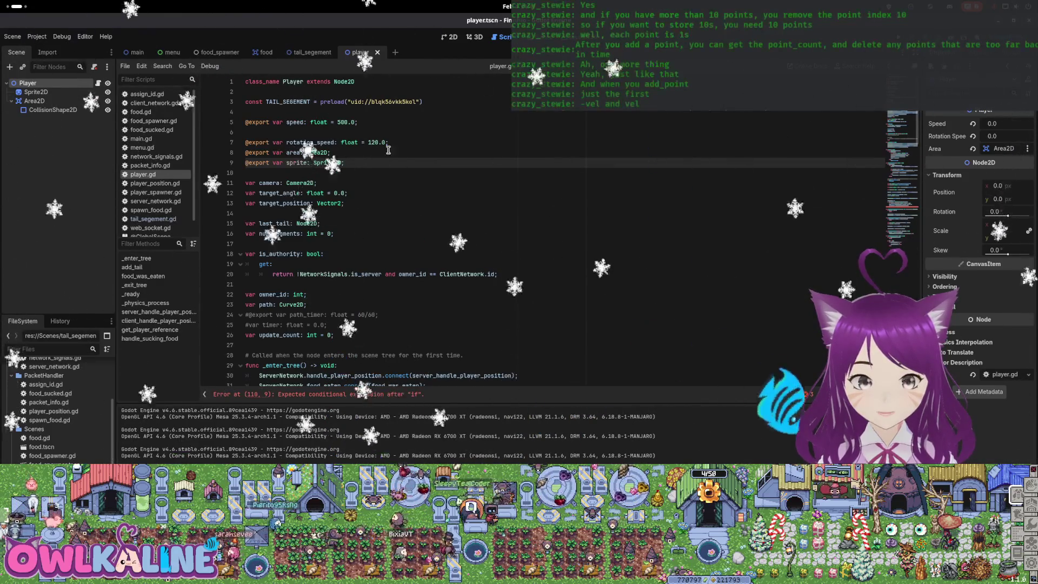
left_click(389, 151)
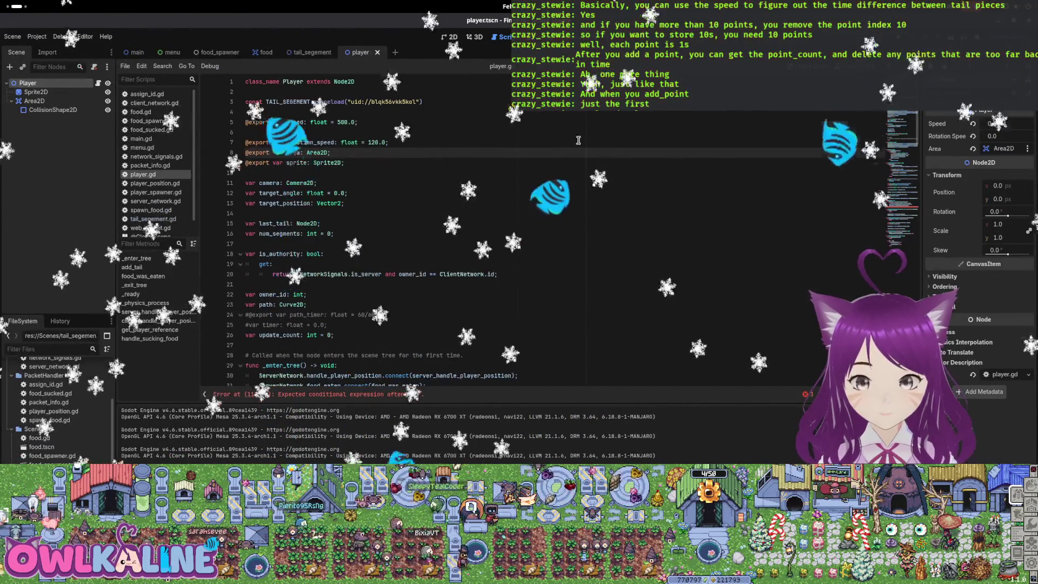
double_click(294, 165)
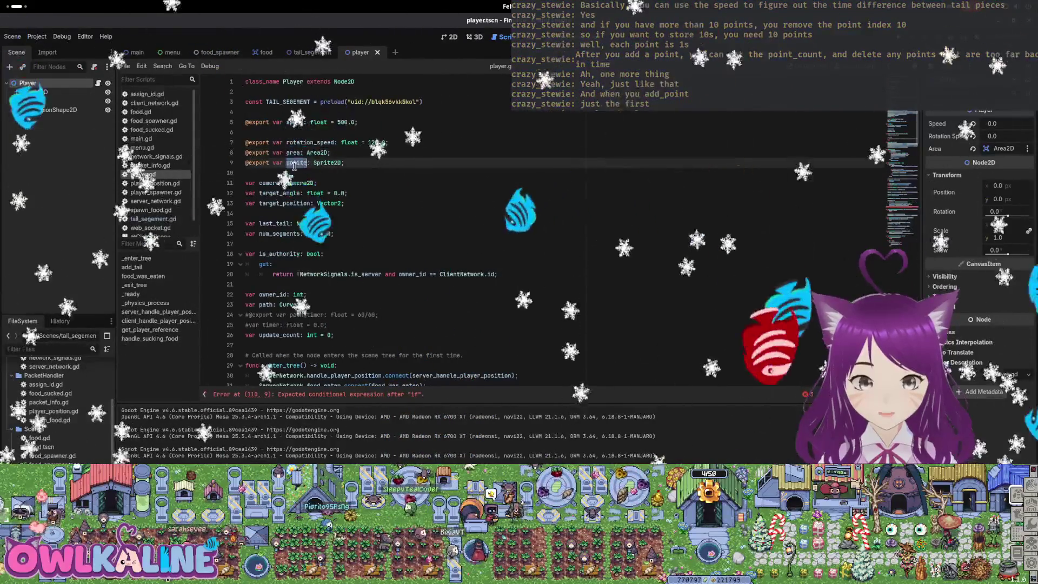
left_click(600, 152)
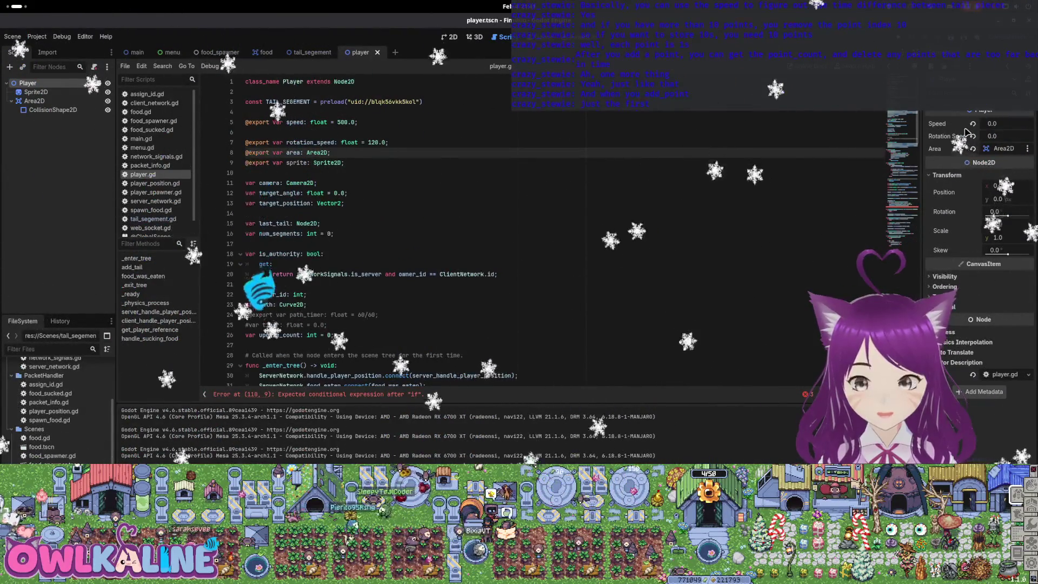
left_click(390, 142, "shift")
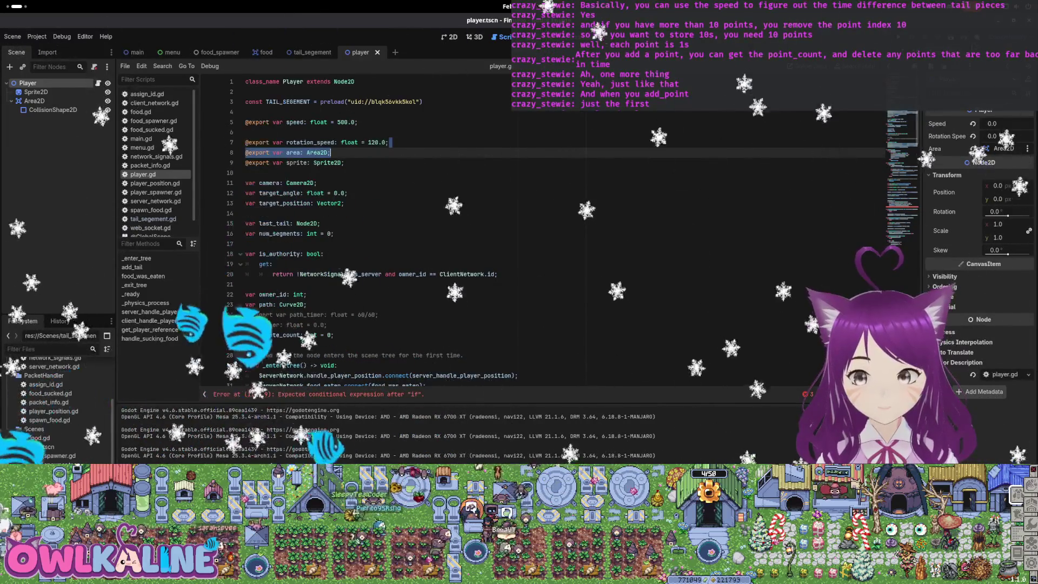
left_click(943, 52)
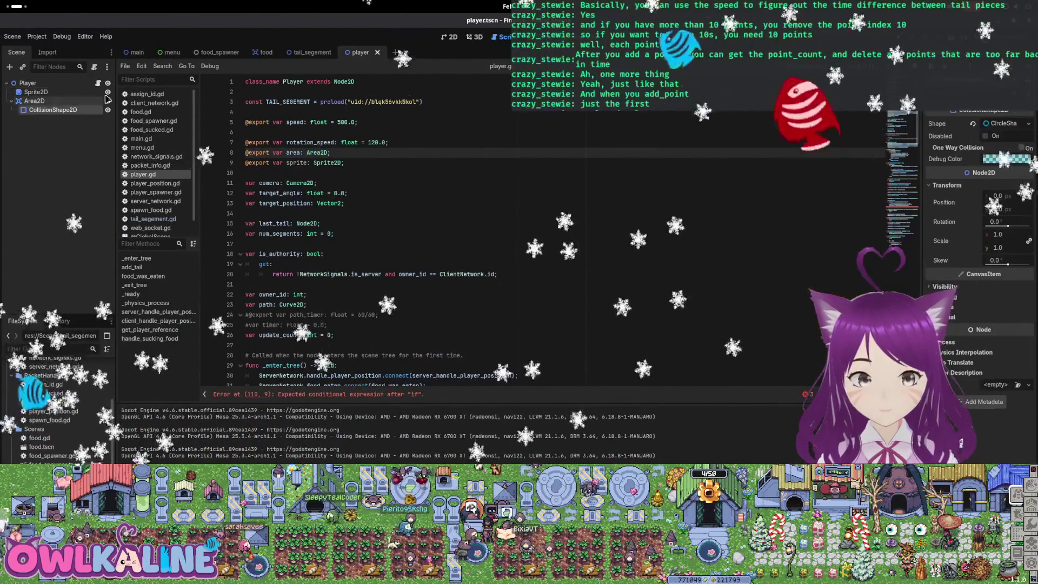
key("ctrl+shift+Tab")
key("ctrl+Tab")
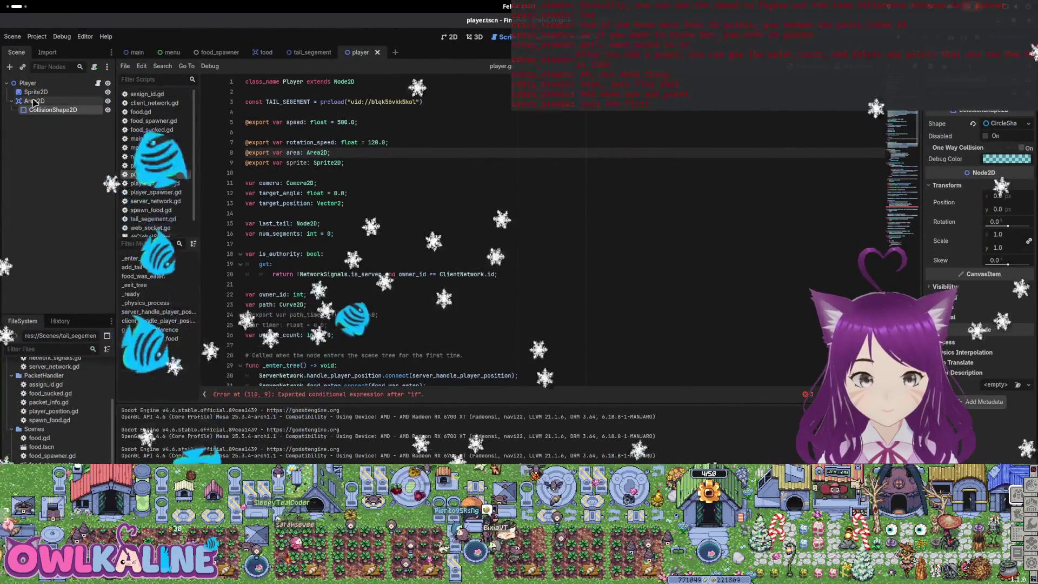
left_click(34, 91)
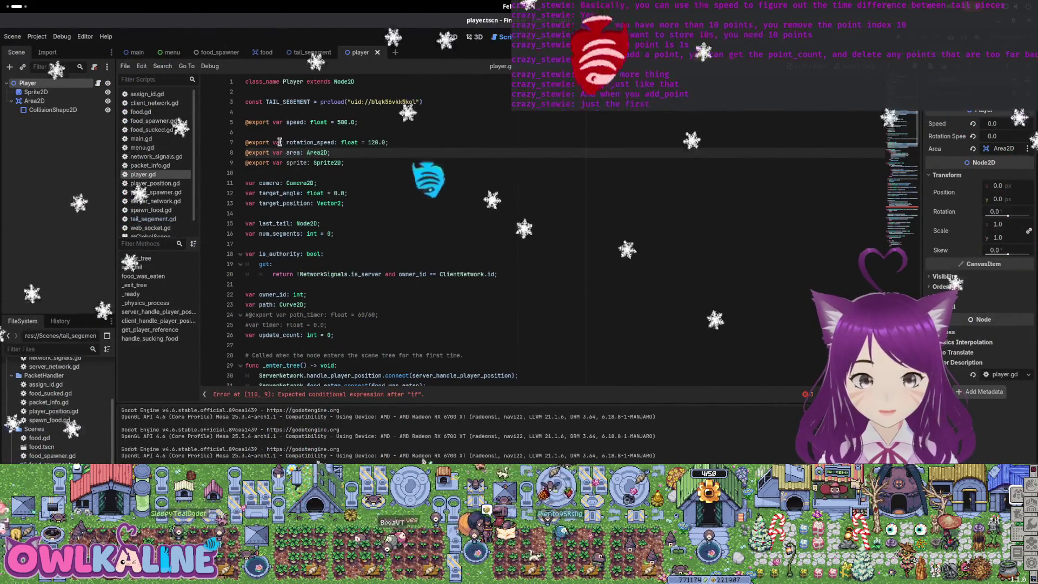
left_click(335, 122)
left_click(294, 142)
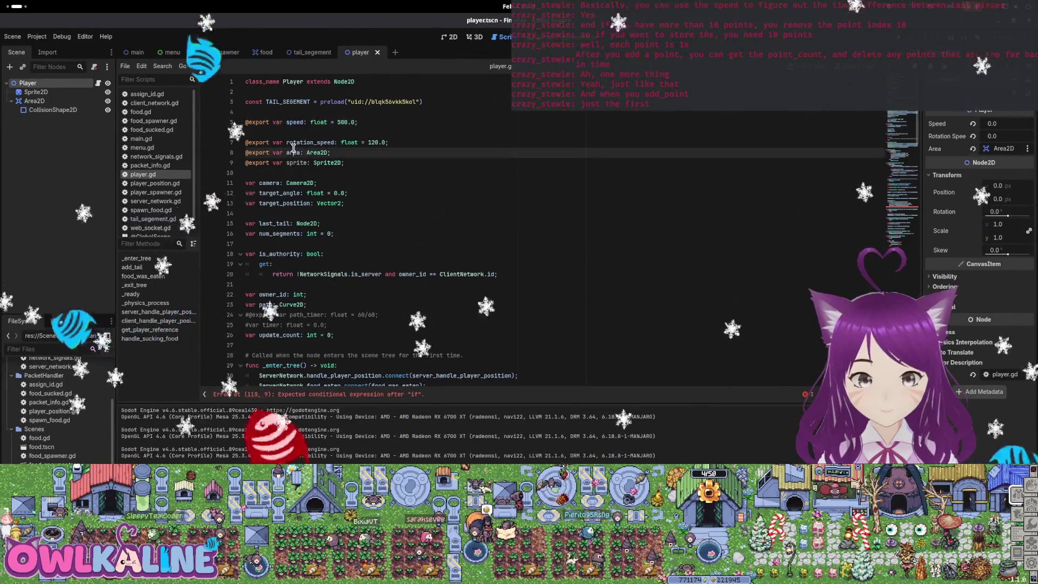
double_click(297, 162)
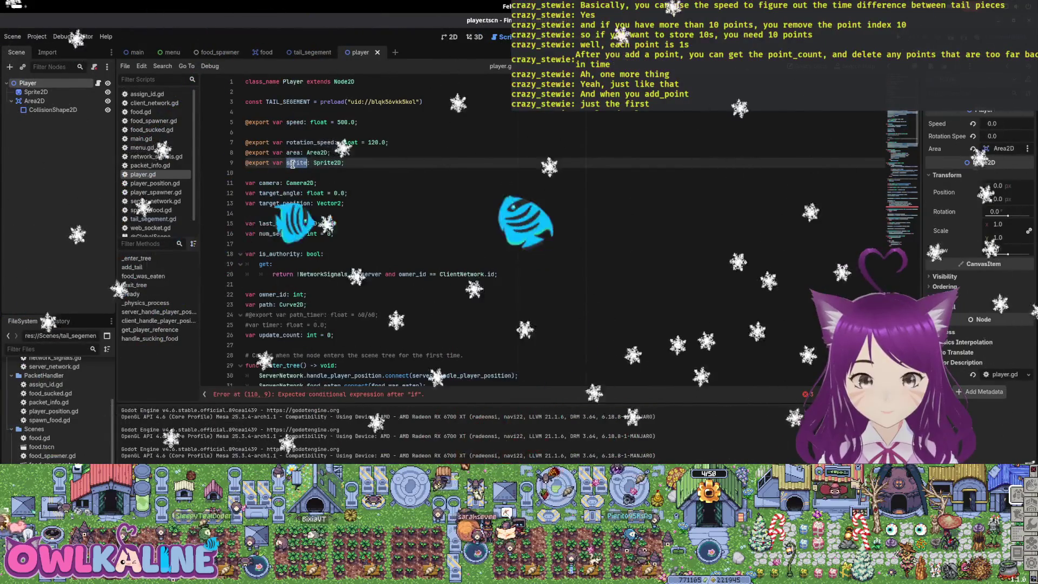
scroll(442, 231, "down", 20)
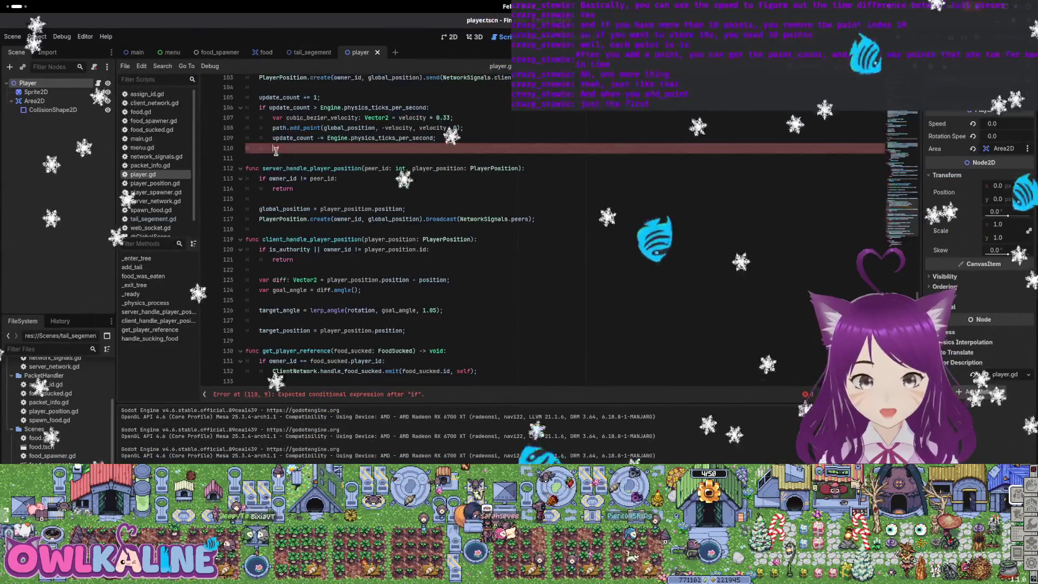
Drop the Sprite2D node into the Player's Sprite property and save with Ctrl+S
type("@")
key("BackSpace")
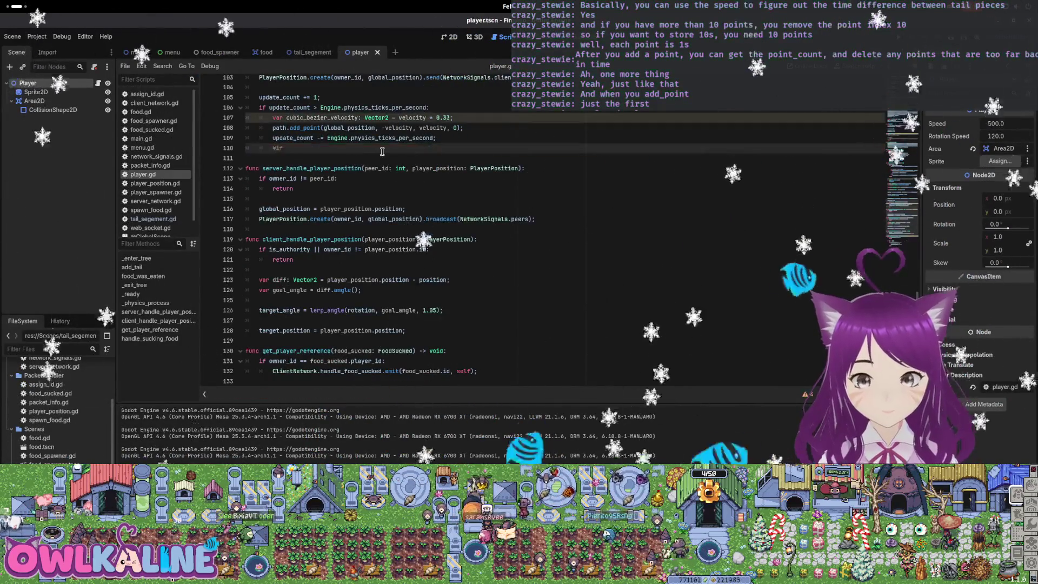
scroll(357, 157, "up", 7)
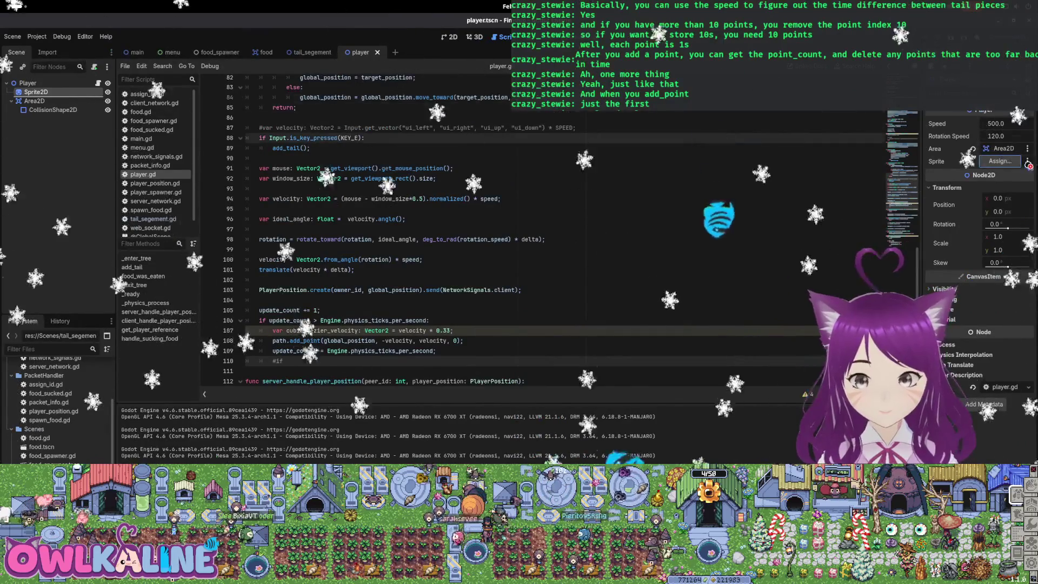
left_click_drag(1028, 165, 1000, 161)
left_click(535, 177)
key("ctrl+s")
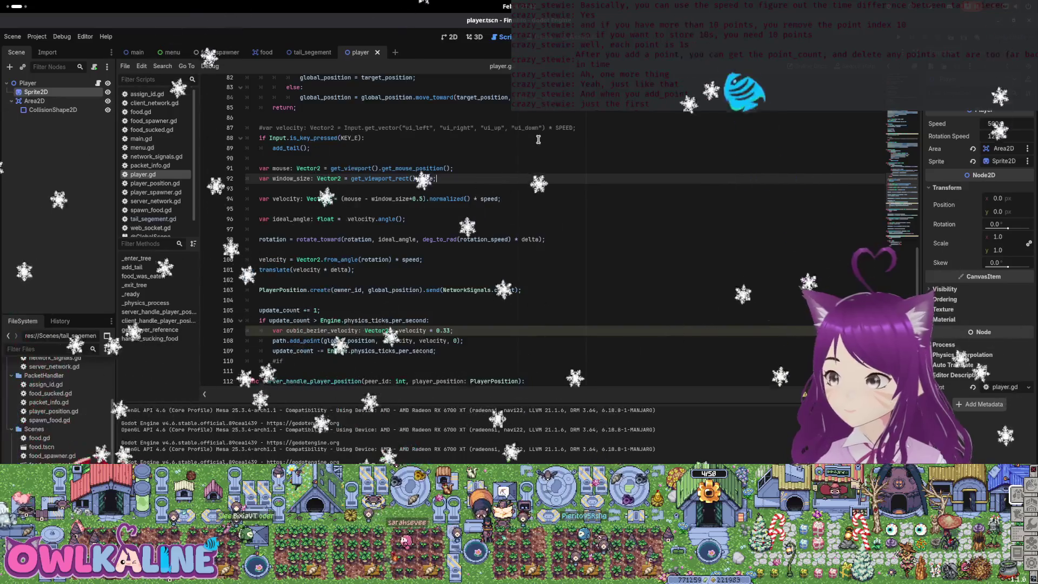
scroll(538, 140, "up", 20)
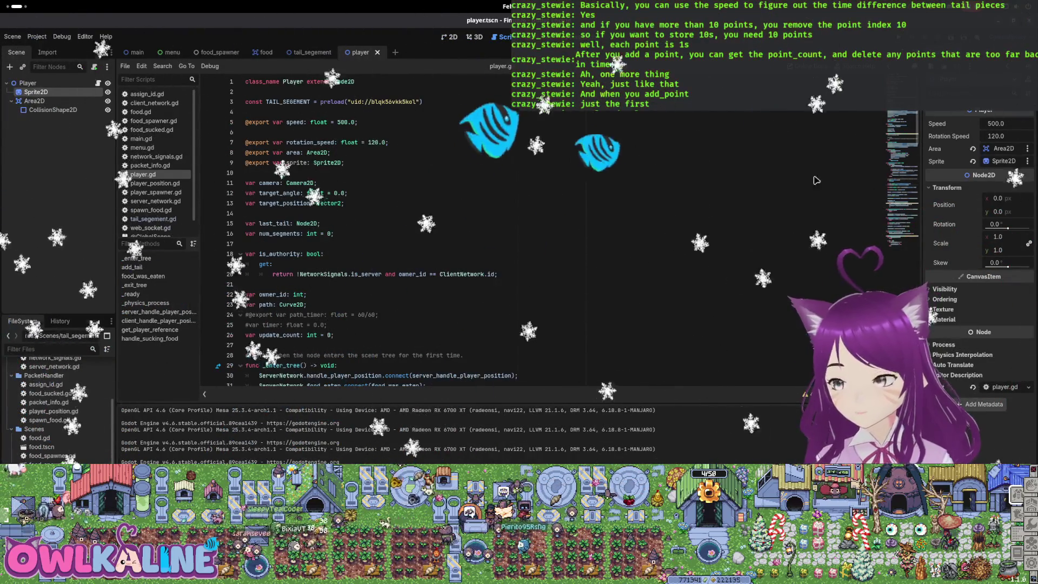
scroll(334, 165, "down", 1)
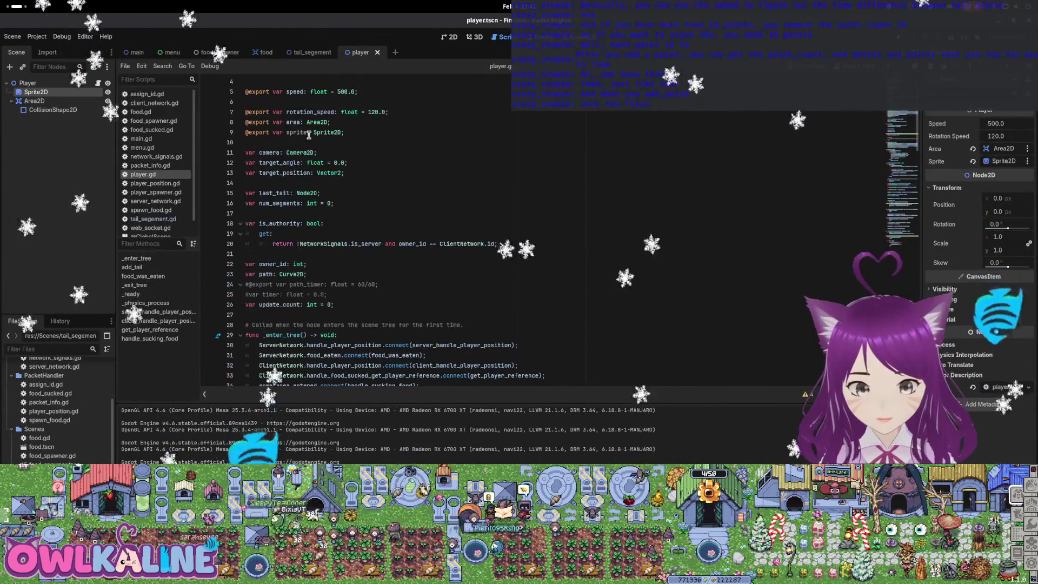
Declare 'var size: Vector2;' below num_segments and save the script
scroll(330, 205, "down", 2)
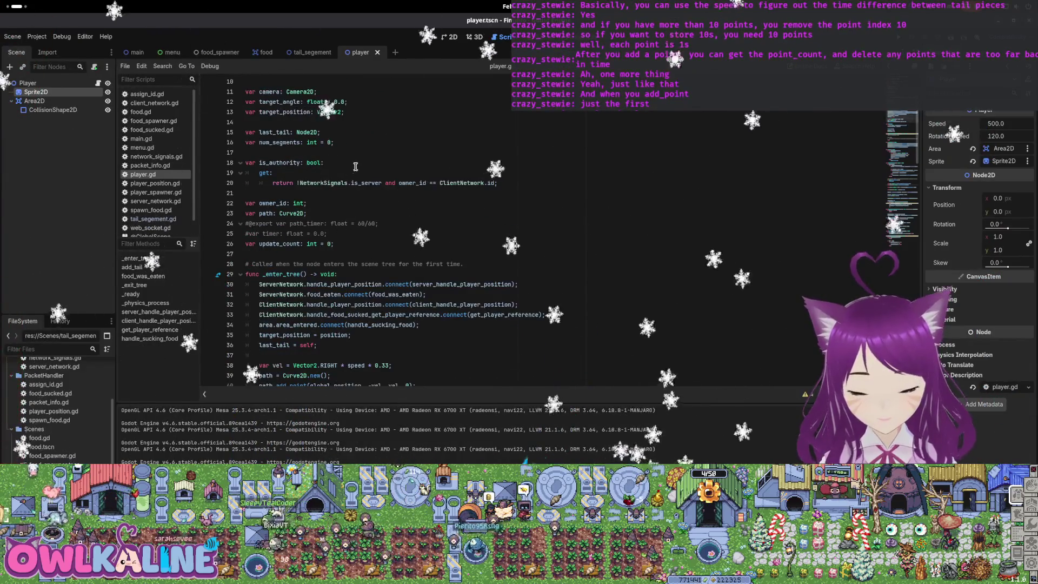
scroll(319, 167, "up", 1)
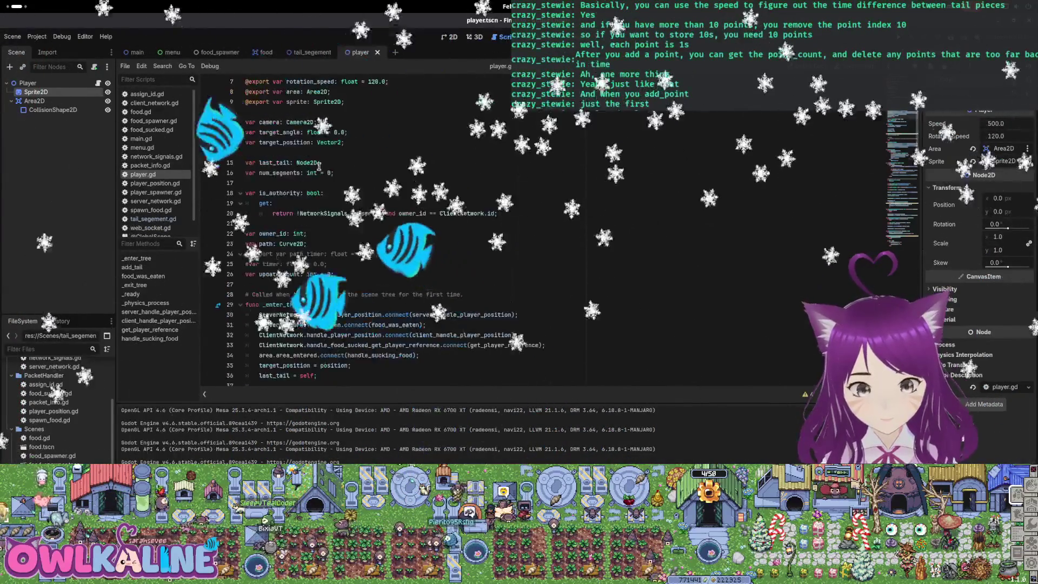
left_click(357, 171)
key("Return")
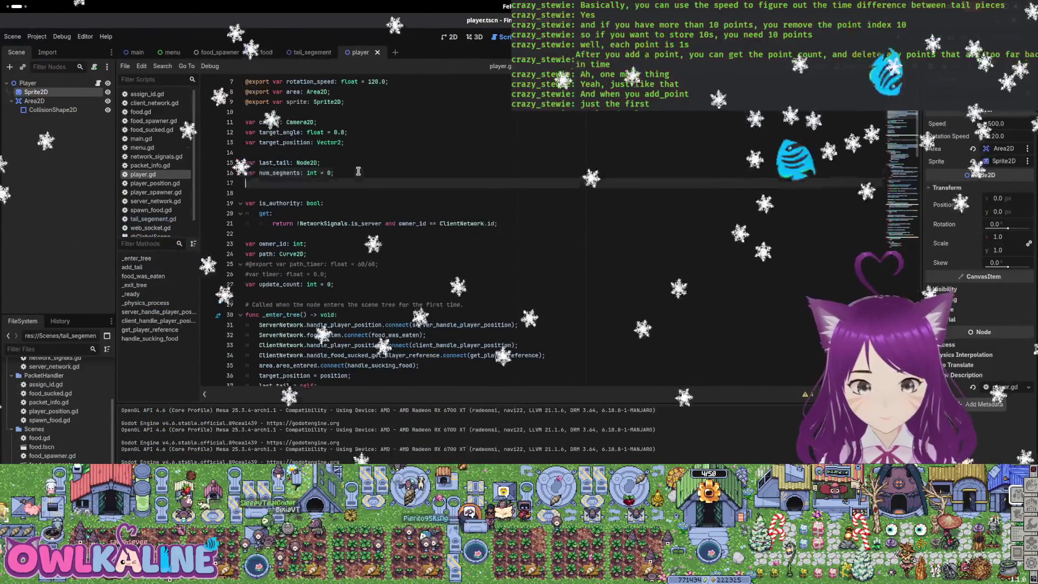
type("suze")
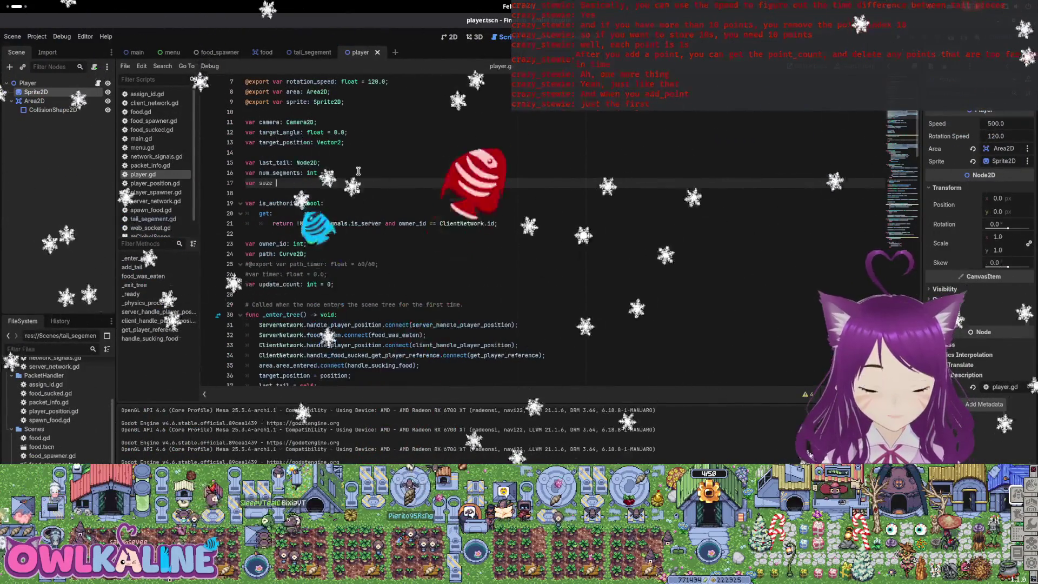
key("BackSpace")
key("BackSpace")
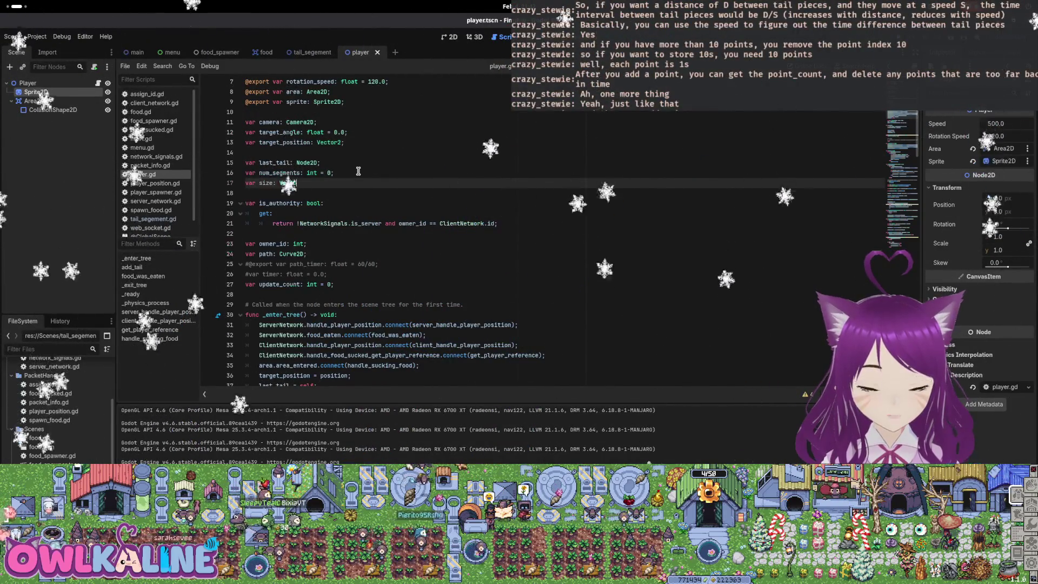
type(";")
key("ctrl+s")
Add 'size = sprite.texture.get_size();' after 'last_tail = self;' in _enter_tree
scroll(358, 171, "down", 5)
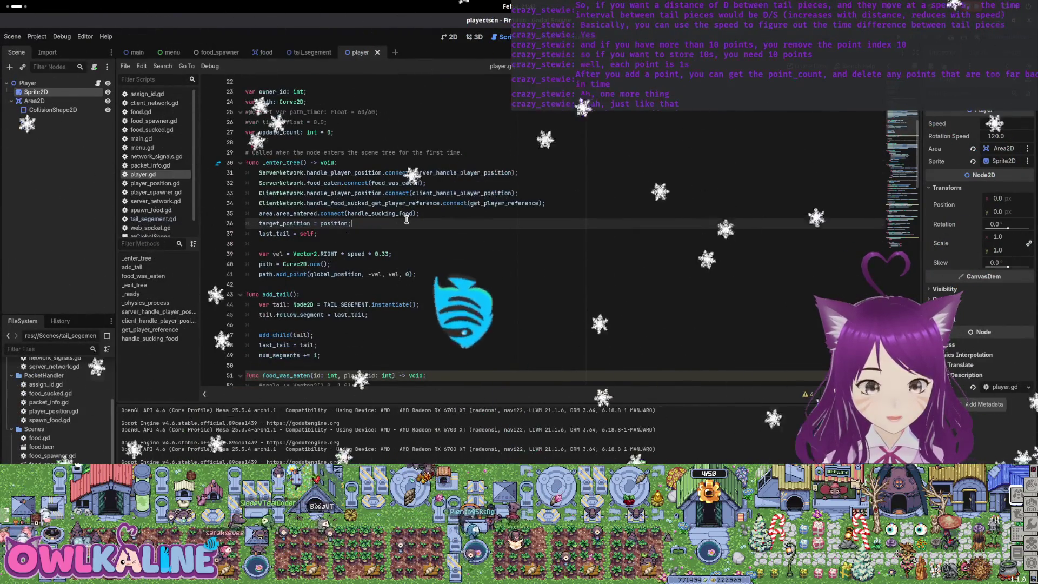
key("Down")
key("Return")
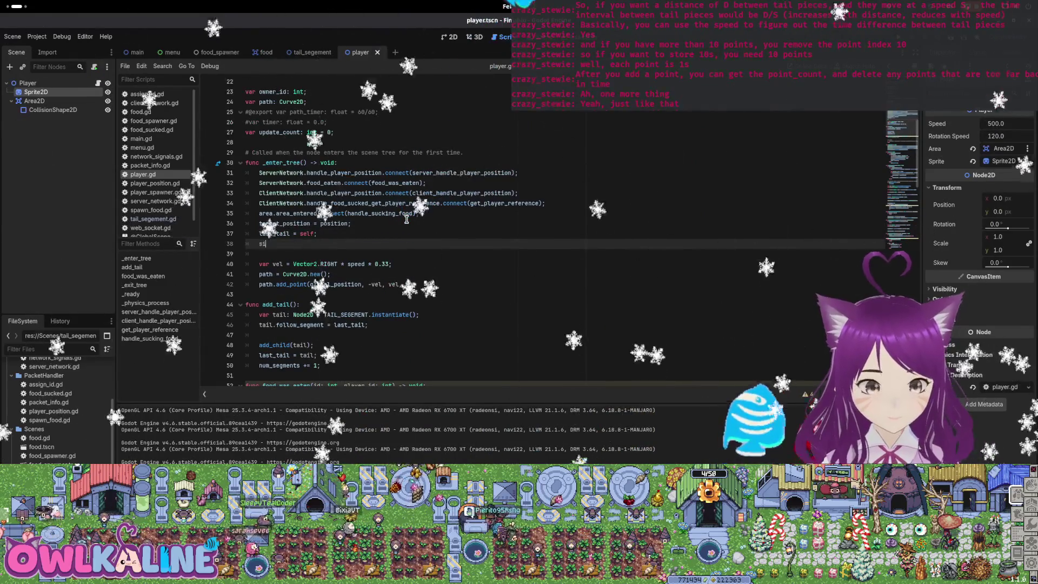
type("ze = sprite")
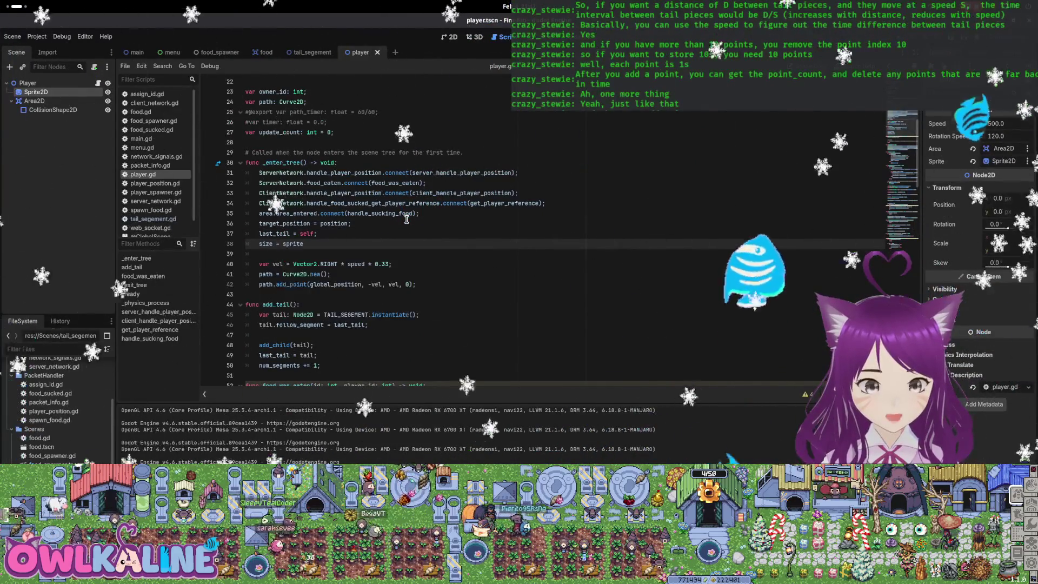
type(".texture.siz")
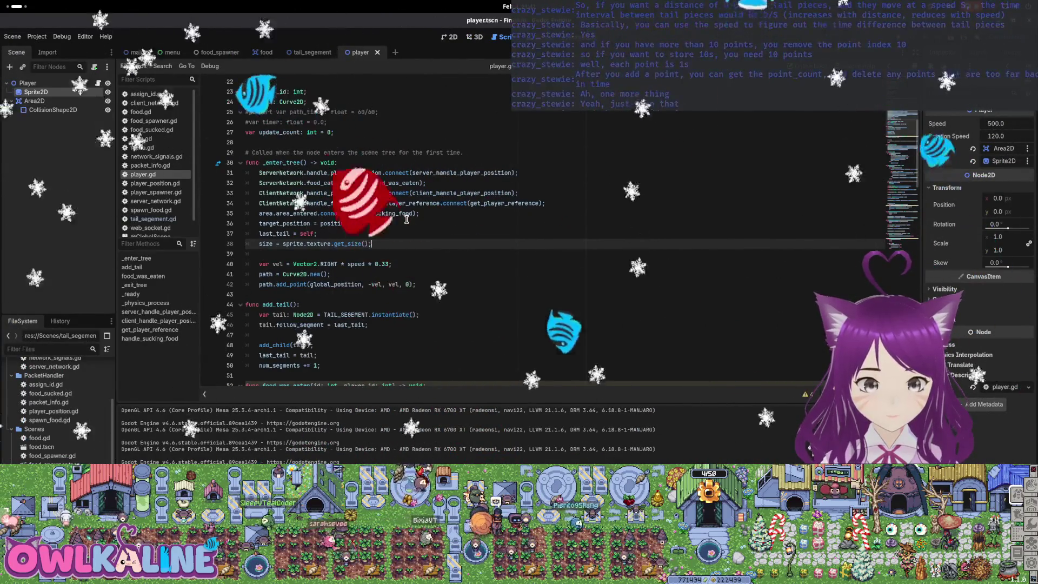
scroll(418, 218, "down", 20)
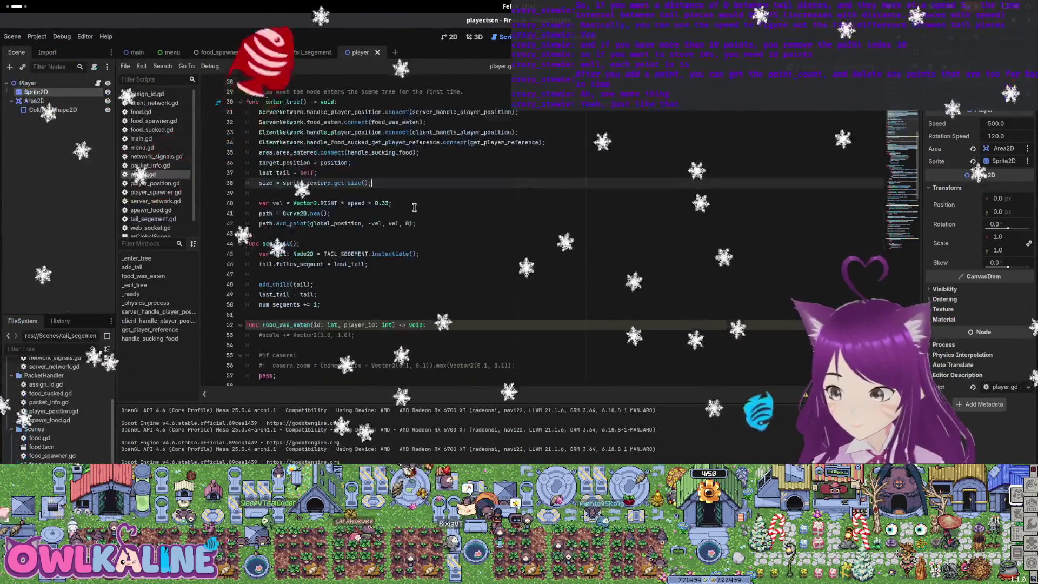
scroll(396, 200, "down", 4)
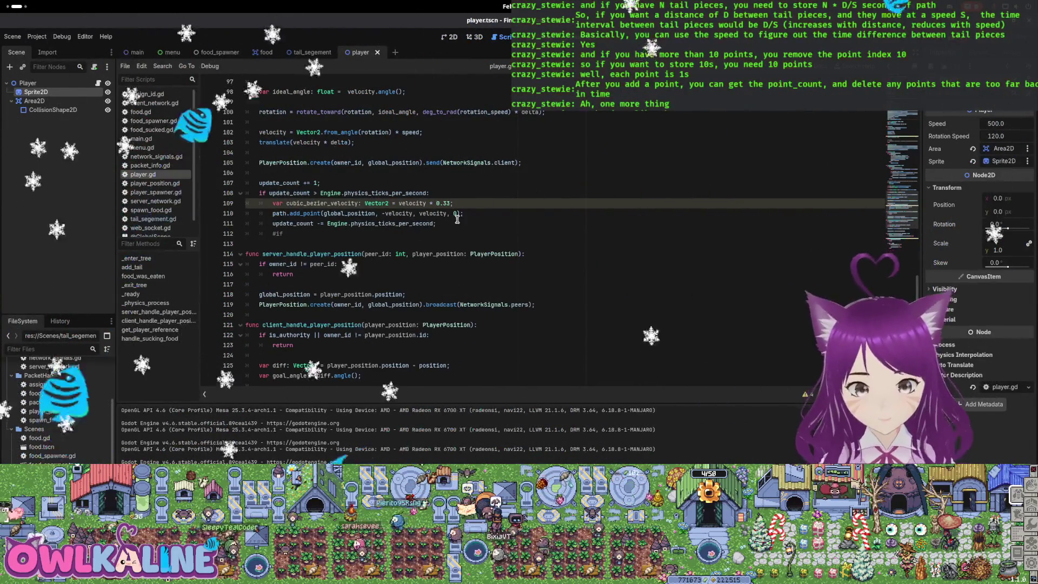
Turn line 112's '#if' into 'if path.point_count > num_segments * (size.x / speed):'
left_click(327, 234)
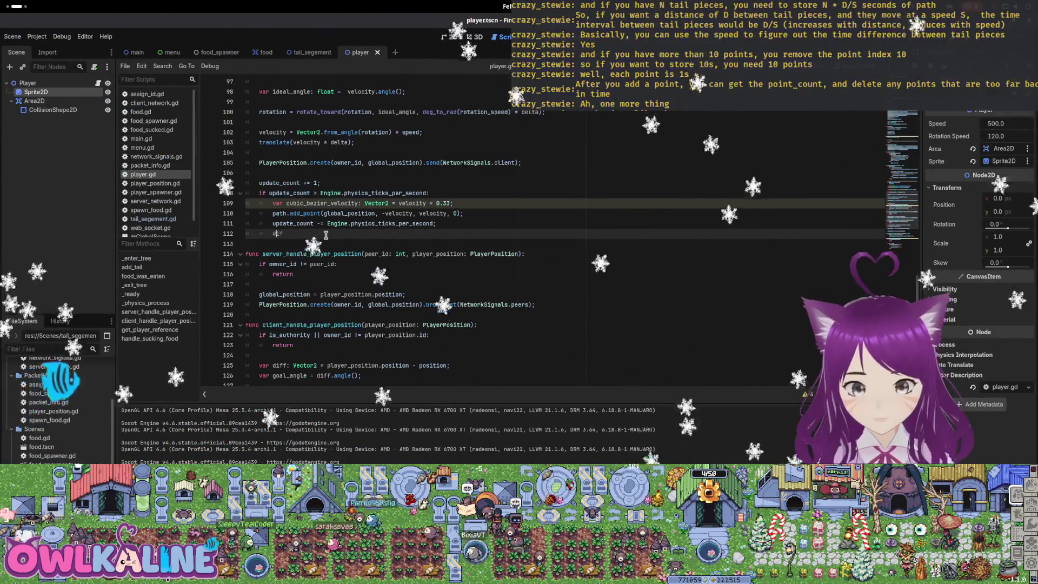
type("path.point_count")
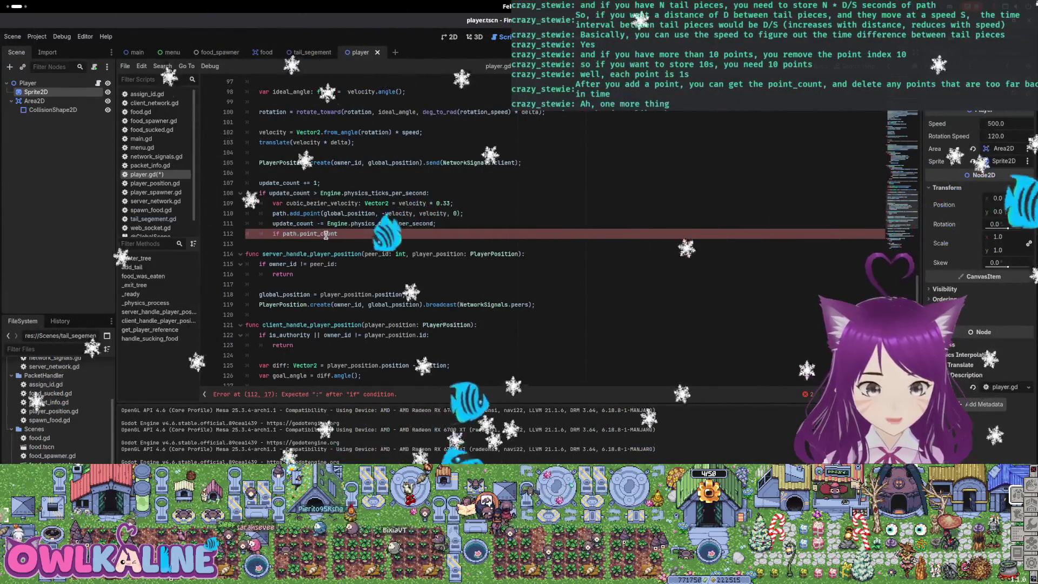
type("um_segments * ")
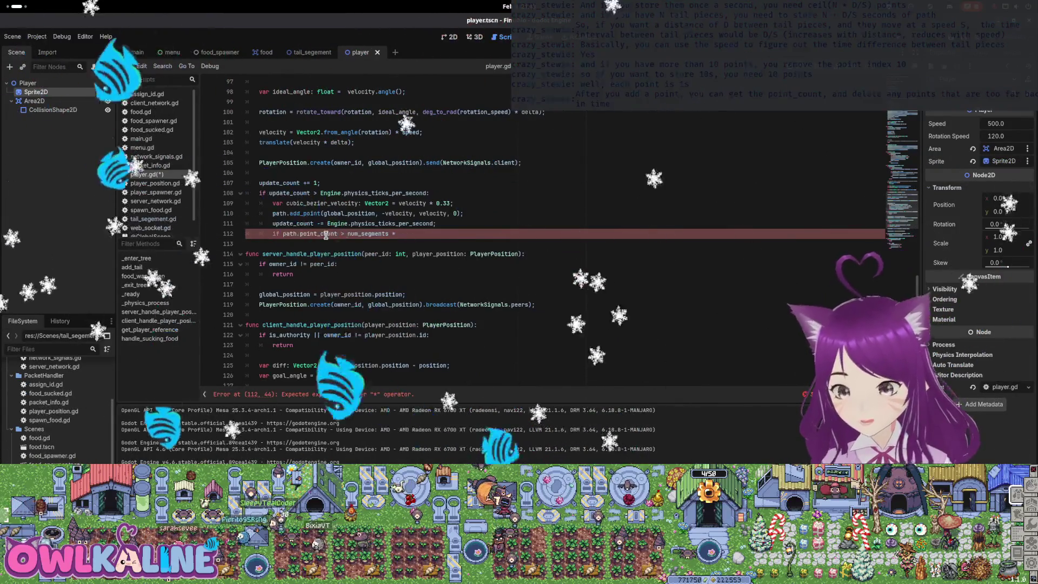
type("soze/")
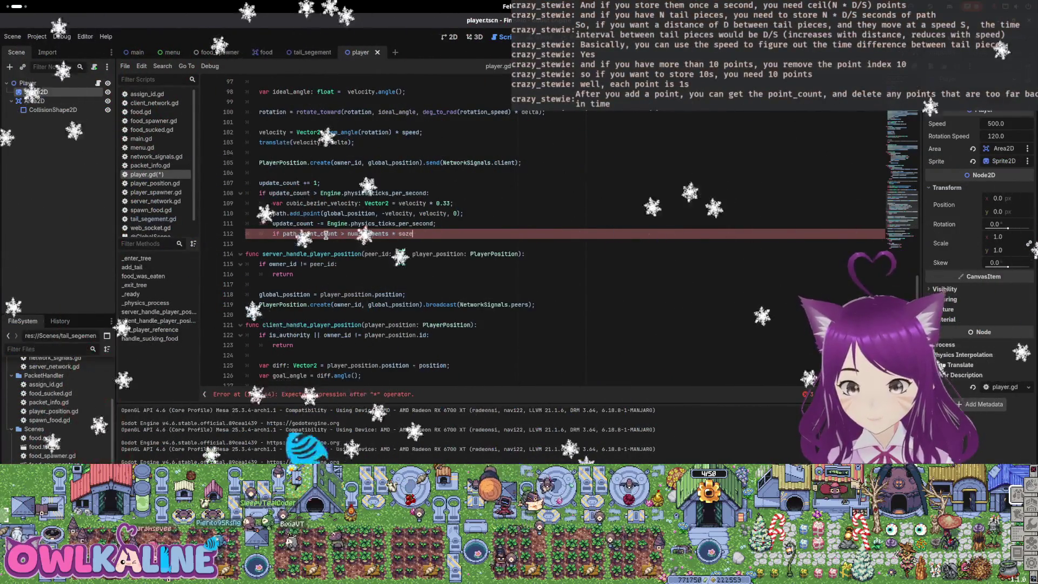
type("ize")
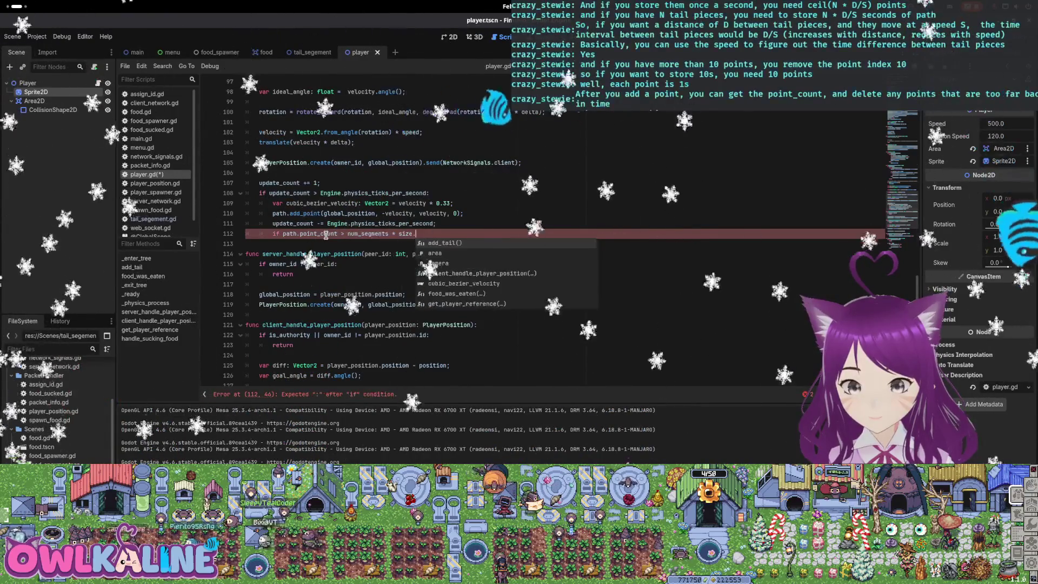
type(".x ")
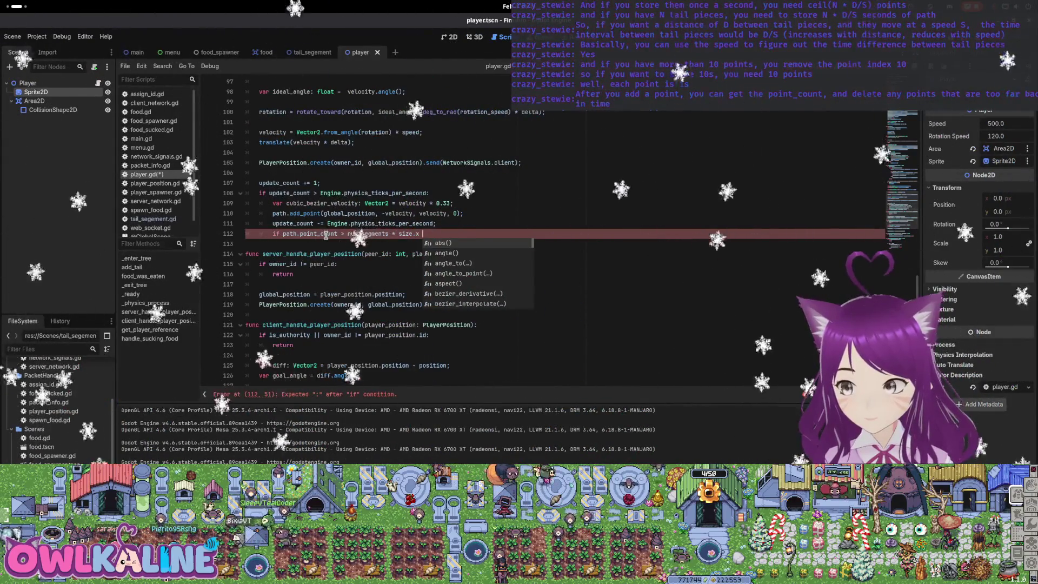
type(" / s")
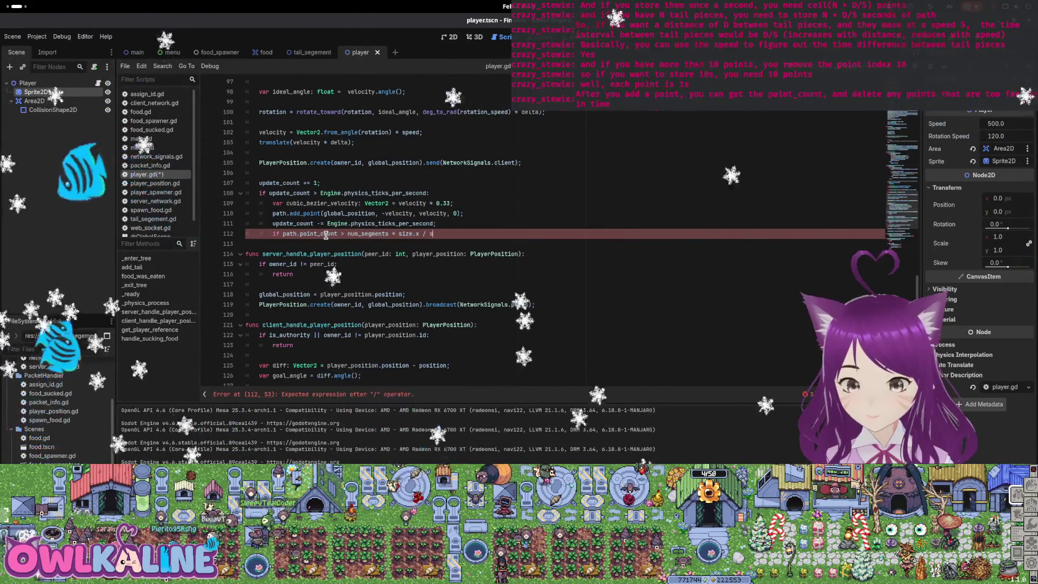
type("peed:")
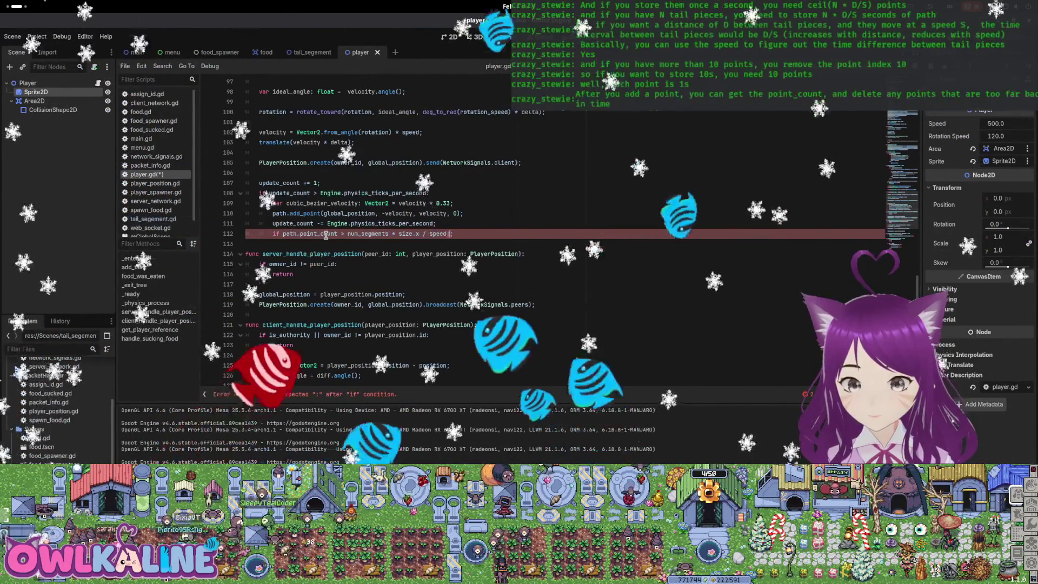
key("Left")
type(")")
key("Left")
key("Left")
key("Left")
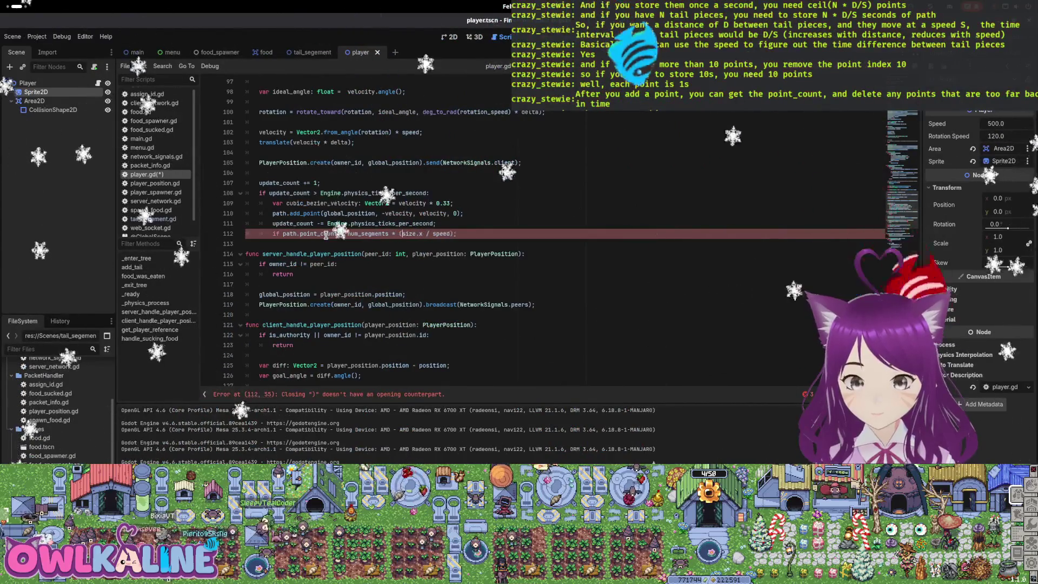
type(":")
Add an indented 'pass;' body under the point-count check and dismiss the add_point popup
key("Return")
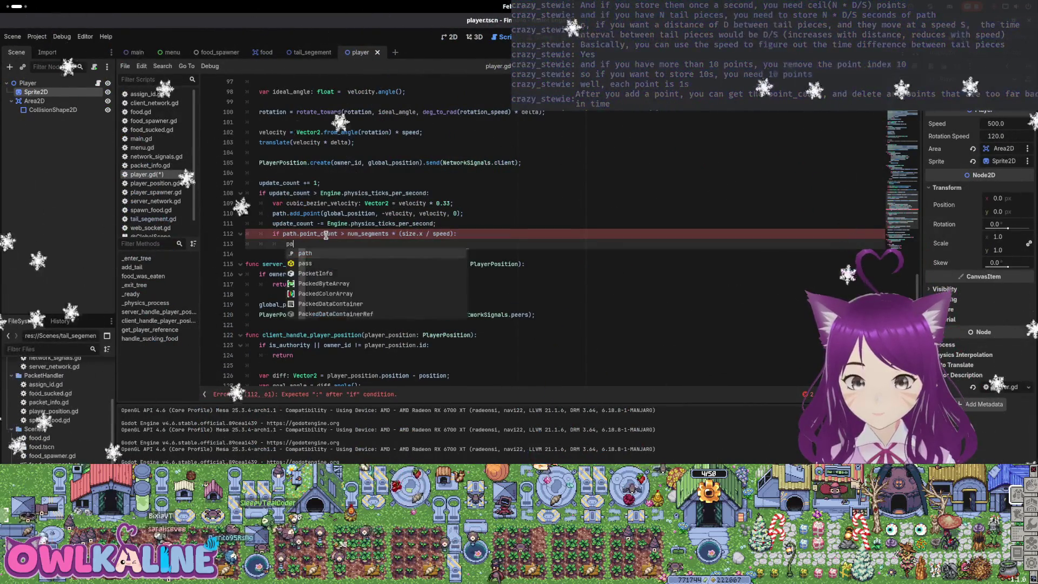
type("ss;")
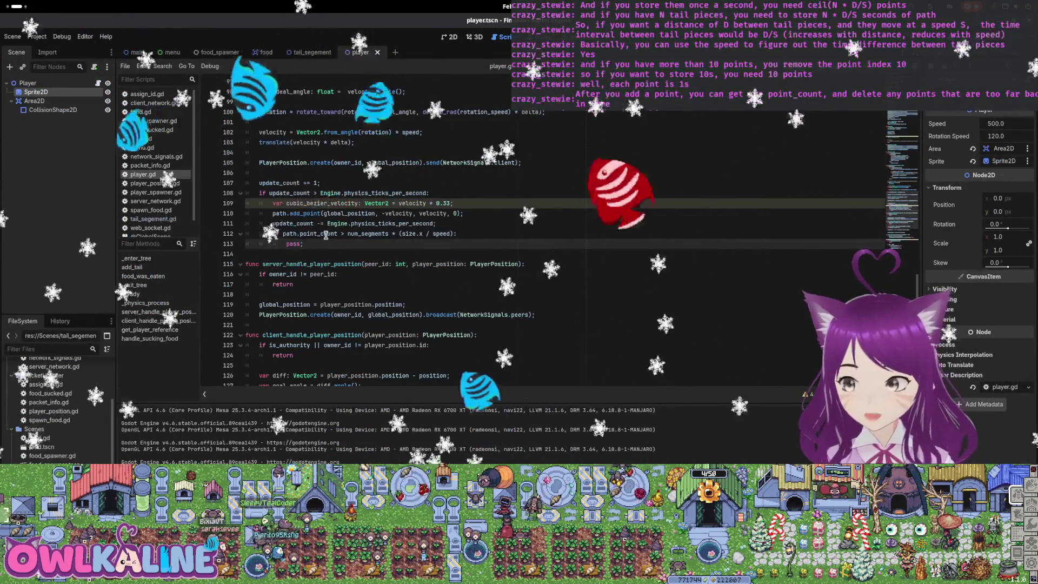
mouse_move(303, 214)
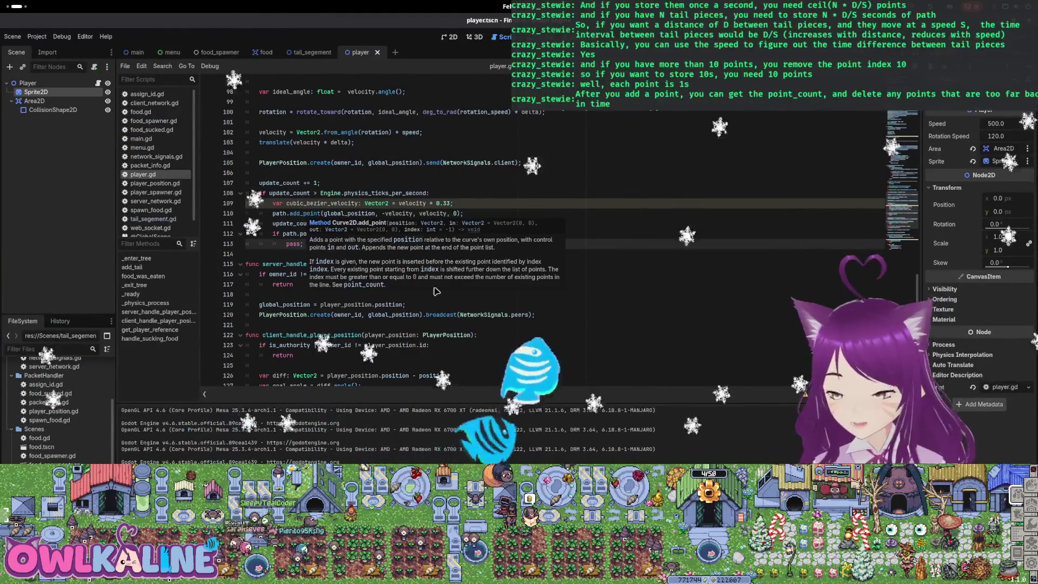
left_click(318, 183)
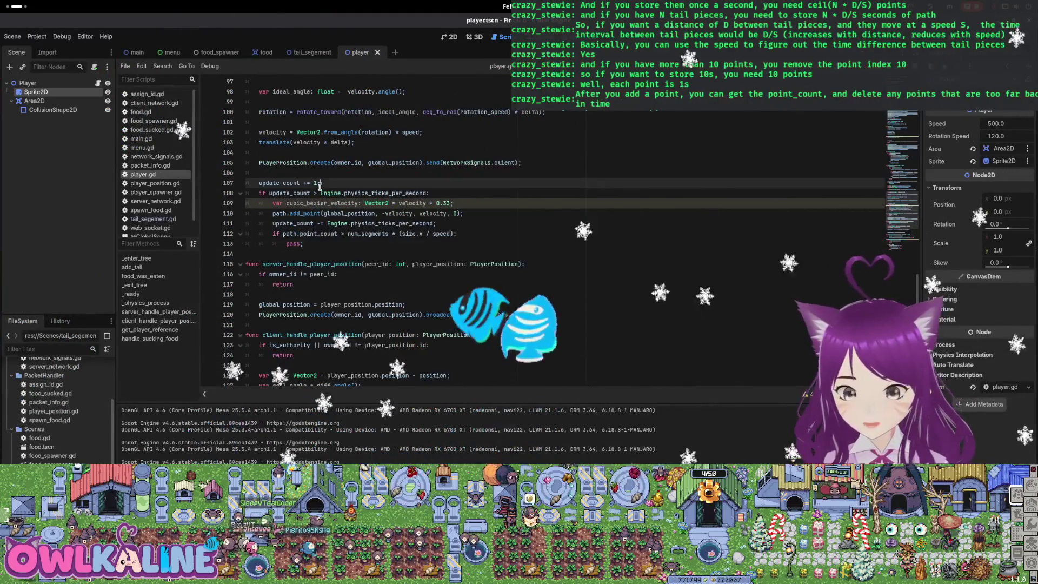
left_click(347, 234)
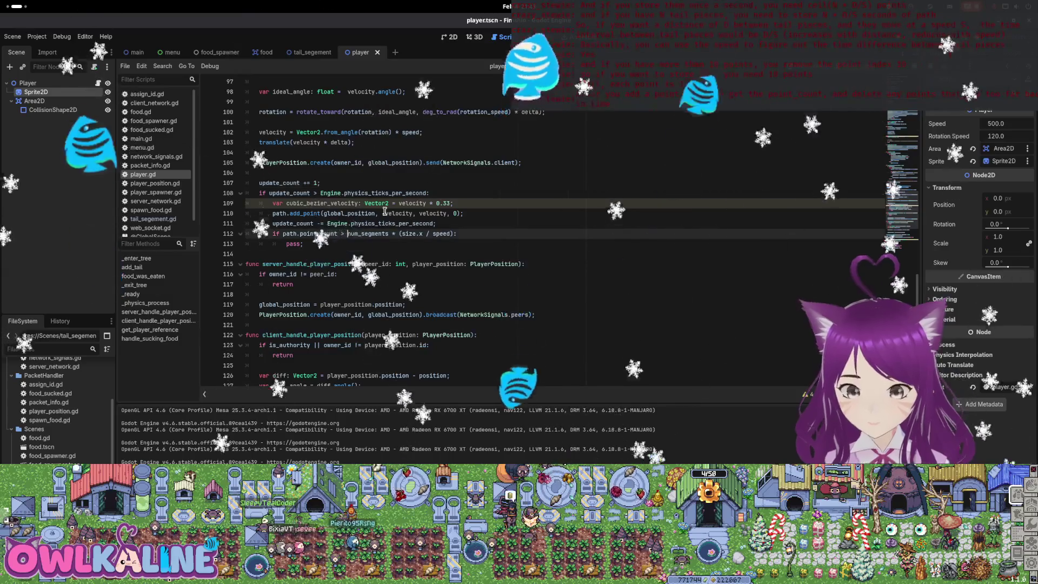